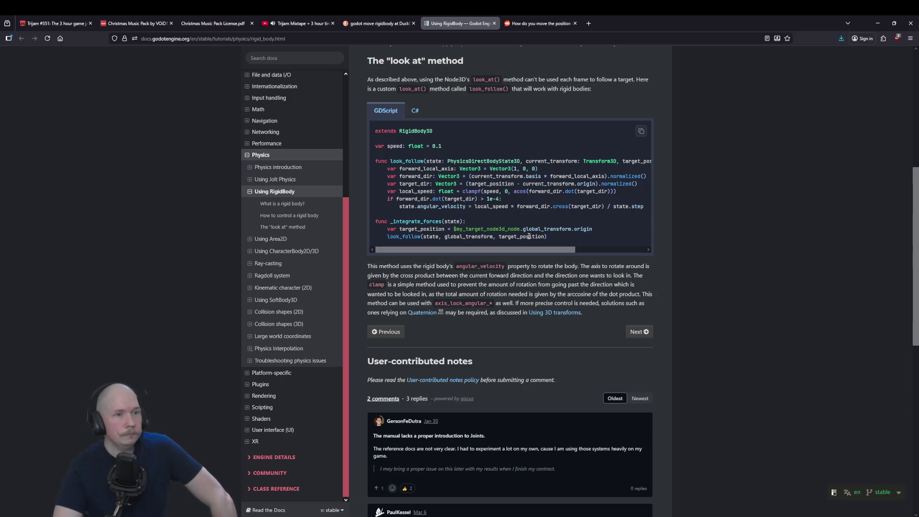
# Scroll back up the Using RigidBody page and switch to the Reddit thread on moving a RigidBody2D
pyautogui.scroll(3, 487, 211)
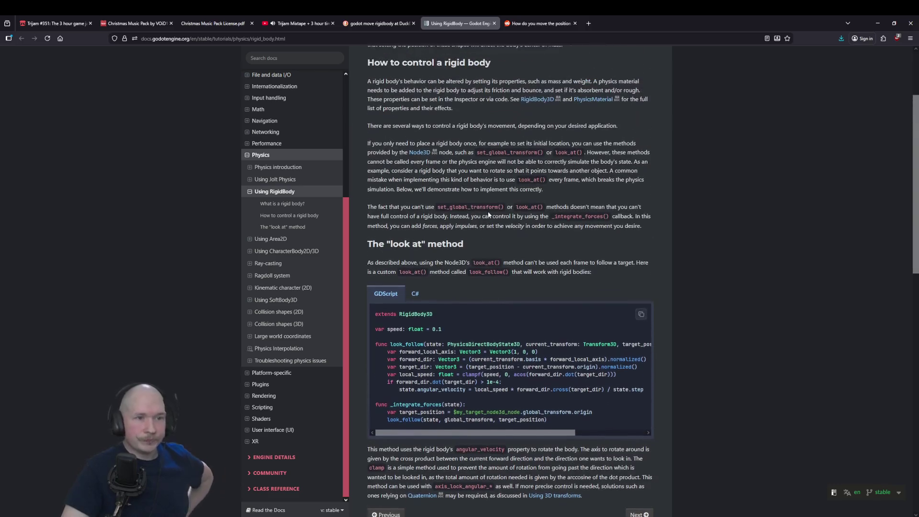
pyautogui.scroll(3, 515, 207)
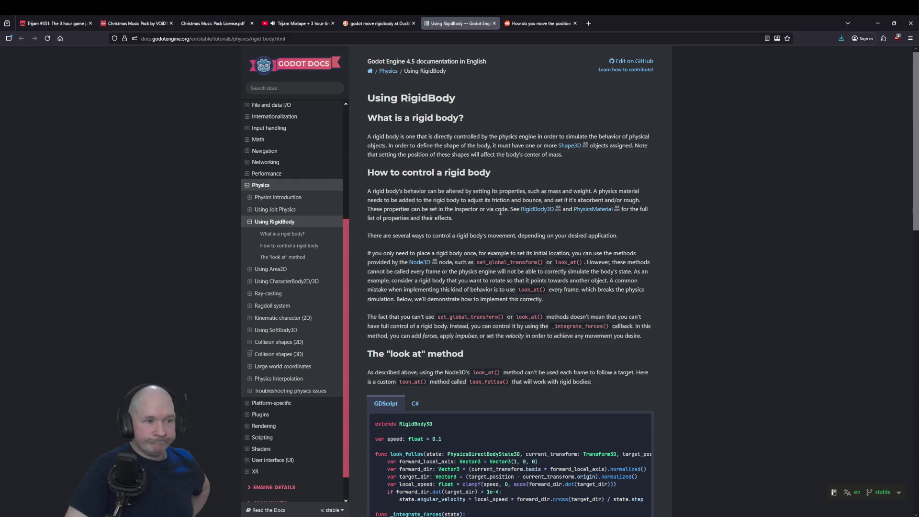
pyautogui.click(541, 23)
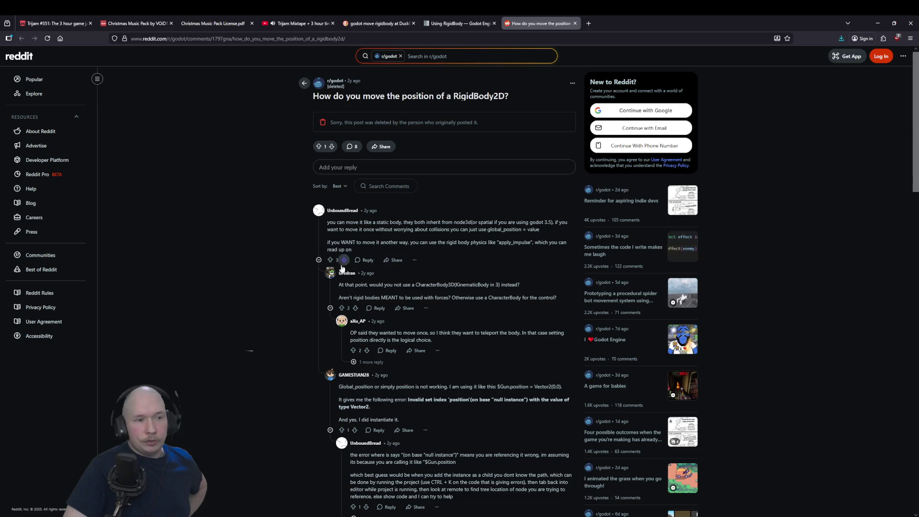
# Read through the Reddit replies, then go back via the docs tab to the 'godot move rigidbody' results
pyautogui.scroll(-1, 257, 272)
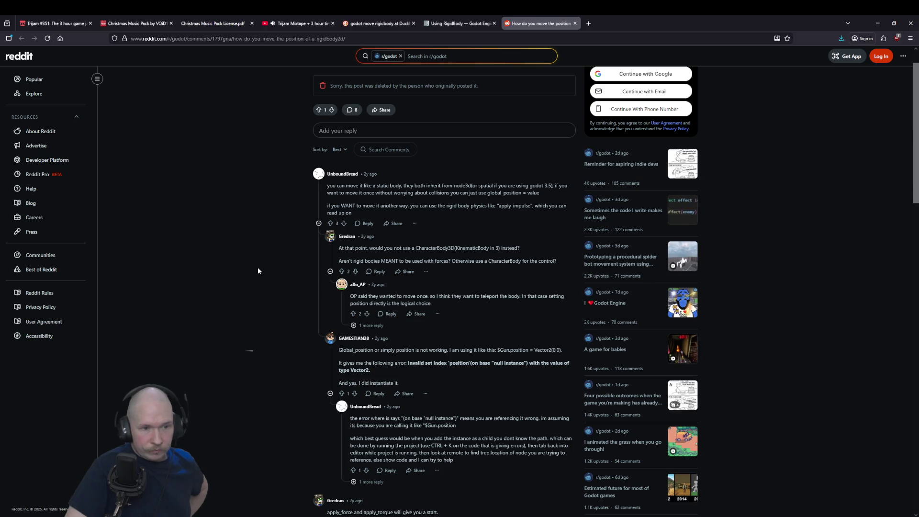
pyautogui.scroll(-4, 258, 271)
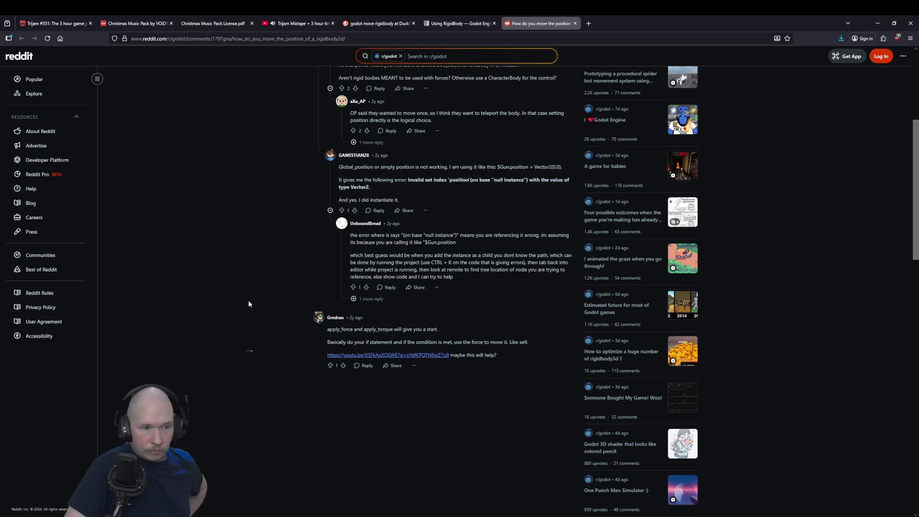
pyautogui.scroll(10, 246, 192)
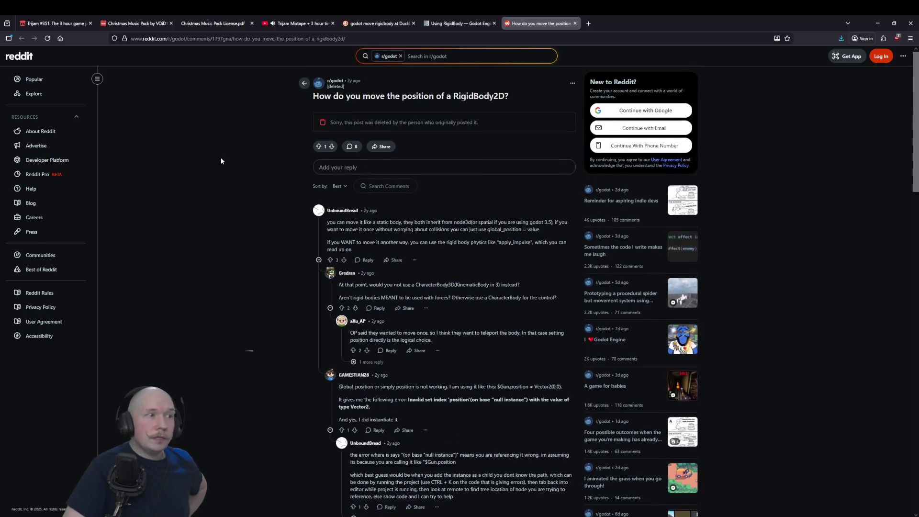
pyautogui.click(431, 23)
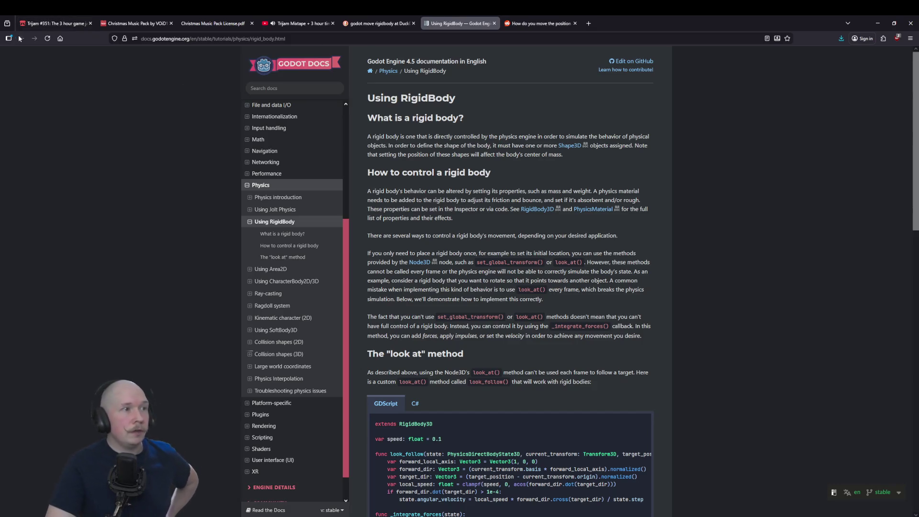
pyautogui.click(356, 23)
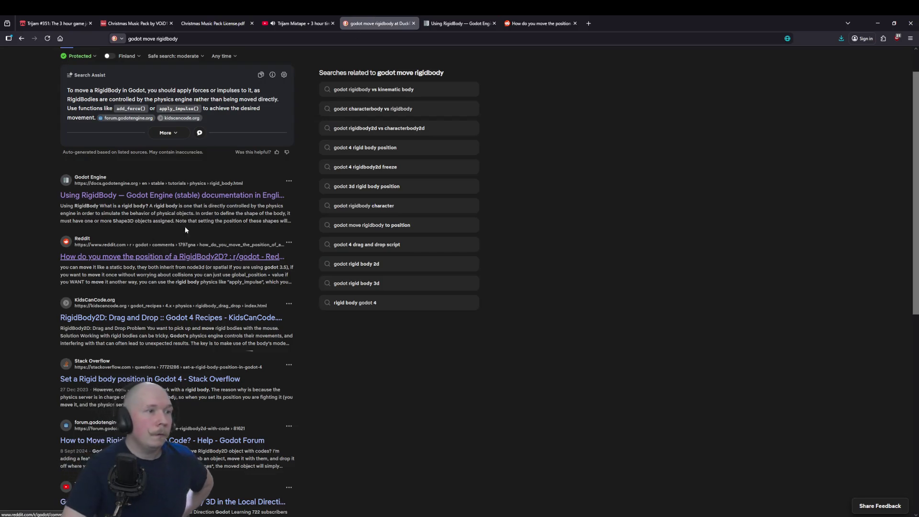
# Expand DuckDuckGo's Search Assist answer on moving a RigidBody, then return to the Godot editor
pyautogui.click(153, 135)
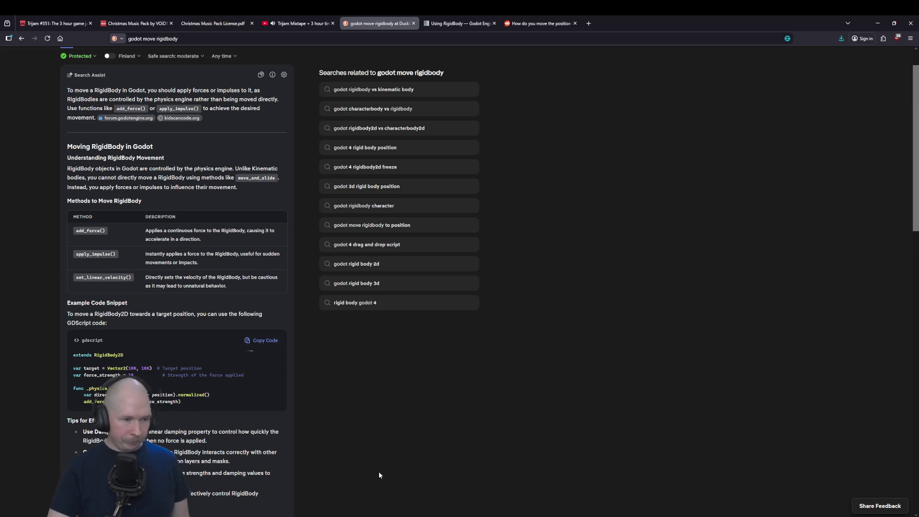
pyautogui.hotkey('alt', 'Tab')
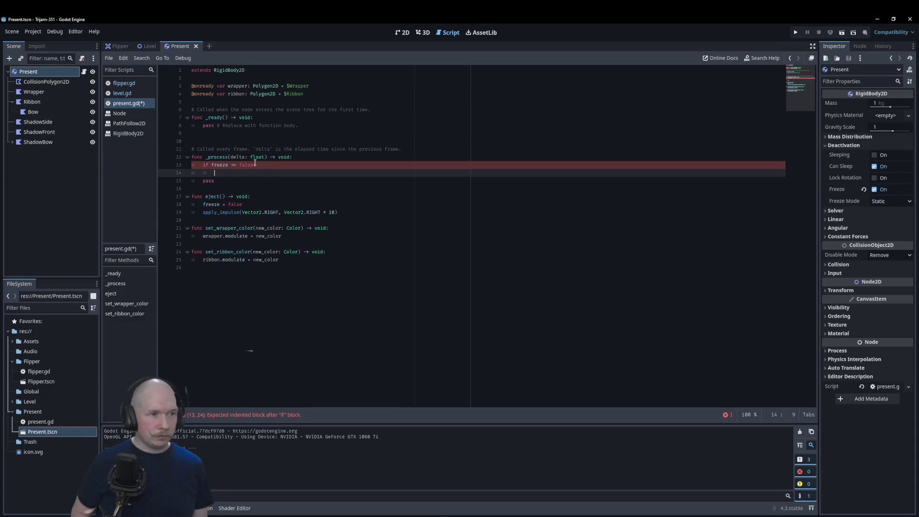
# Fill the freeze check with pass, start set_linear_velocity( after apply_impulse, and open its RigidBody2D docs
pyautogui.write('pass')
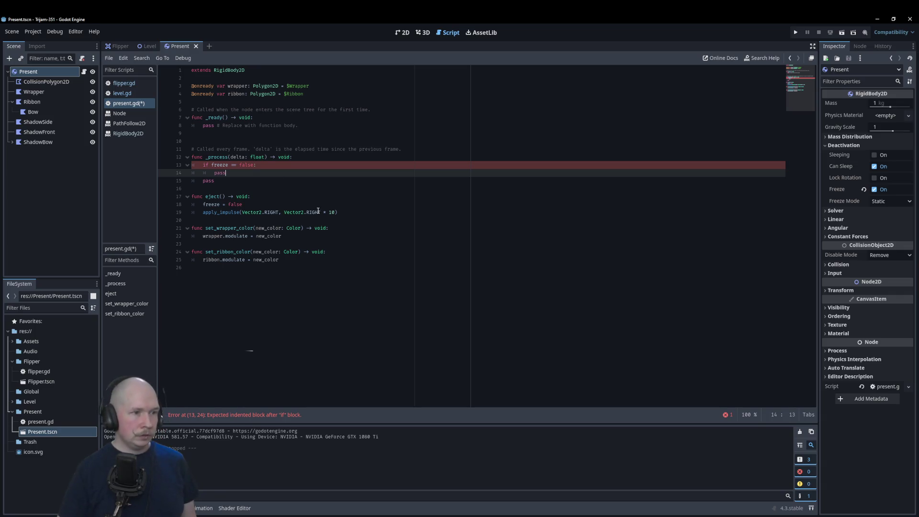
pyautogui.click(366, 212)
pyautogui.press('Return')
pyautogui.write('set_')
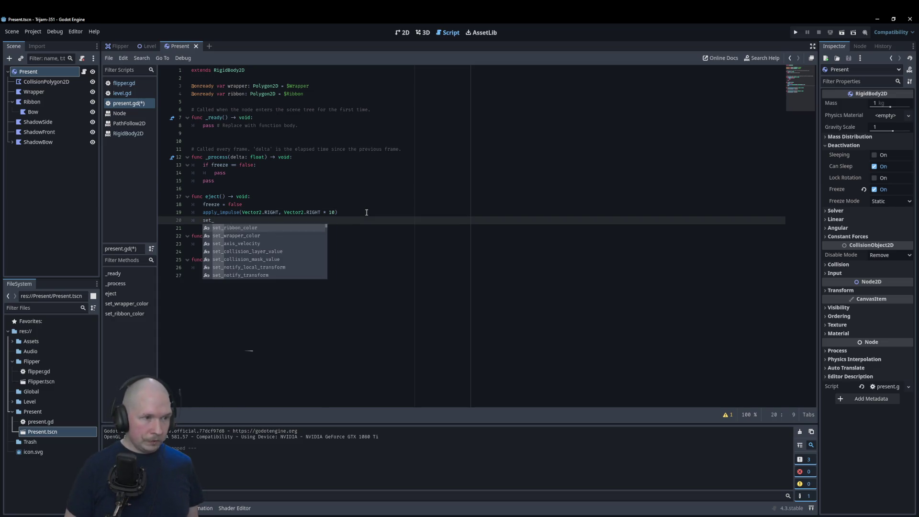
pyautogui.write('line')
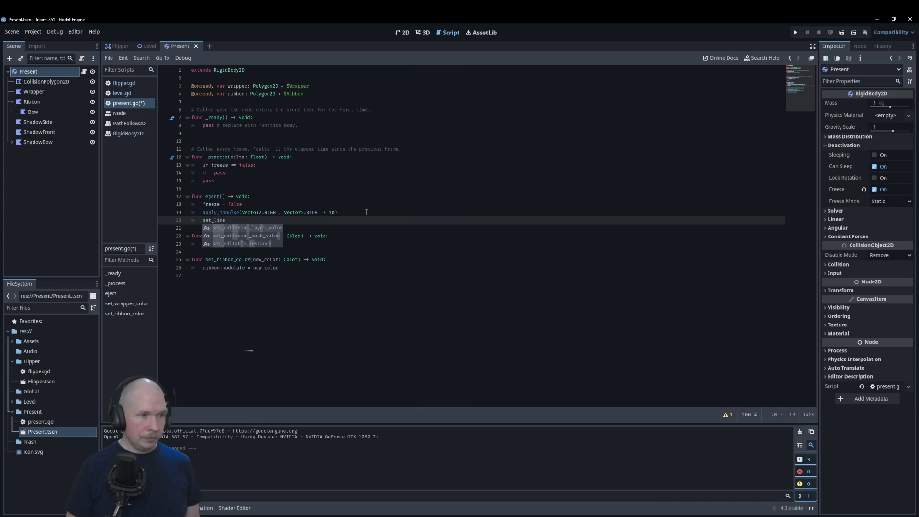
pyautogui.write('a')
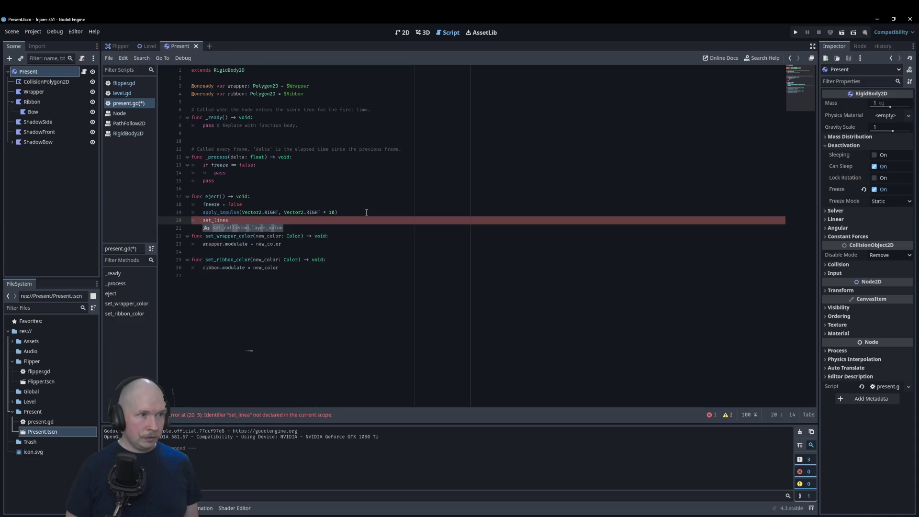
pyautogui.write('r')
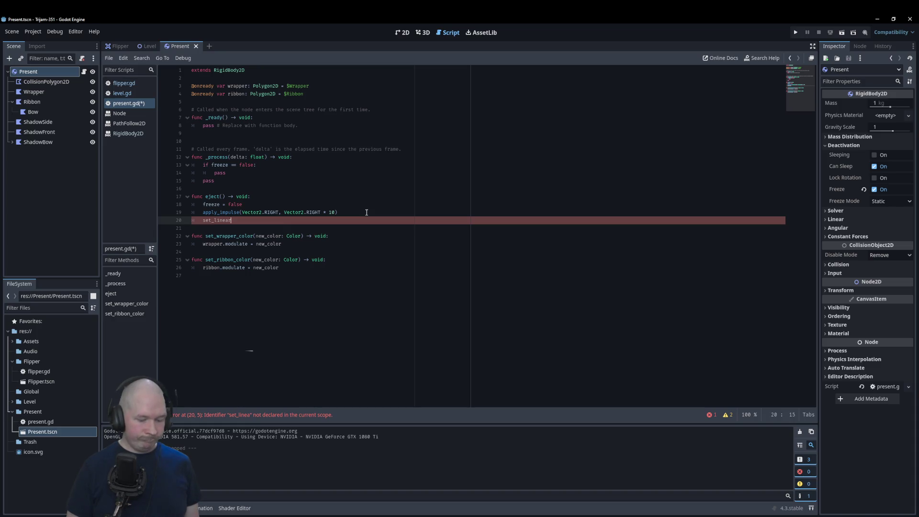
pyautogui.write('_velocity')
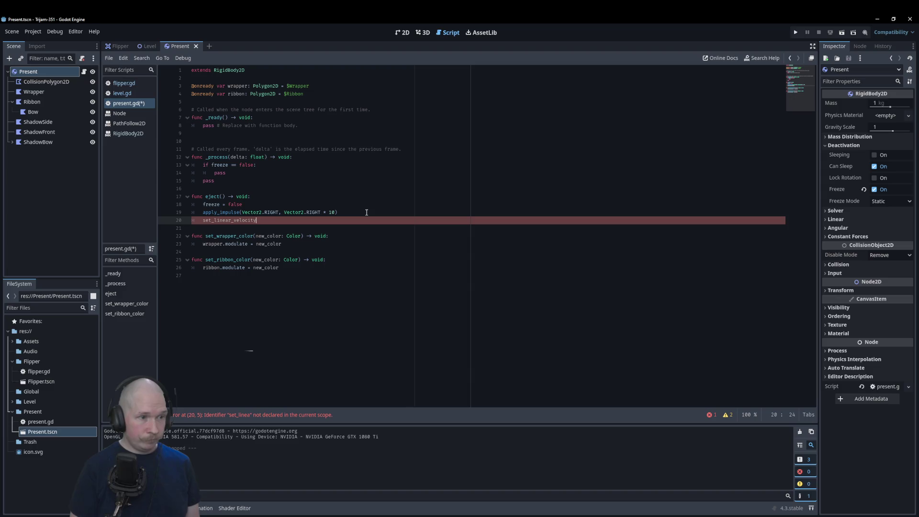
pyautogui.write('(')
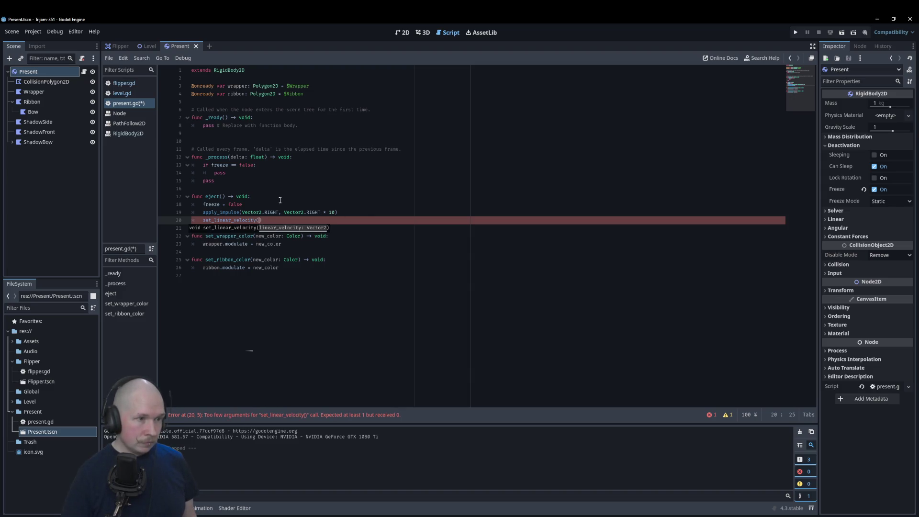
pyautogui.keyDown('ctrl'); pyautogui.click(230, 220); pyautogui.keyUp('ctrl')
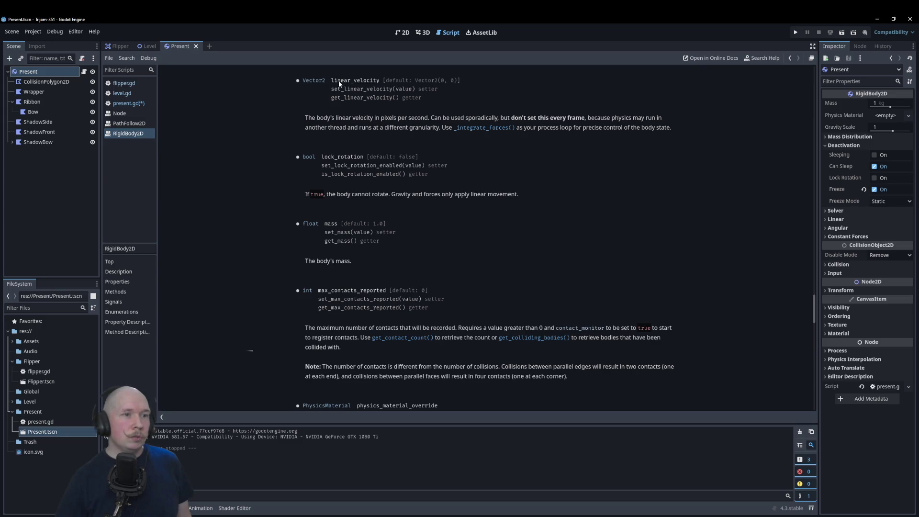
# Rewrite line 20 of present.gd as 'linear_velocity = Vector2.RIGHT'
pyautogui.click(128, 104)
pyautogui.click(209, 220)
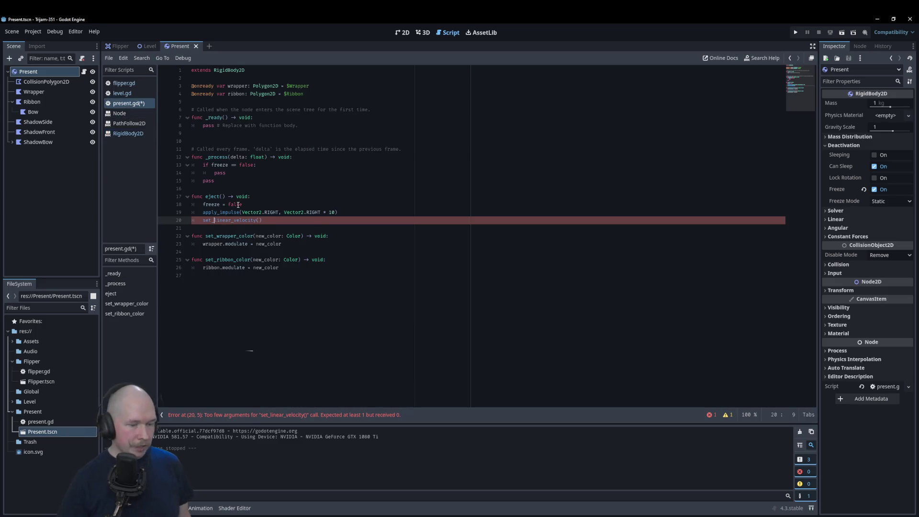
pyautogui.press('BackSpace')
pyautogui.press('BackSpace')
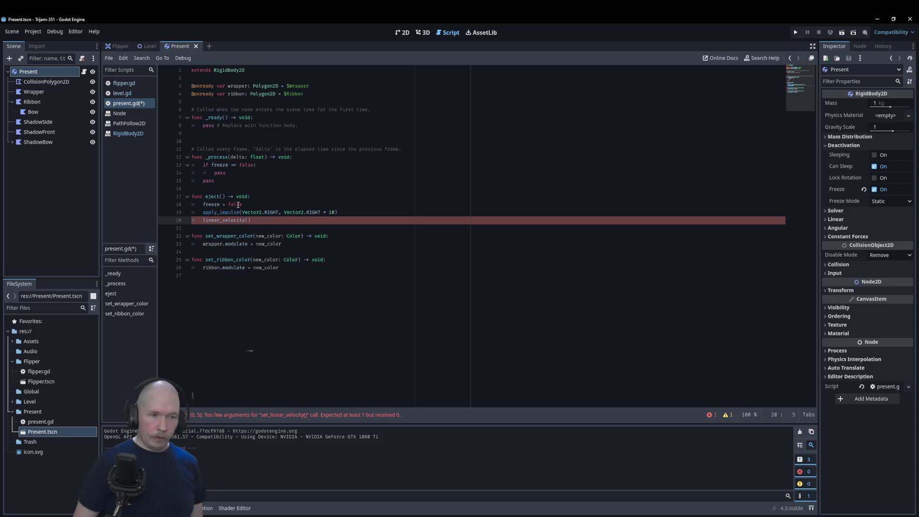
pyautogui.press('End')
pyautogui.press('Left')
pyautogui.write('Vecor')
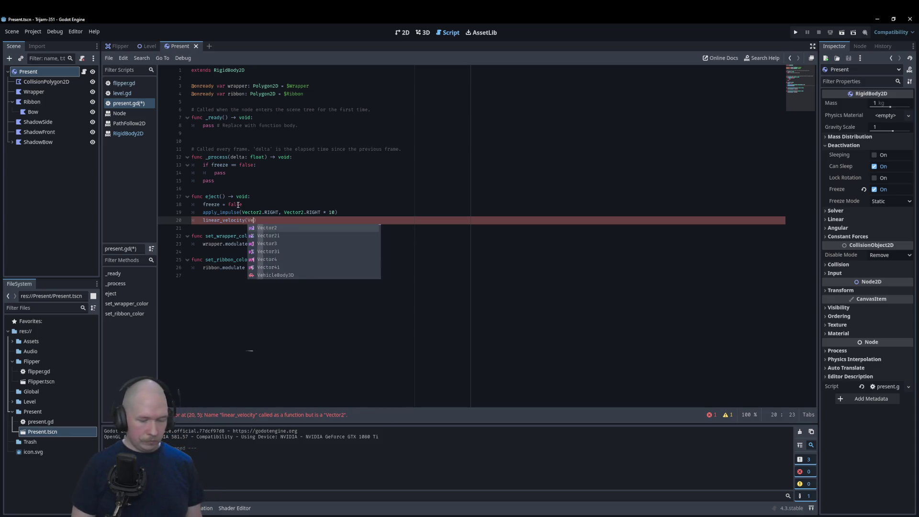
pyautogui.press('Return')
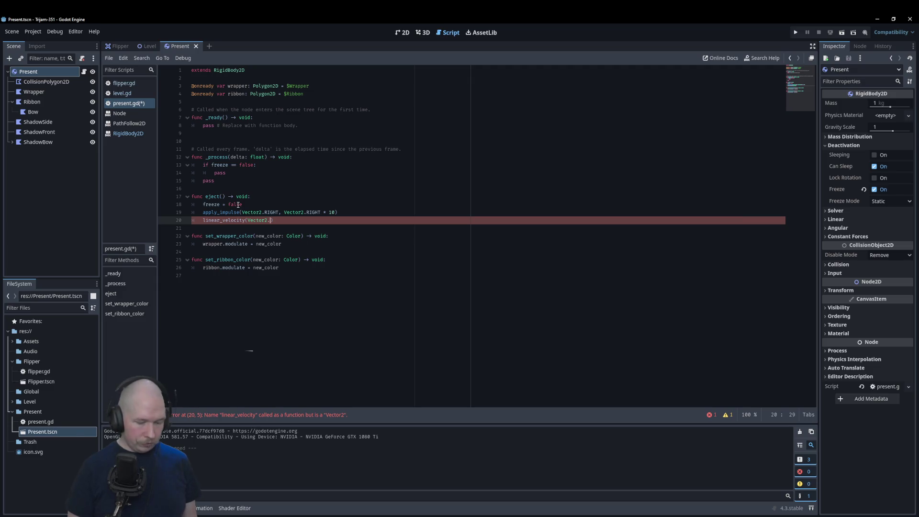
pyautogui.write('Right')
pyautogui.press('Return')
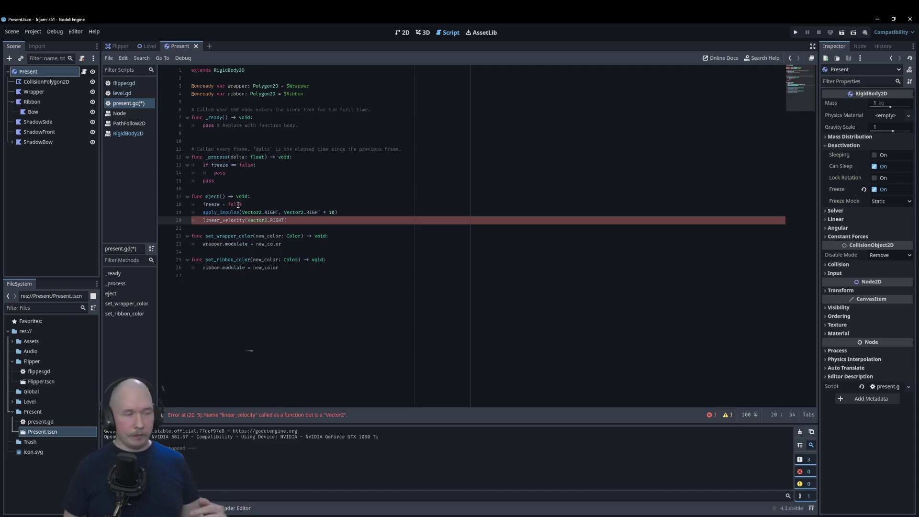
pyautogui.write(',')
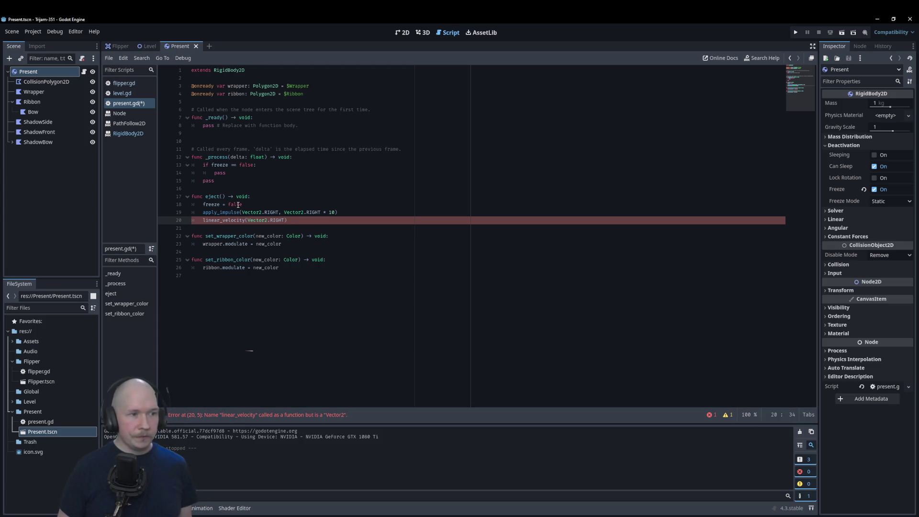
pyautogui.press('Up')
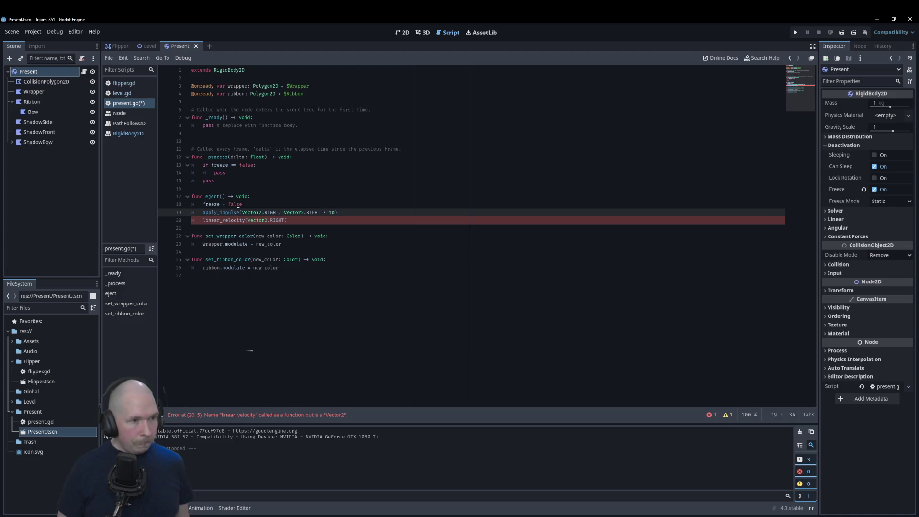
pyautogui.press('Down')
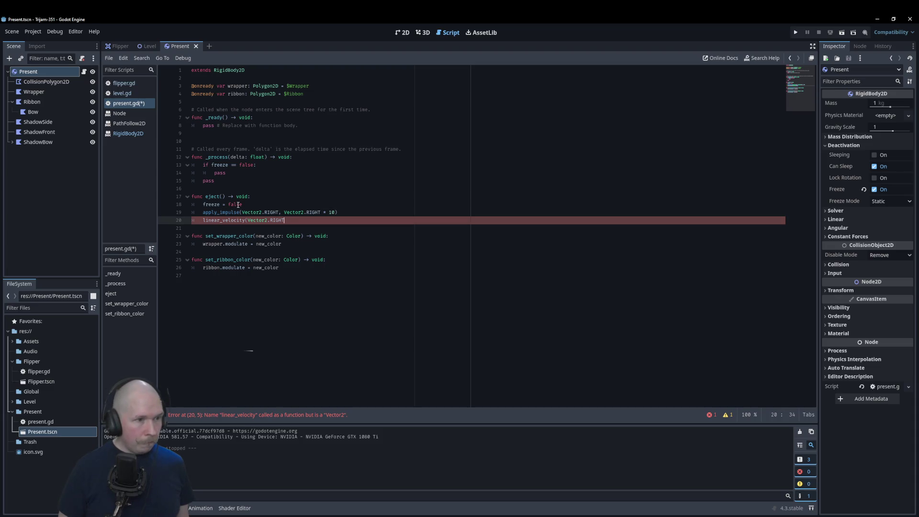
pyautogui.press('BackSpace')
pyautogui.write('=')
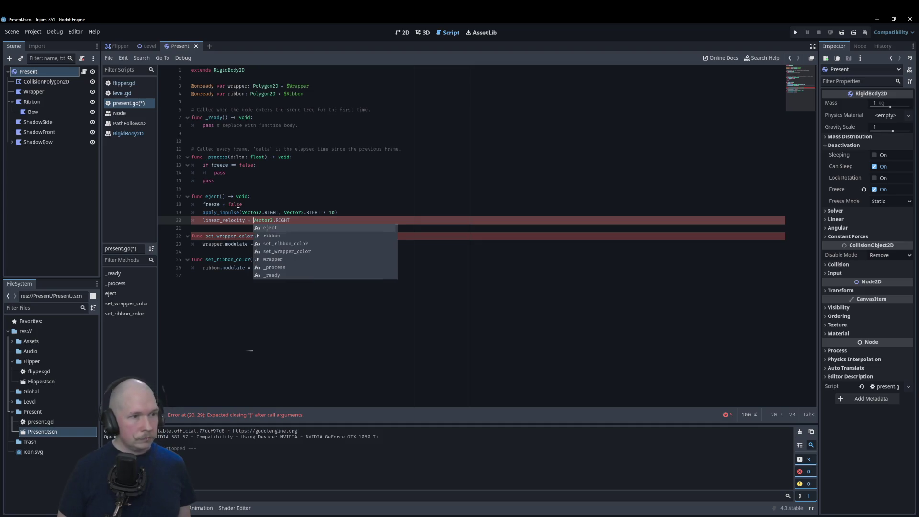
# Comment out the apply_impulse call on line 19 with Ctrl+K
pyautogui.press('Up')
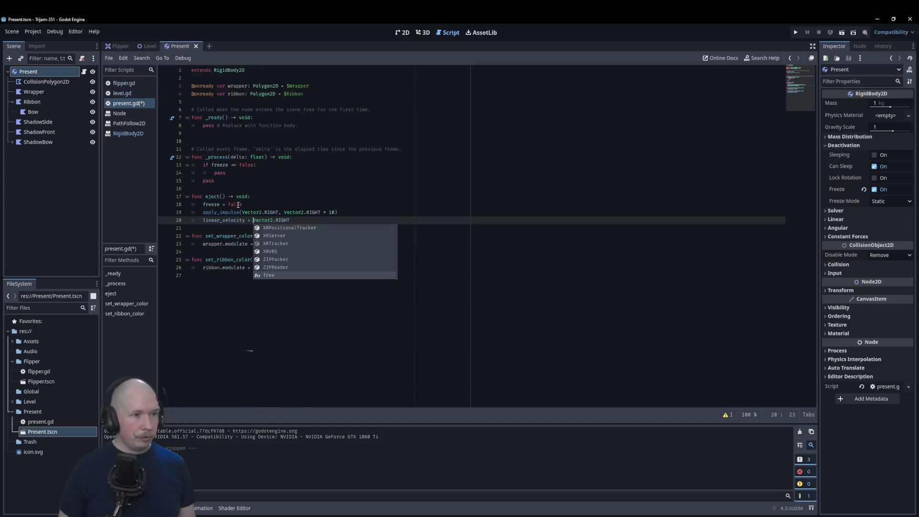
pyautogui.press('Escape')
pyautogui.press('Up')
pyautogui.hotkey('ctrl', 'k')
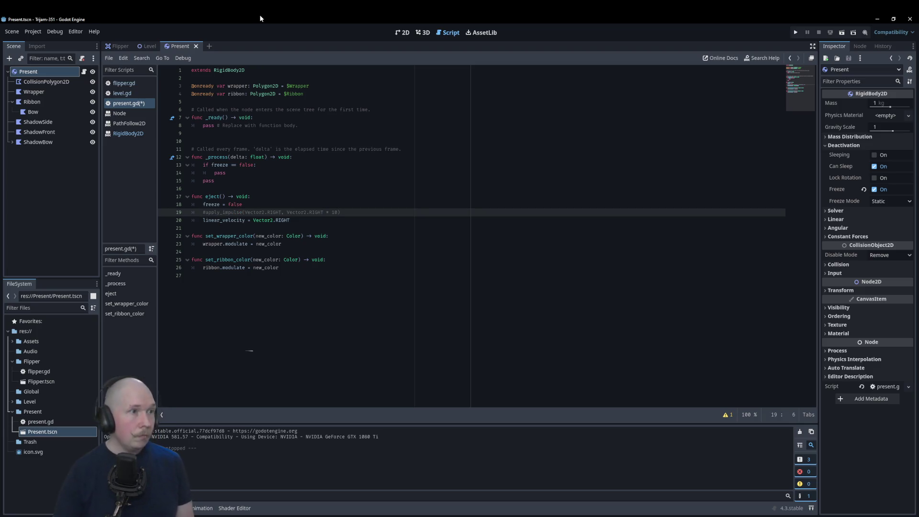
pyautogui.click(145, 48)
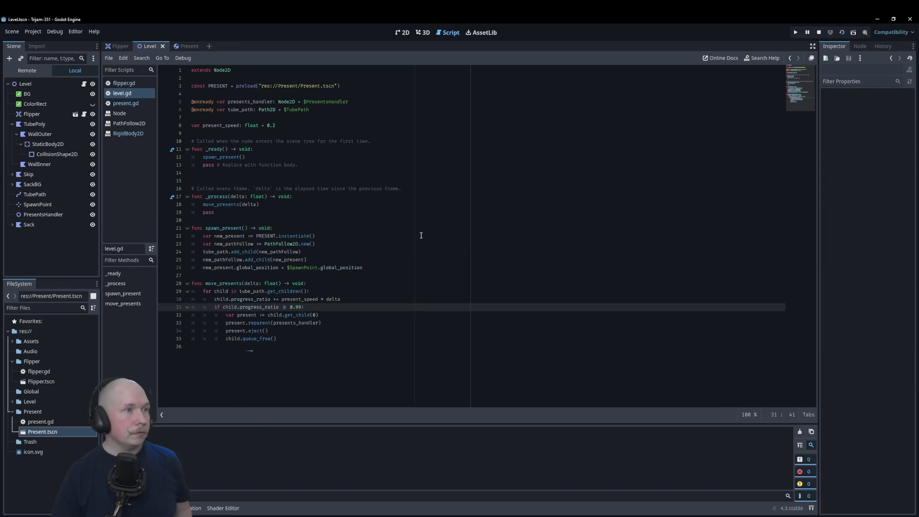
# Test-run the game once with F5 and stop it
pyautogui.press('F5')
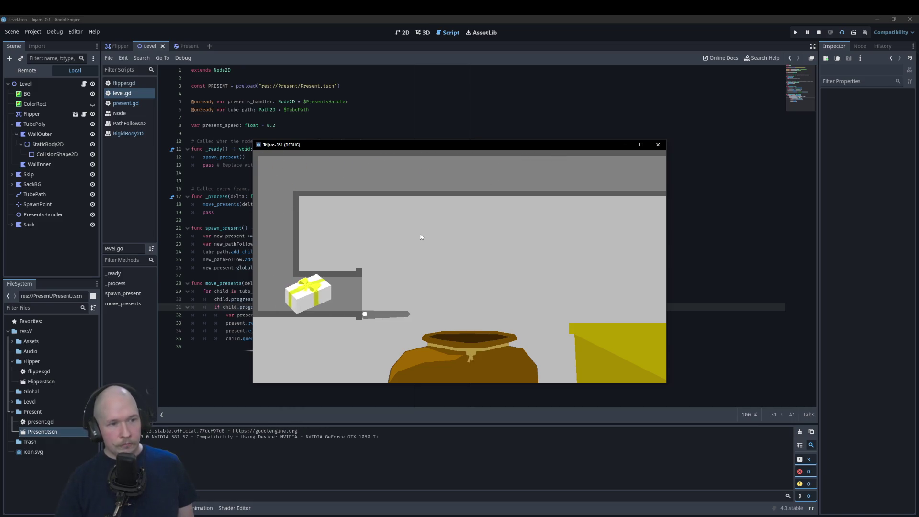
pyautogui.click(658, 144)
pyautogui.click(126, 103)
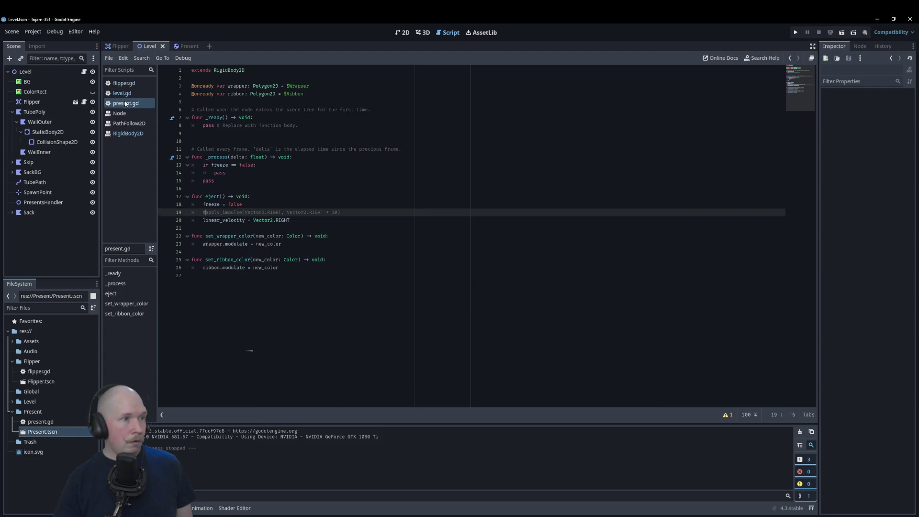
# Change line 20 to 'linear_velocity = Vector2.RIGHT * 10' and test-run the game again
pyautogui.click(302, 223)
pyautogui.write('-')
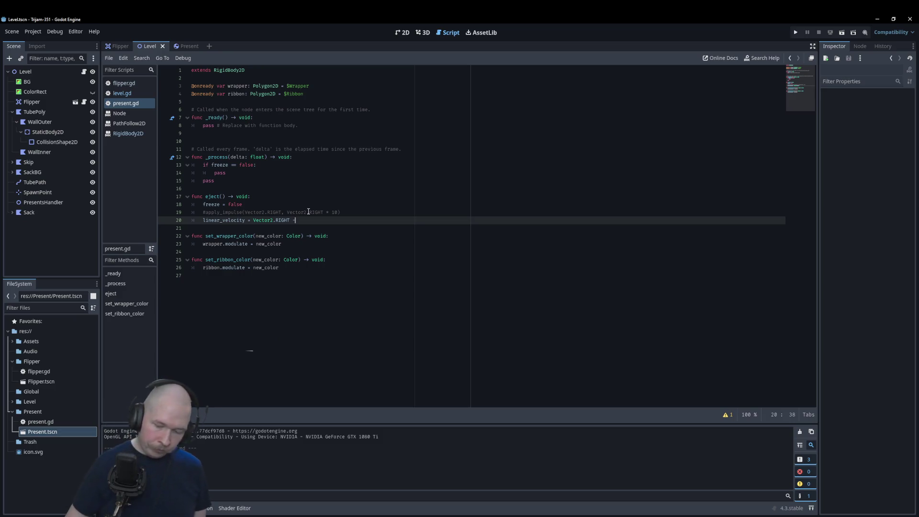
pyautogui.press('BackSpace')
pyautogui.write('* 10')
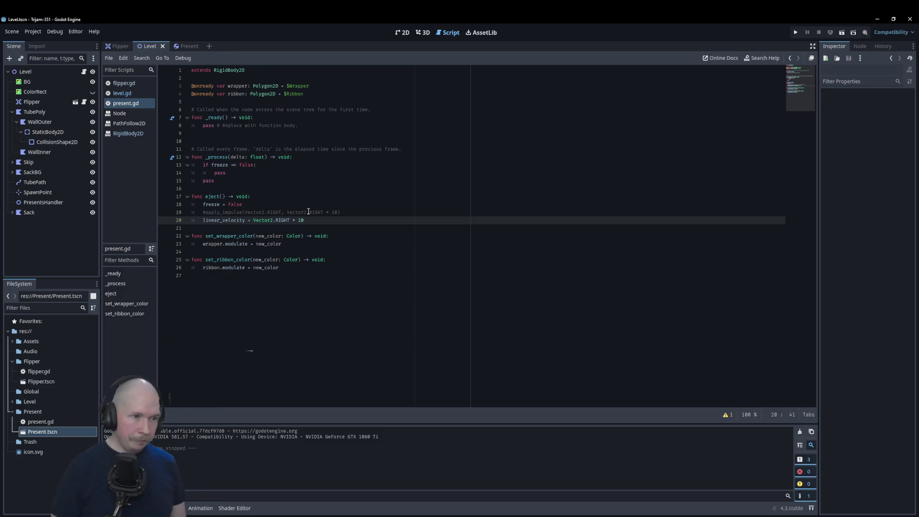
pyautogui.press('F5')
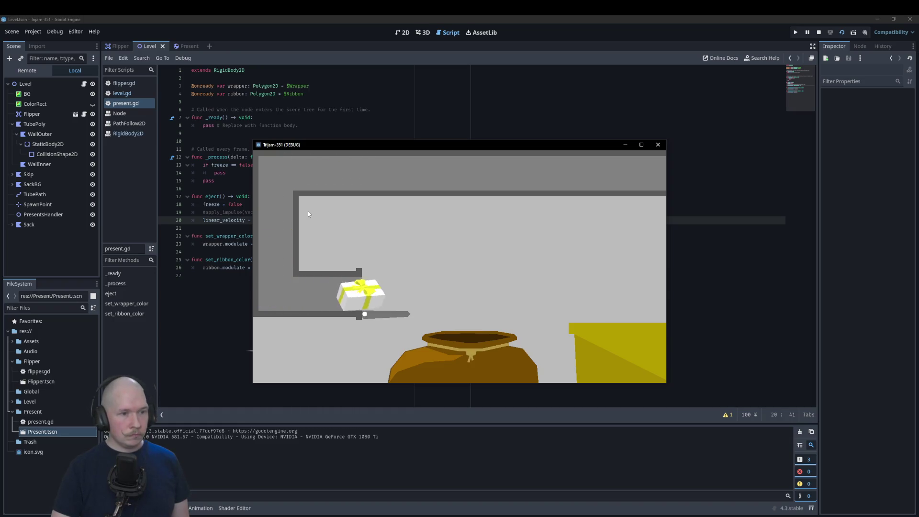
pyautogui.click(658, 145)
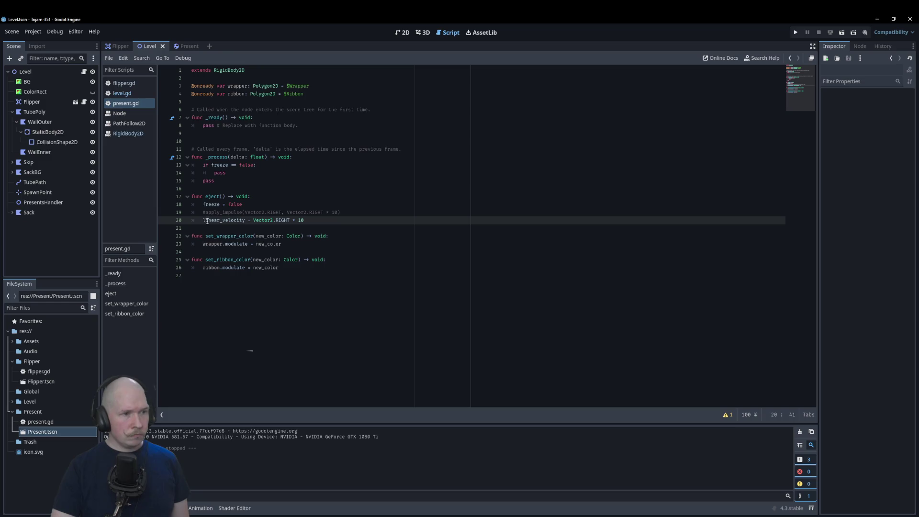
# Raise the line 20 velocity multiplier from 10 to 100 and run the game to check it
pyautogui.moveTo(316, 218); pyautogui.dragTo(254, 222)
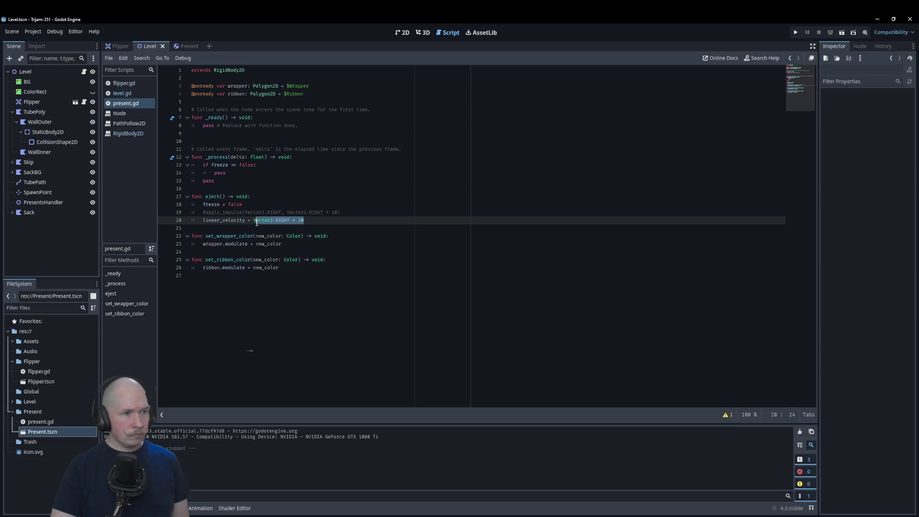
pyautogui.click(323, 221)
pyautogui.write('0')
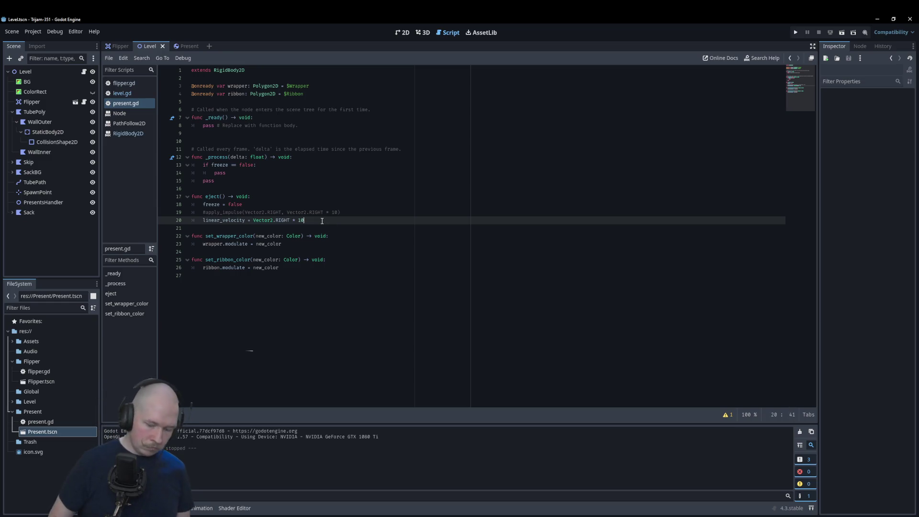
pyautogui.press('F6')
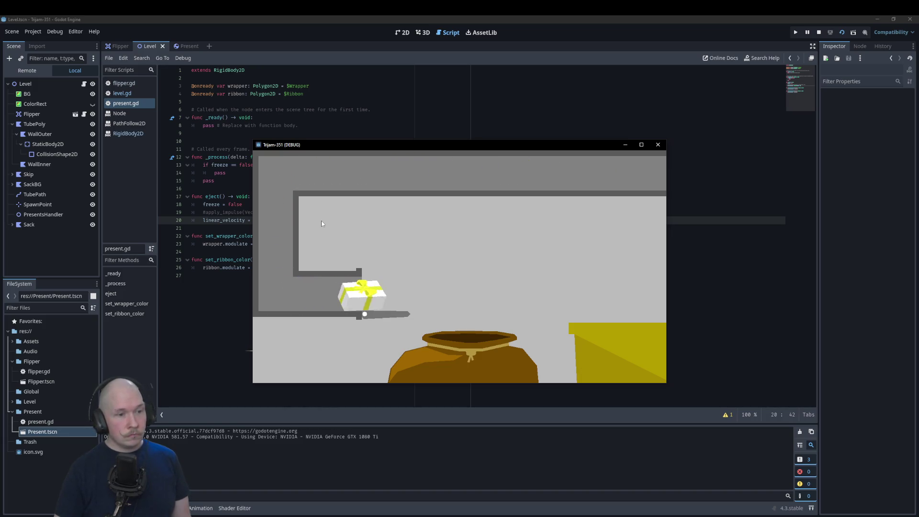
pyautogui.click(658, 145)
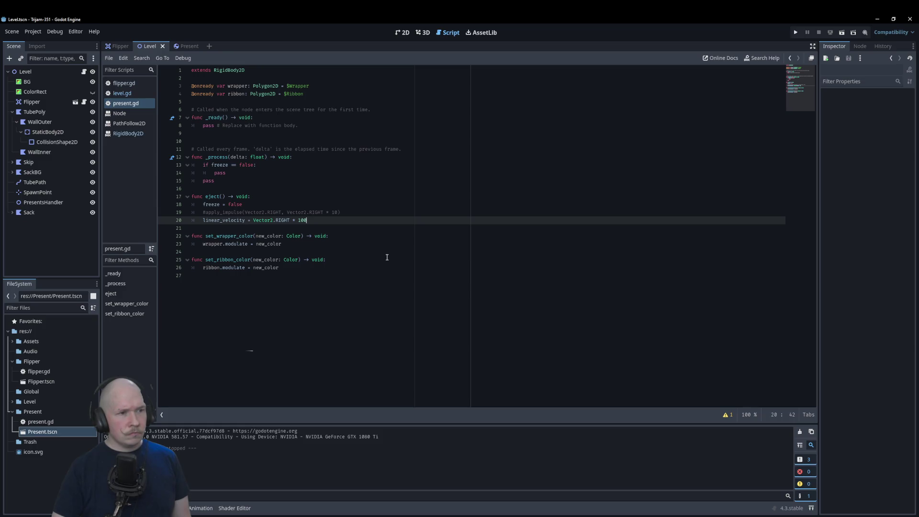
# Rewrite line 20 as 'set_linear_velocity(Vector2.RIGHT * 100)', then save and test-run the game
pyautogui.click(204, 221)
pyautogui.write('set_')
pyautogui.press('Right')
pyautogui.press('Right')
pyautogui.press('Right')
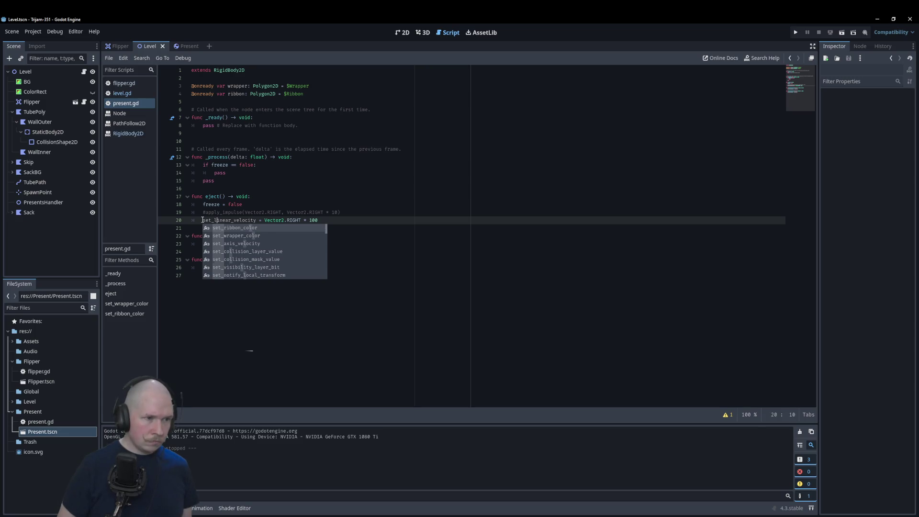
pyautogui.press('Delete')
pyautogui.press('Delete')
pyautogui.press('Delete')
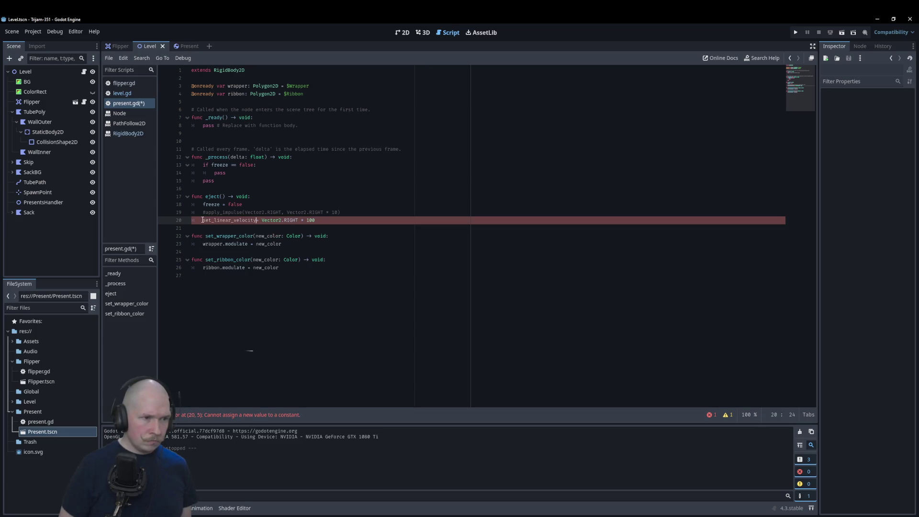
pyautogui.write('(')
pyautogui.press('End')
pyautogui.write('))')
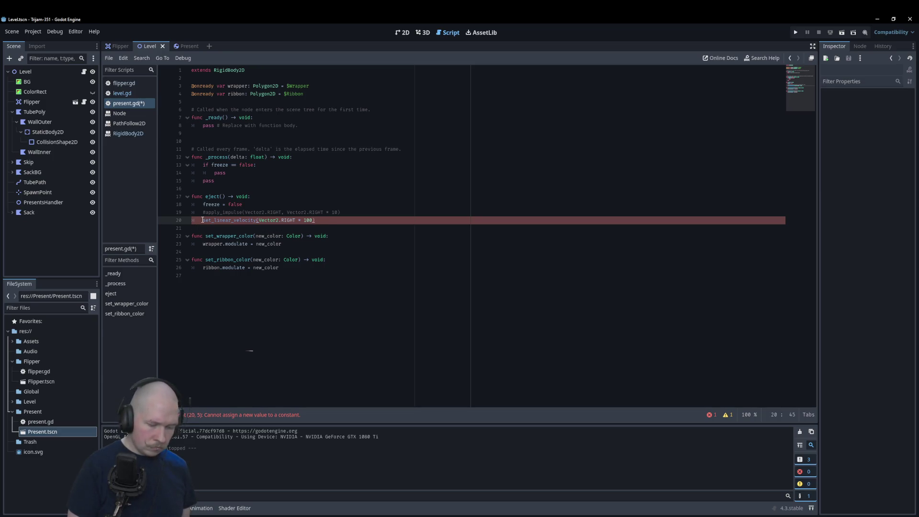
pyautogui.press('F5')
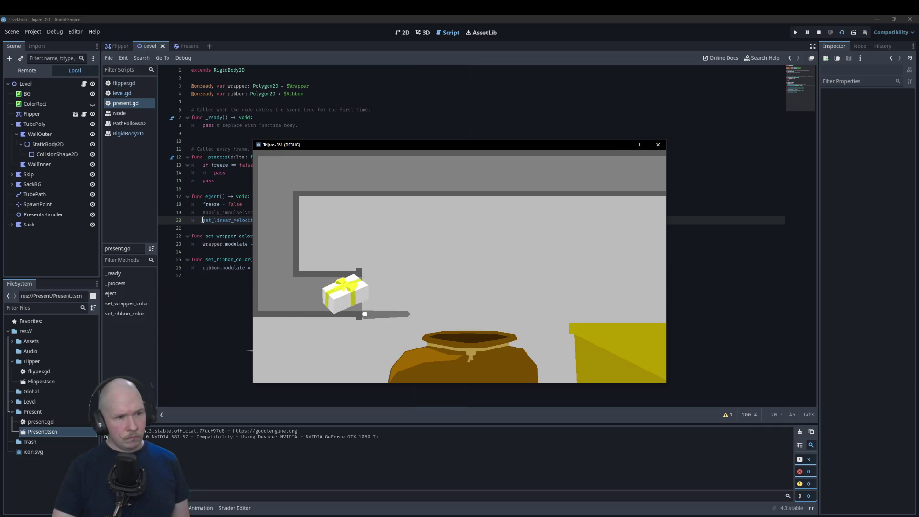
pyautogui.click(658, 144)
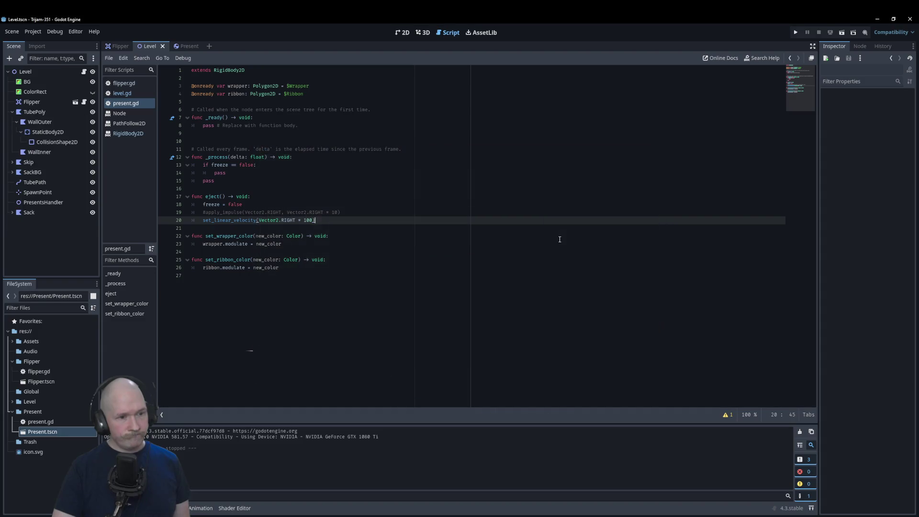
# Look up the linear_velocity documentation, then return to present.gd
pyautogui.keyDown('ctrl'); pyautogui.click(232, 220); pyautogui.keyUp('ctrl')
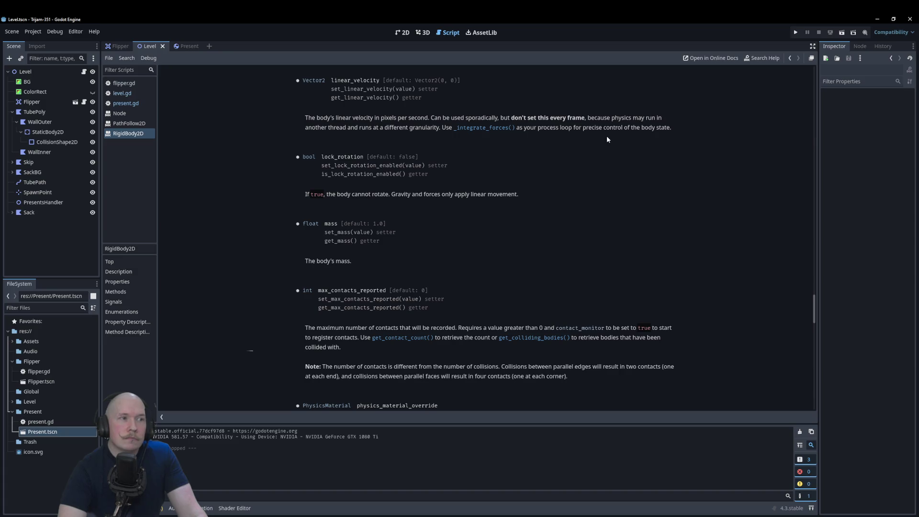
pyautogui.click(126, 102)
pyautogui.click(203, 220)
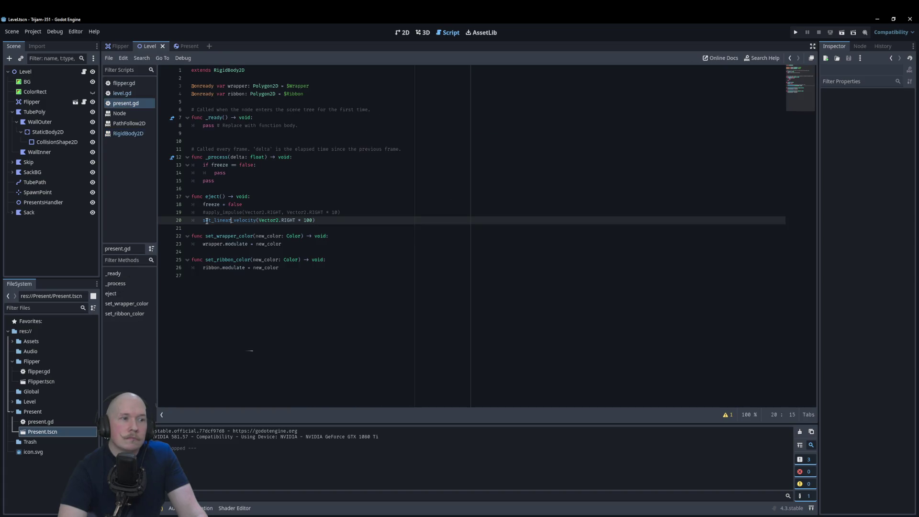
# Comment out set_linear_velocity, restore apply_impulse with Vector2.RIGHT * 1000, and test-run the game
pyautogui.hotkey('ctrl', 'k')
pyautogui.click(206, 212)
pyautogui.hotkey('ctrl', 'k')
pyautogui.press('End')
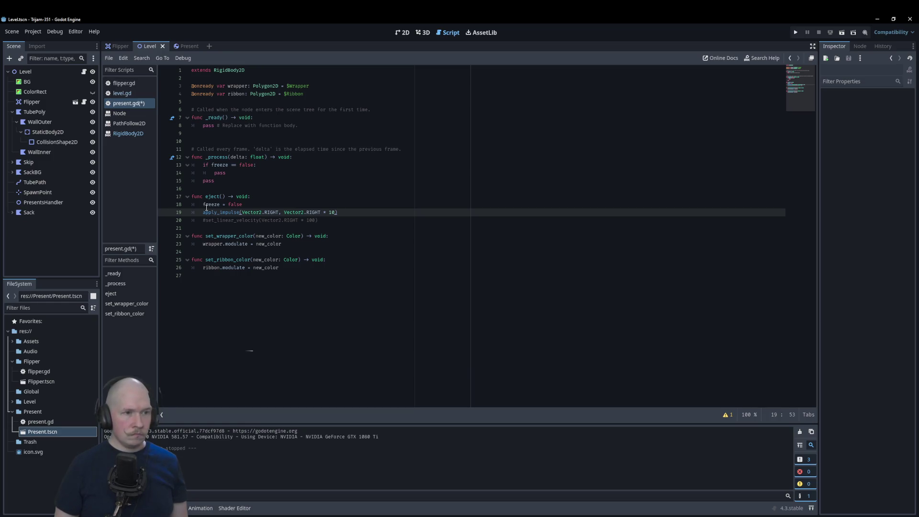
pyautogui.write('00')
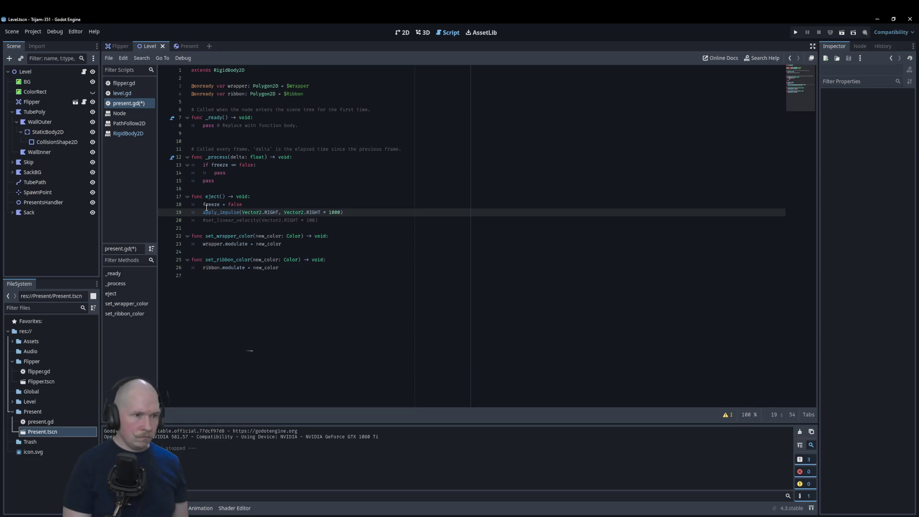
pyautogui.press('F5')
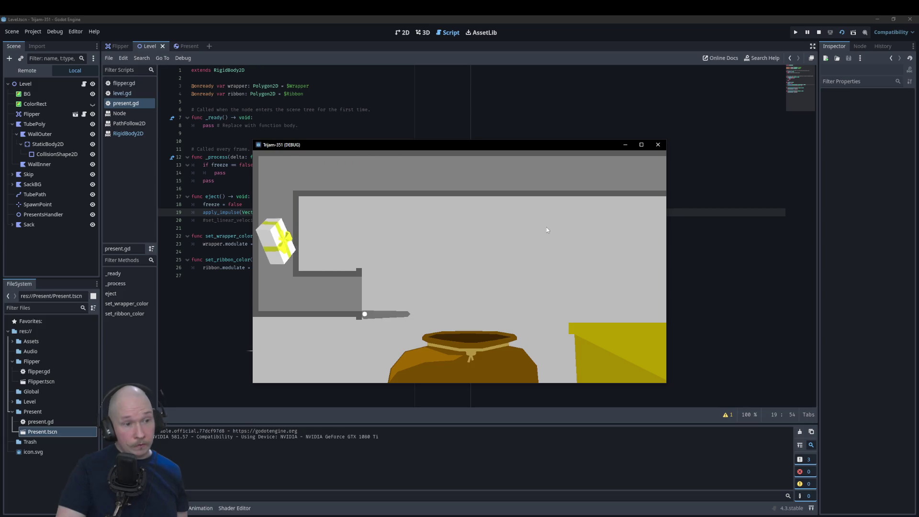
pyautogui.click(658, 145)
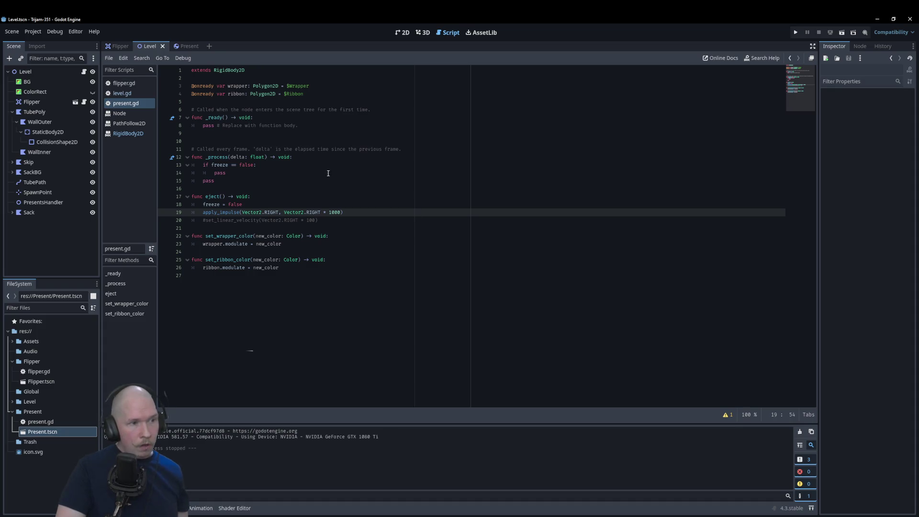
# Select eject's apply_impulse line and add a new line under 'if freeze == false:'
pyautogui.click(305, 207)
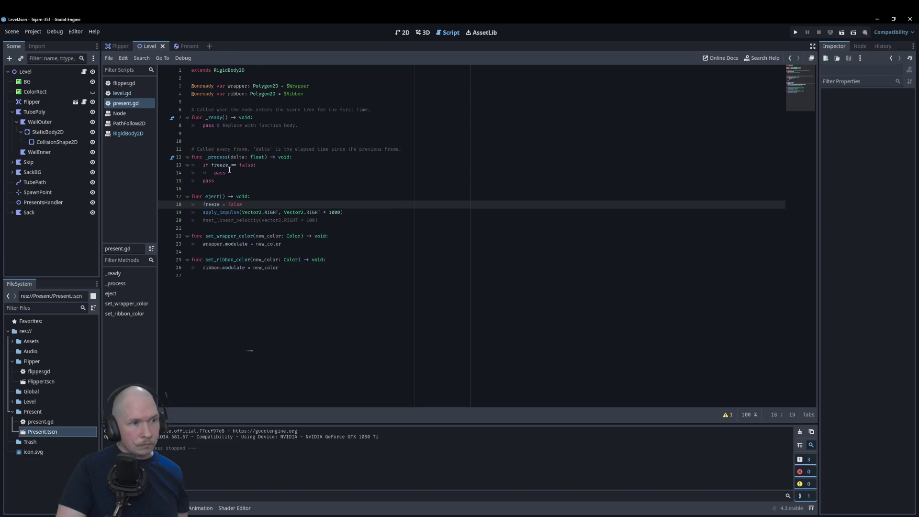
pyautogui.click(301, 173)
pyautogui.moveTo(343, 212); pyautogui.dragTo(203, 212)
pyautogui.hotkey('ctrl', 'c')
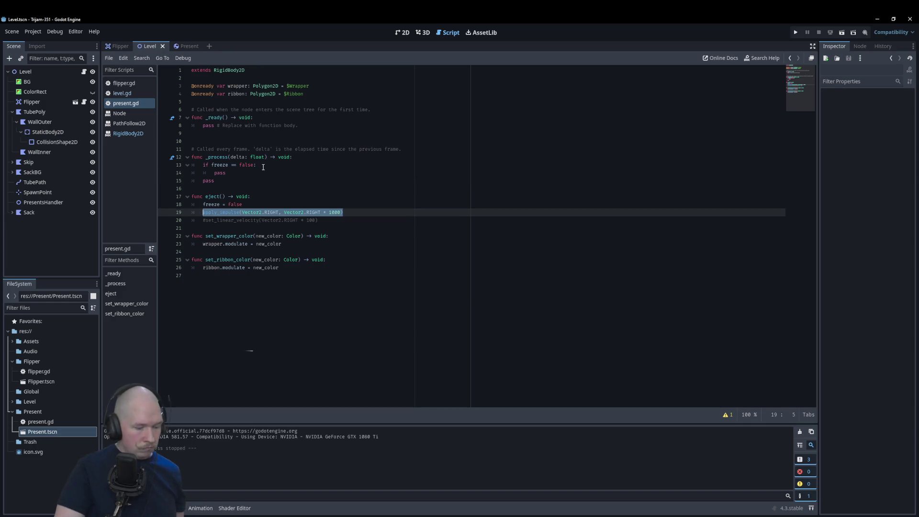
pyautogui.click(268, 167)
pyautogui.press('Return')
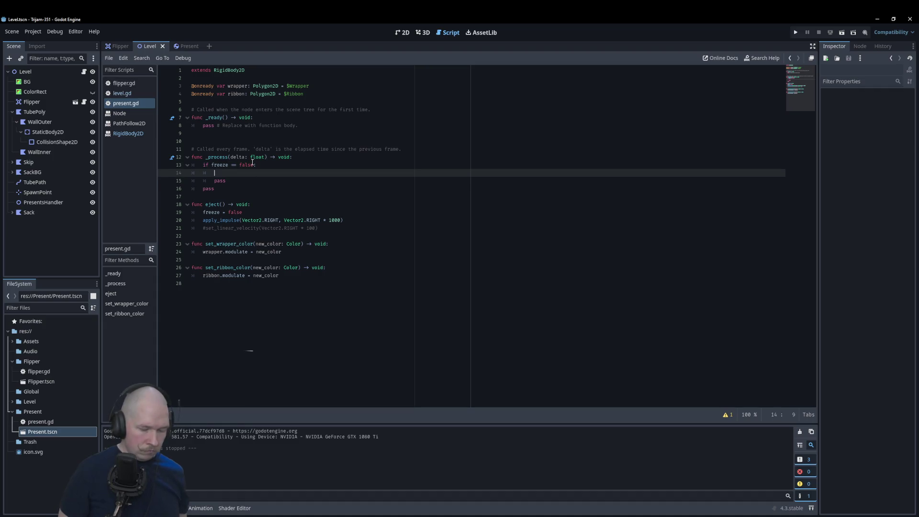
# Paste the apply_impulse call into _process, test-run it, then comment it out with #
pyautogui.hotkey('ctrl', 'v')
pyautogui.press('F5')
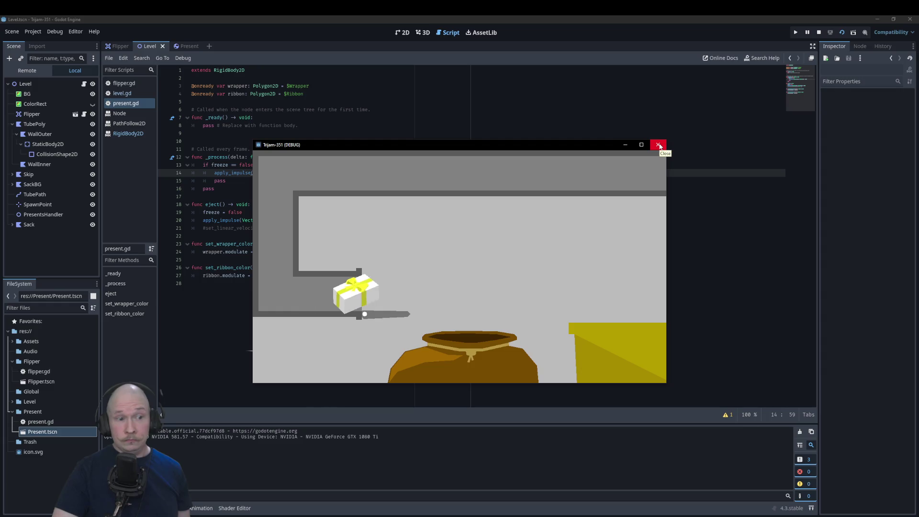
pyautogui.click(659, 146)
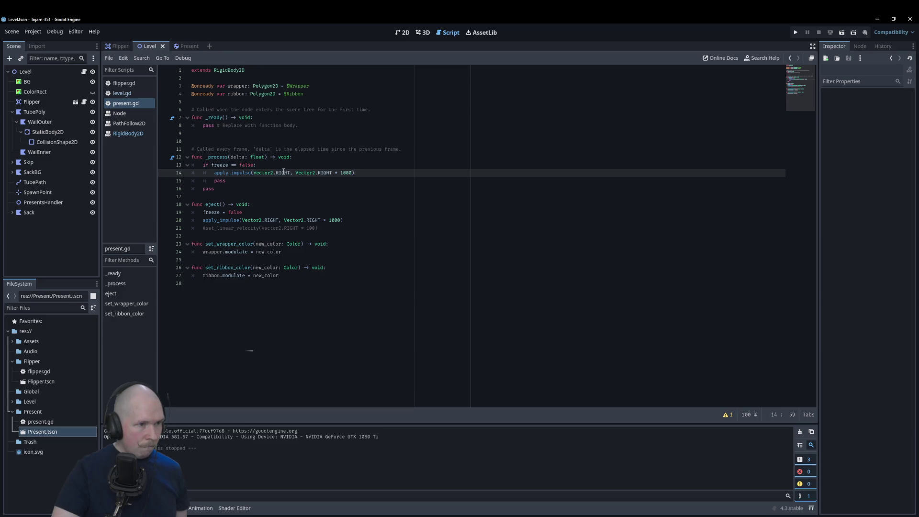
pyautogui.click(210, 174)
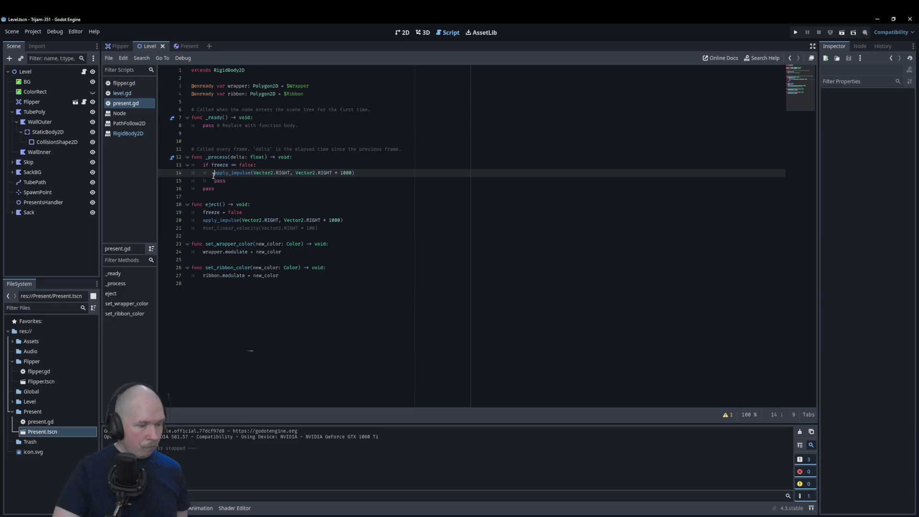
pyautogui.write('#')
# Change eject's impulse to Vector2.LEFT * 1000 and test it by flipping the flipper
pyautogui.click(370, 228)
pyautogui.click(367, 221)
pyautogui.doubleClick(313, 220)
pyautogui.write('LEFT')
pyautogui.press('F5')
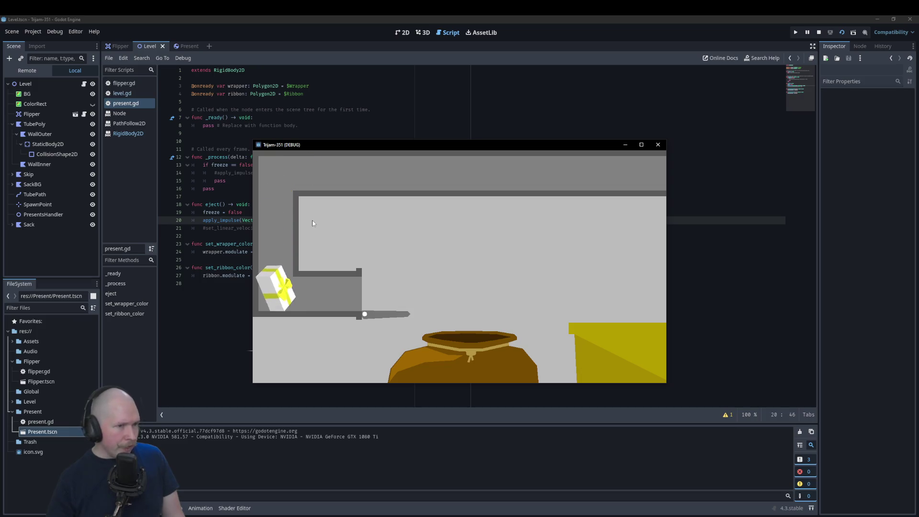
pyautogui.click(366, 156)
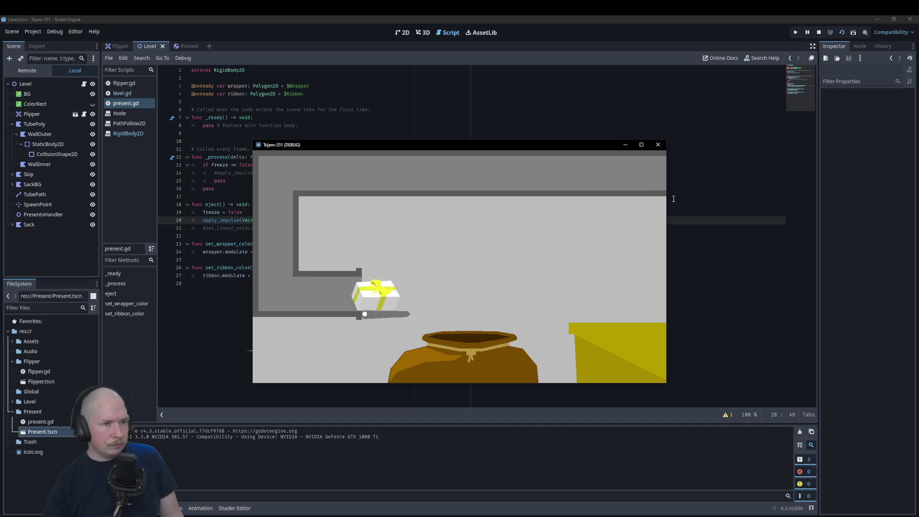
pyautogui.click(658, 144)
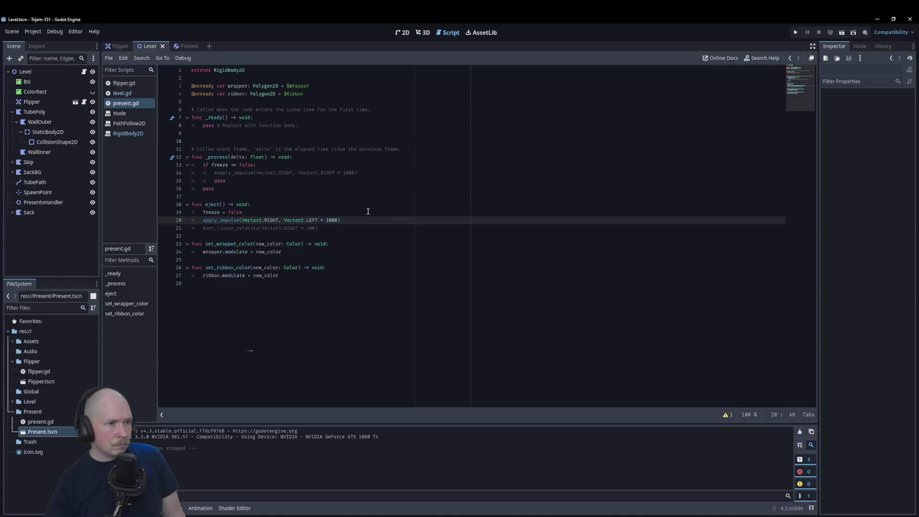
pyautogui.hotkey('ctrl', 'shift', 'Return')
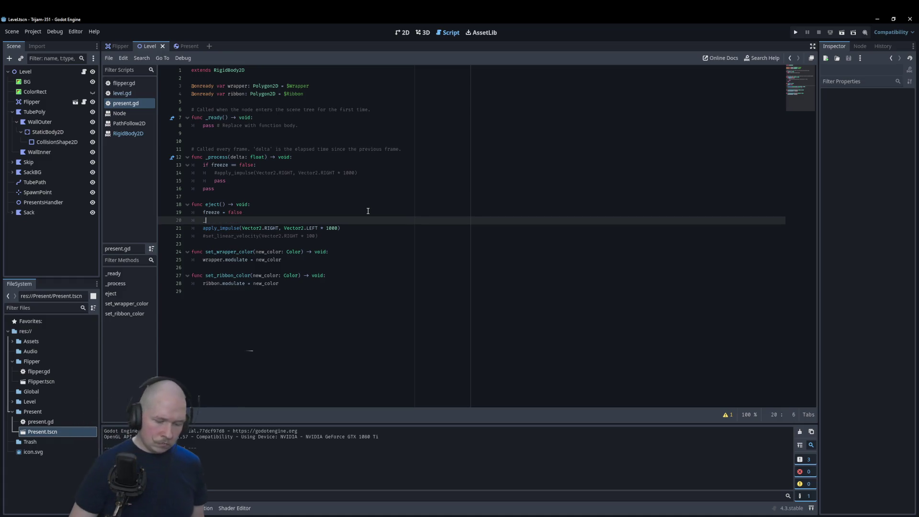
pyautogui.write('inte')
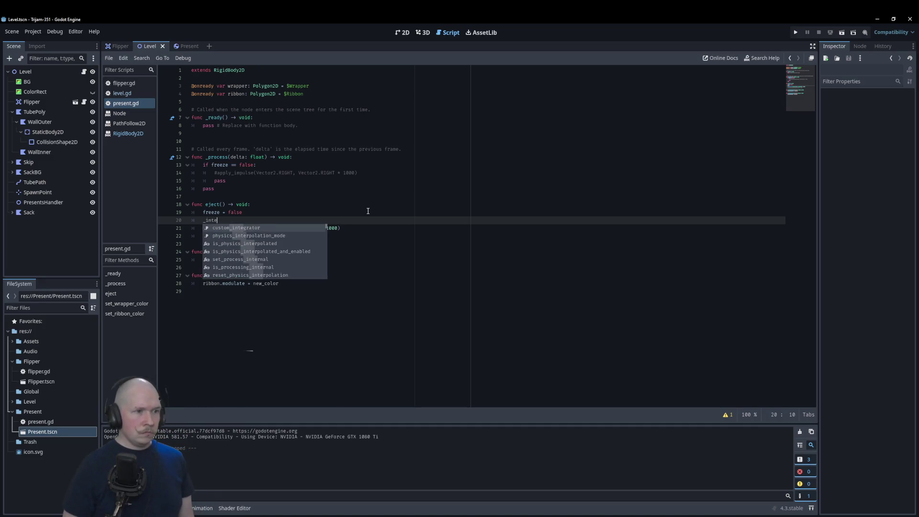
pyautogui.write('grate')
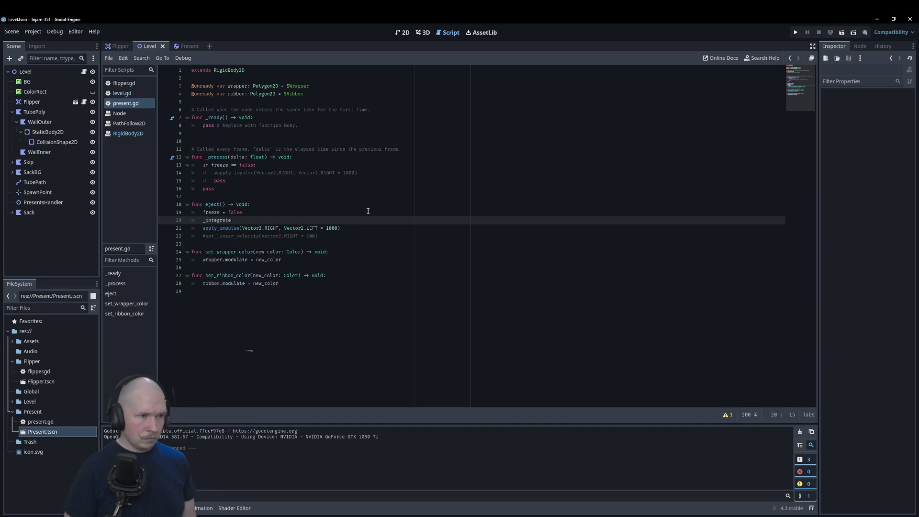
pyautogui.press('BackSpace')
pyautogui.press('BackSpace')
pyautogui.press('BackSpace')
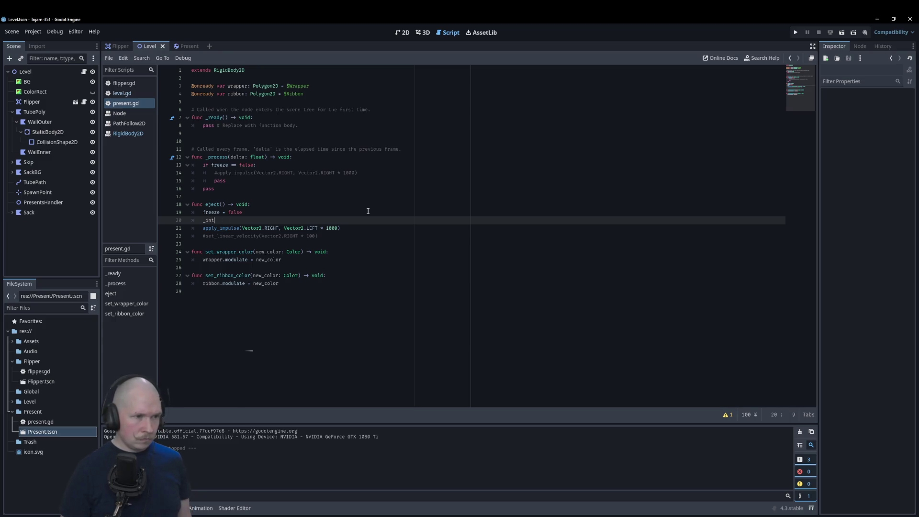
pyautogui.write('integ')
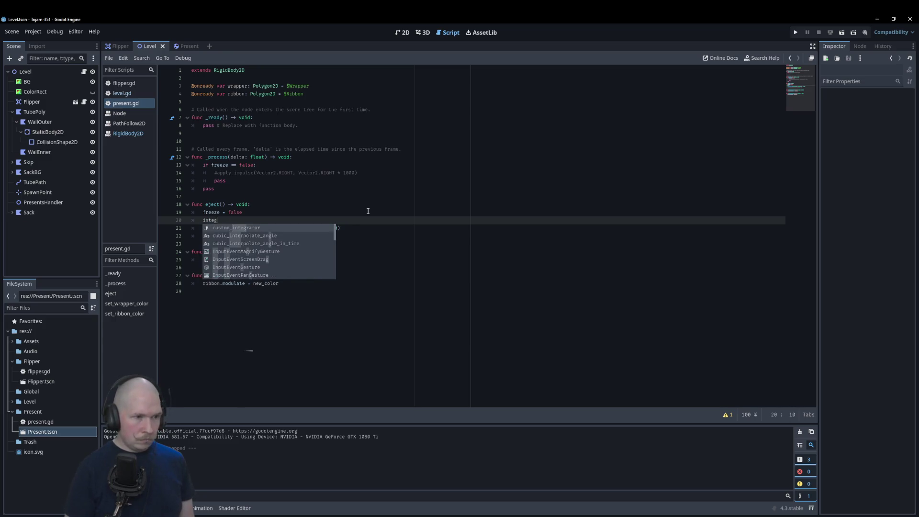
pyautogui.write('rate_forces(')
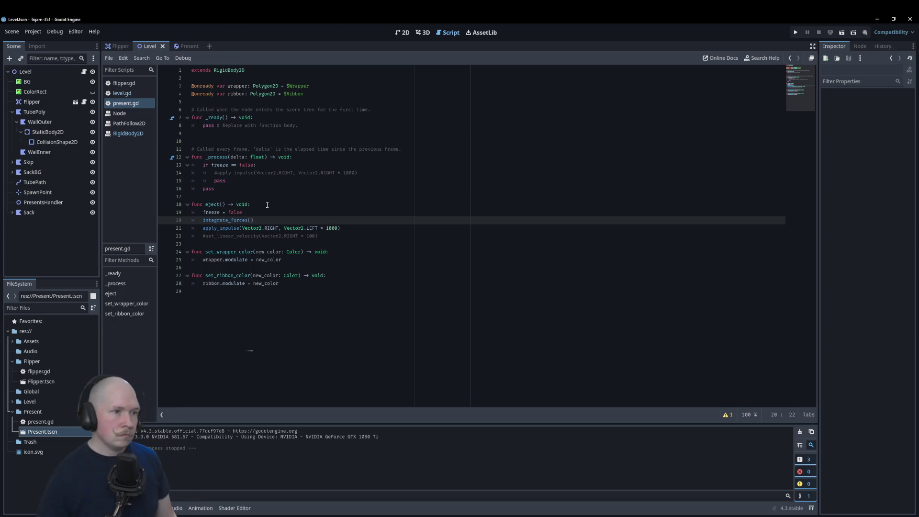
pyautogui.click(240, 220)
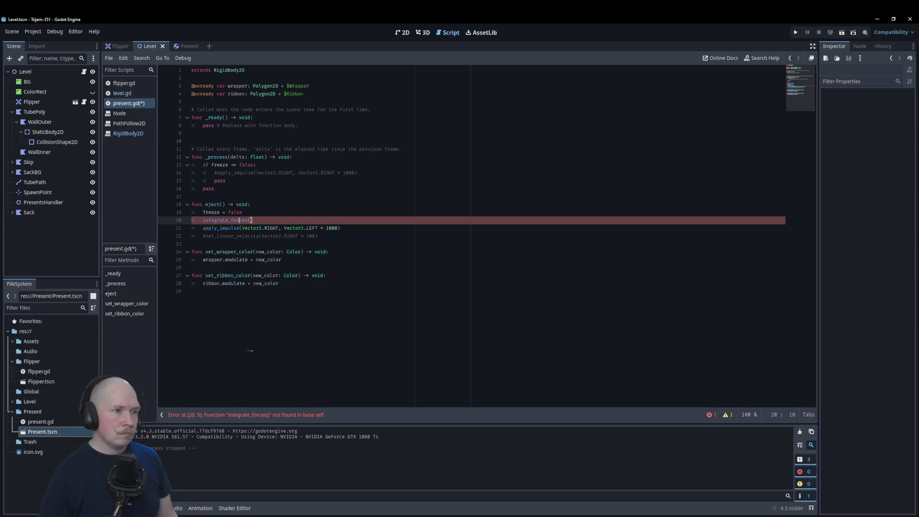
pyautogui.hotkey('ctrl', 'x')
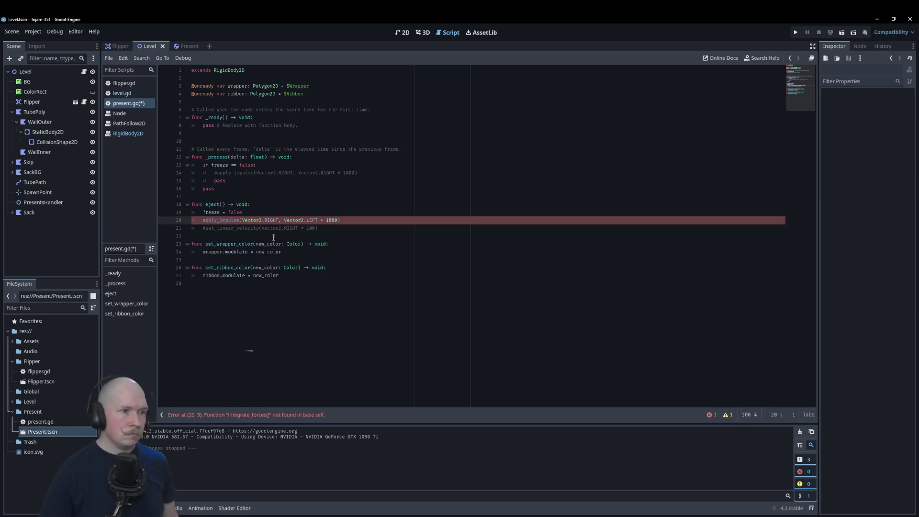
pyautogui.keyDown('ctrl'); pyautogui.click(220, 221); pyautogui.keyUp('ctrl')
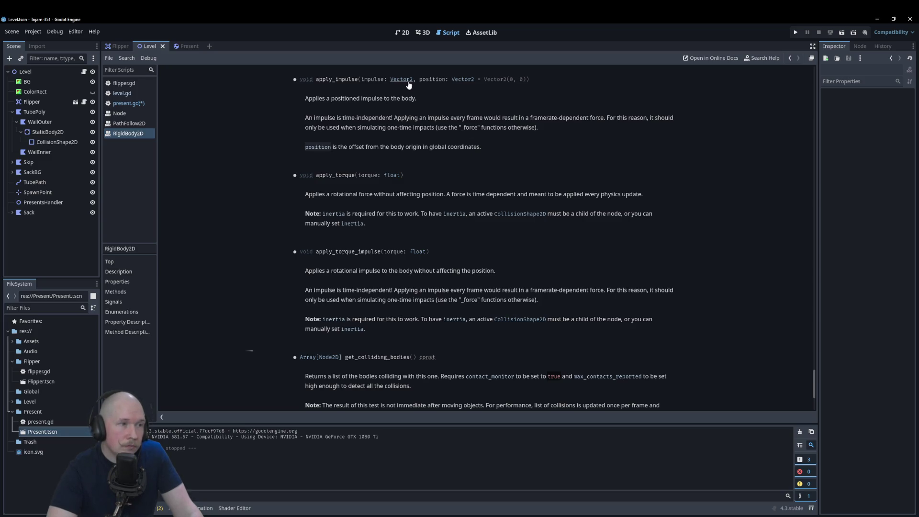
# In present.gd, change eject()'s impulse to Vector2.RIGHT * 100 with the old arguments commented out, then test-run
pyautogui.click(128, 103)
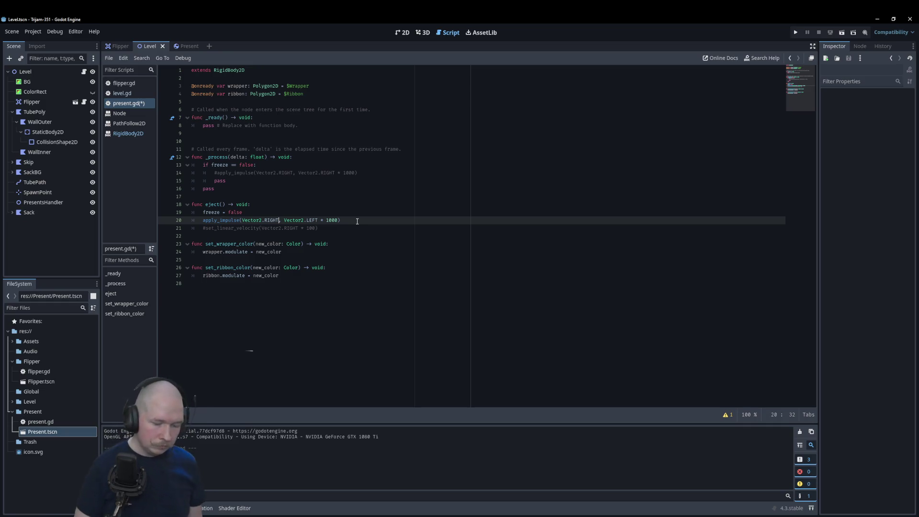
pyautogui.write('#')
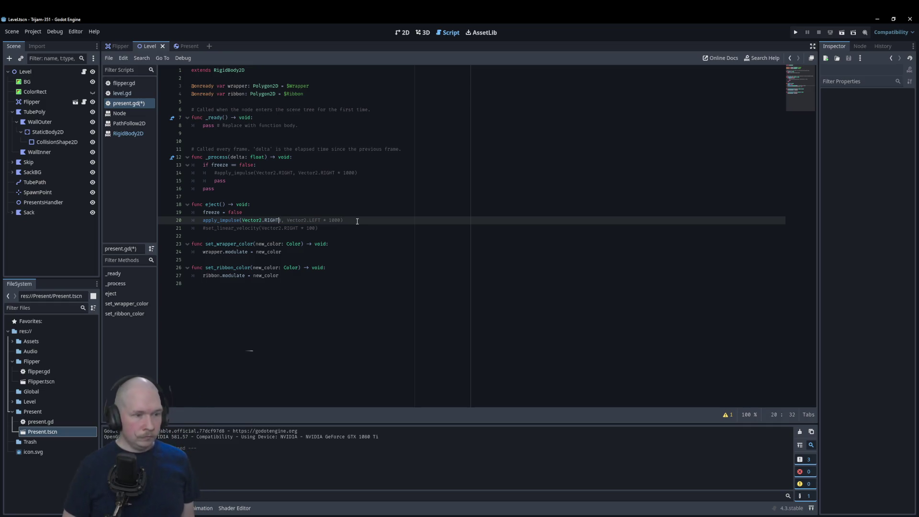
pyautogui.write(' *')
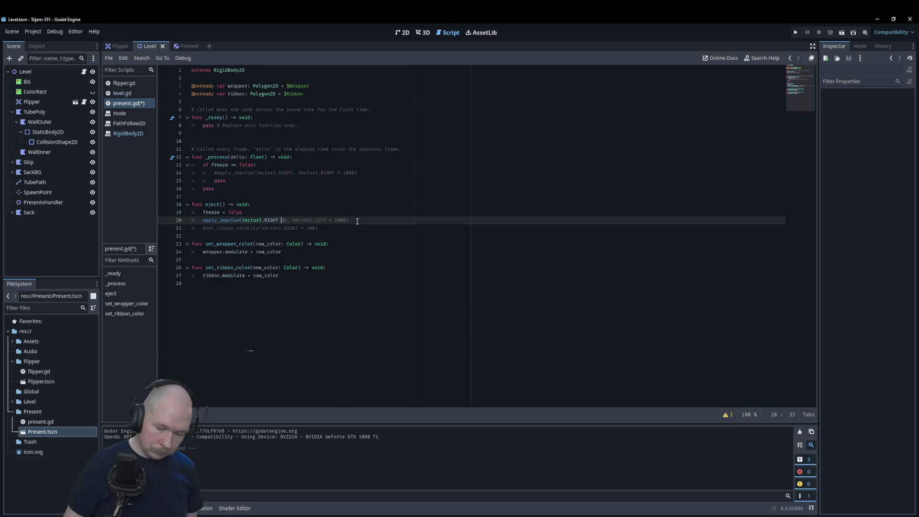
pyautogui.write(' 100')
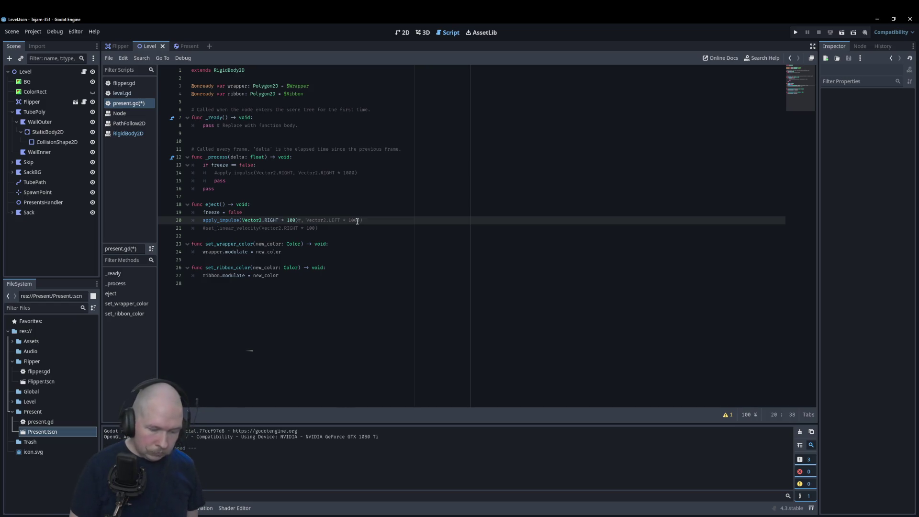
pyautogui.press('F5')
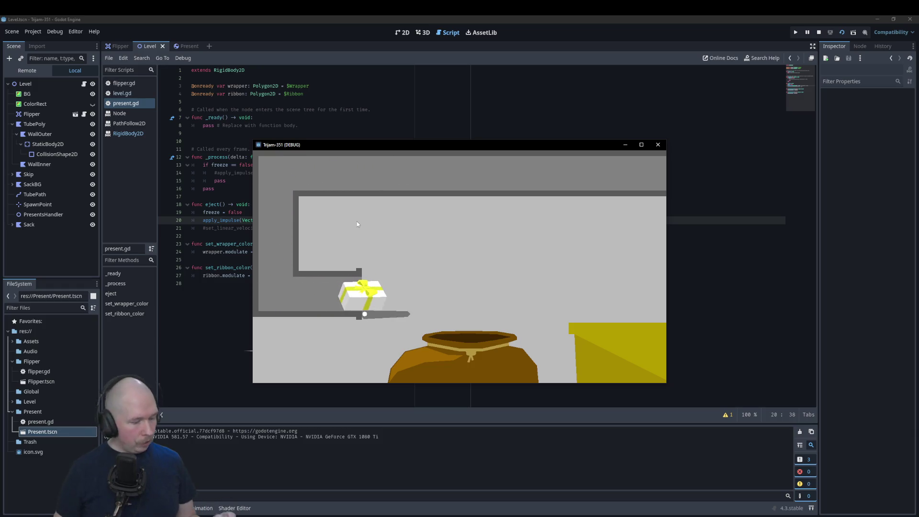
pyautogui.click(658, 144)
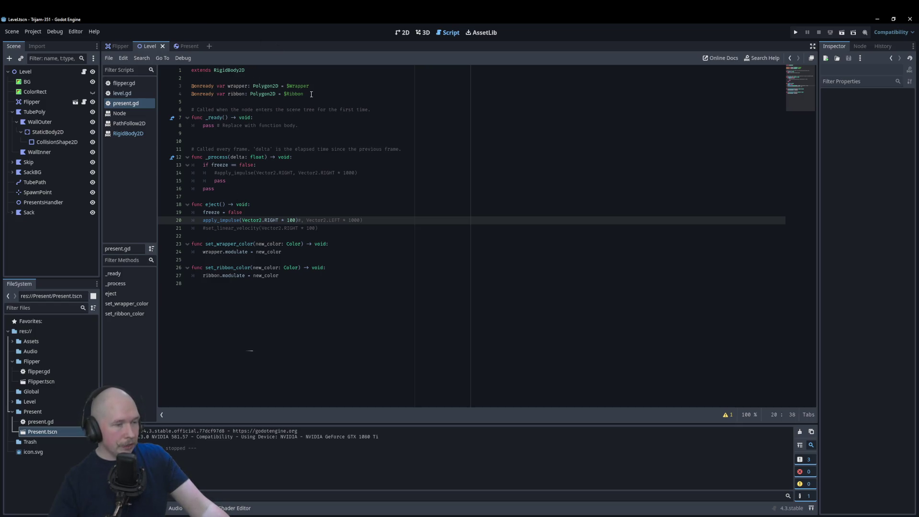
pyautogui.click(121, 94)
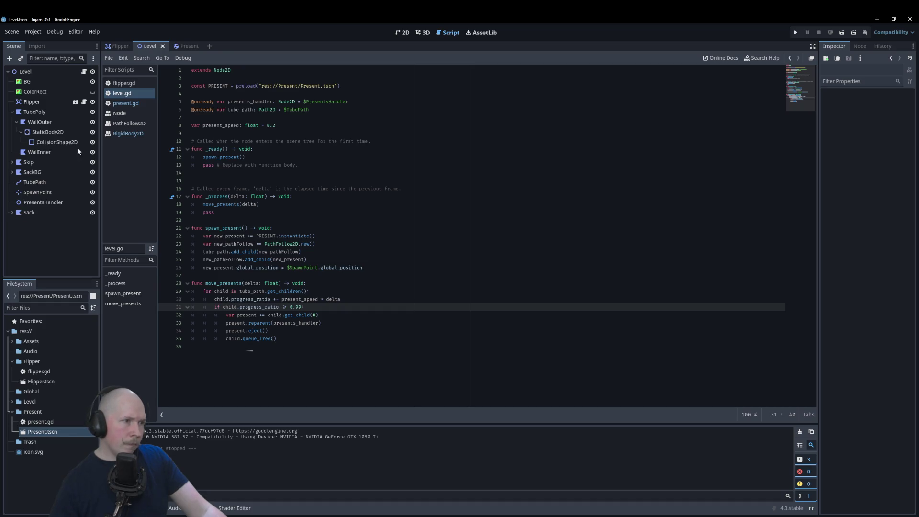
pyautogui.click(125, 103)
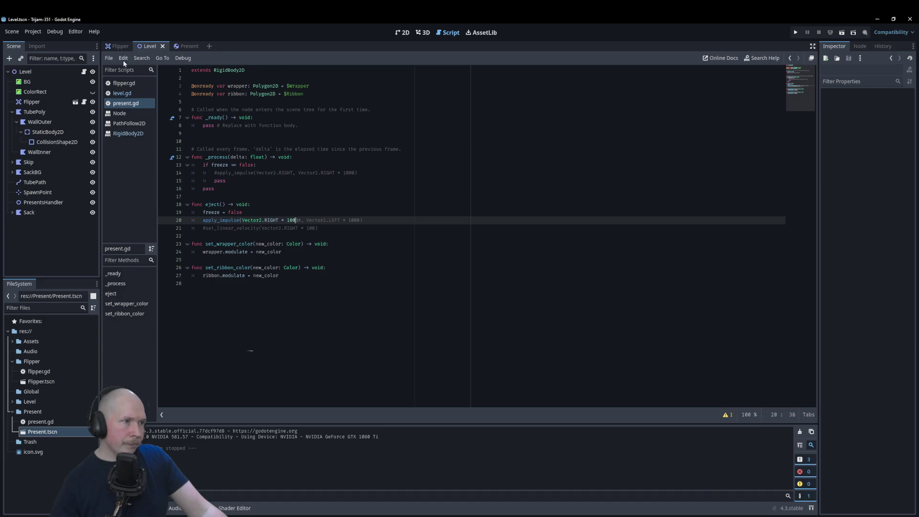
pyautogui.click(182, 47)
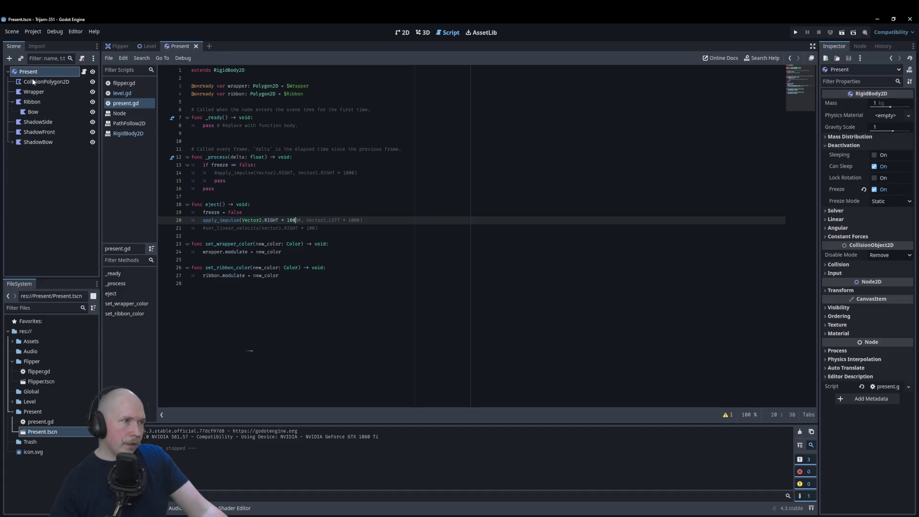
pyautogui.click(147, 47)
pyautogui.click(116, 104)
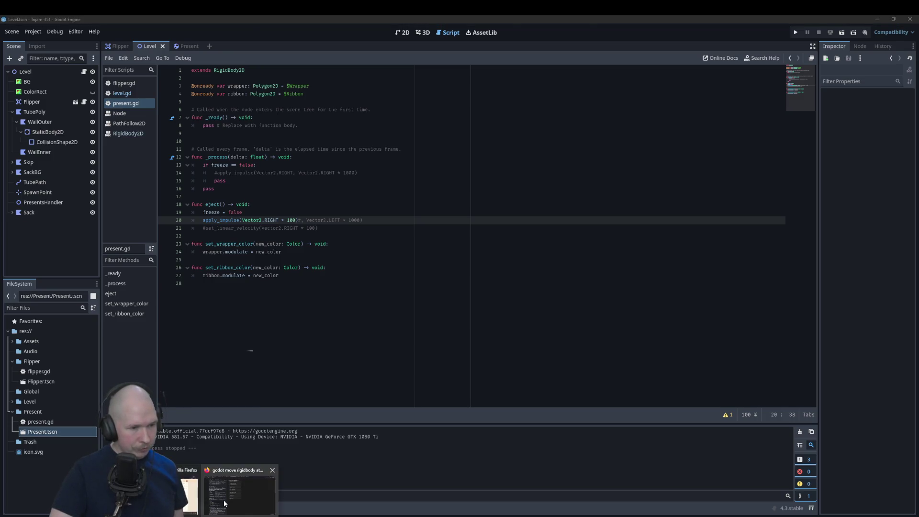
# Open the Godot Forum thread 'How to Move RigidBody2D with Code?' from the 'godot move rigidbody' results in Firefox
pyautogui.click(231, 481)
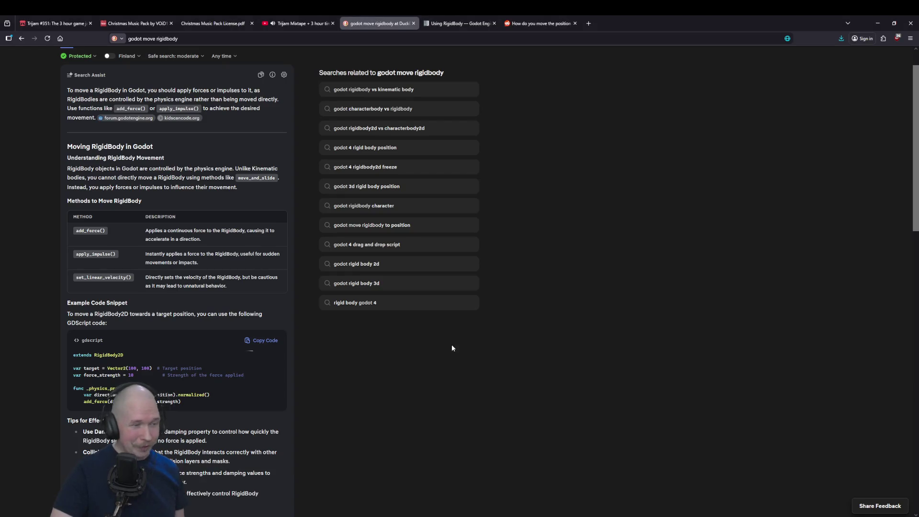
pyautogui.scroll(-4, 453, 334)
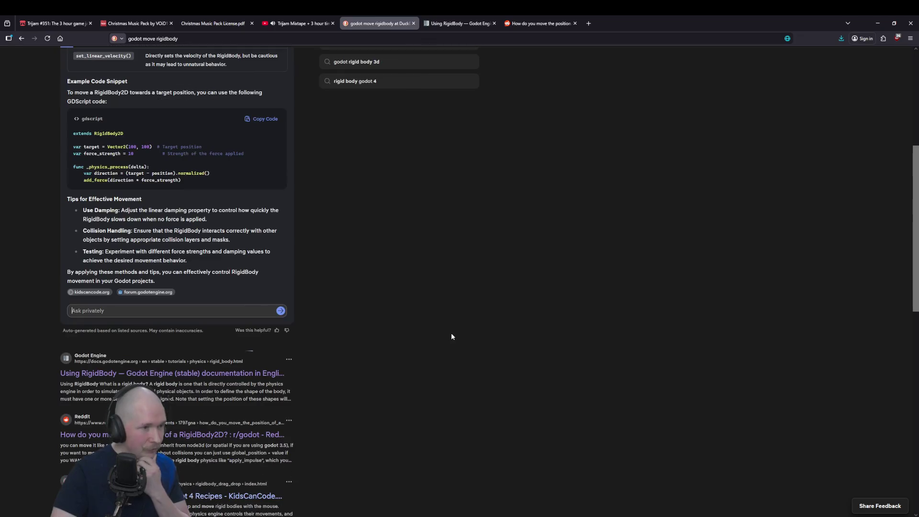
pyautogui.scroll(-4, 451, 333)
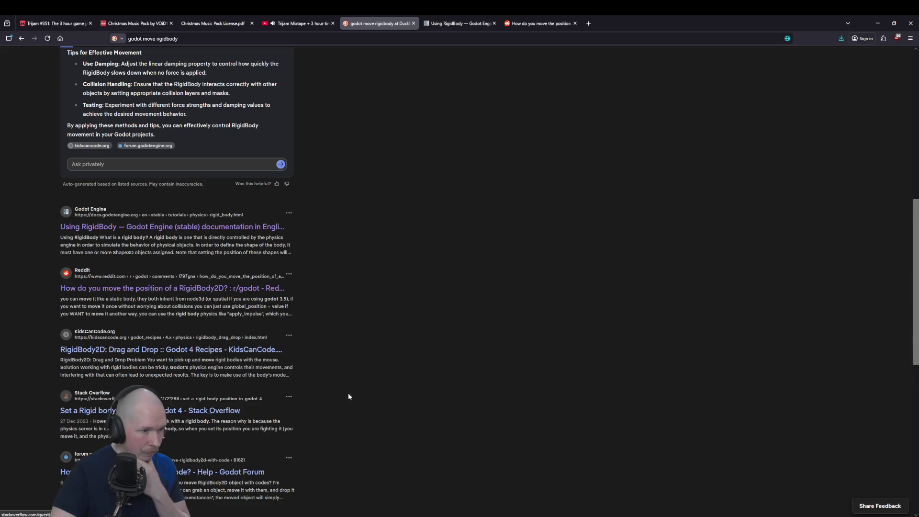
pyautogui.middleClick(179, 470)
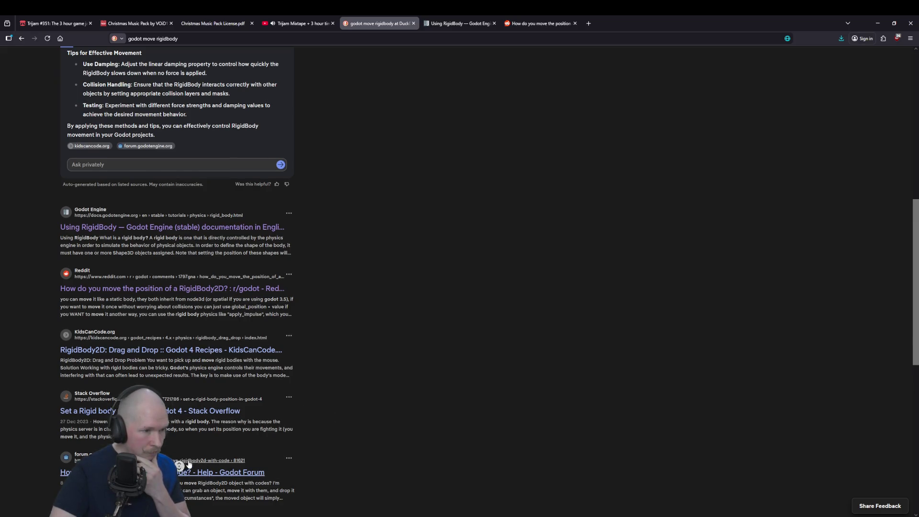
pyautogui.scroll(8, 392, 370)
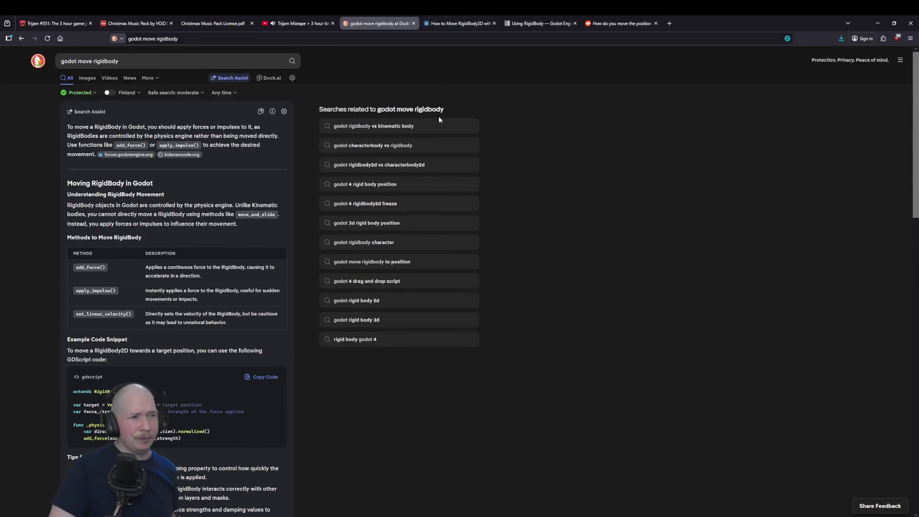
pyautogui.click(429, 21)
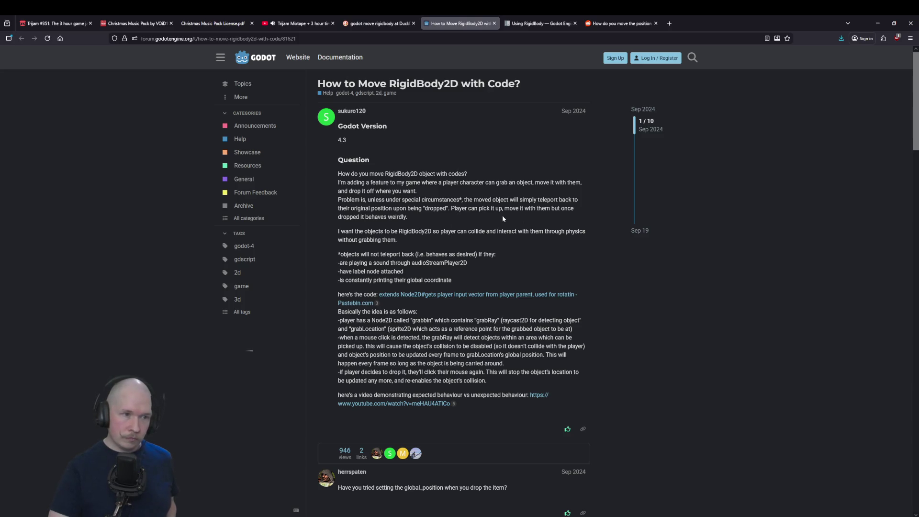
# Read through the RigidBody2D forum thread, then close its tab to return to the DuckDuckGo results
pyautogui.scroll(-3, 386, 220)
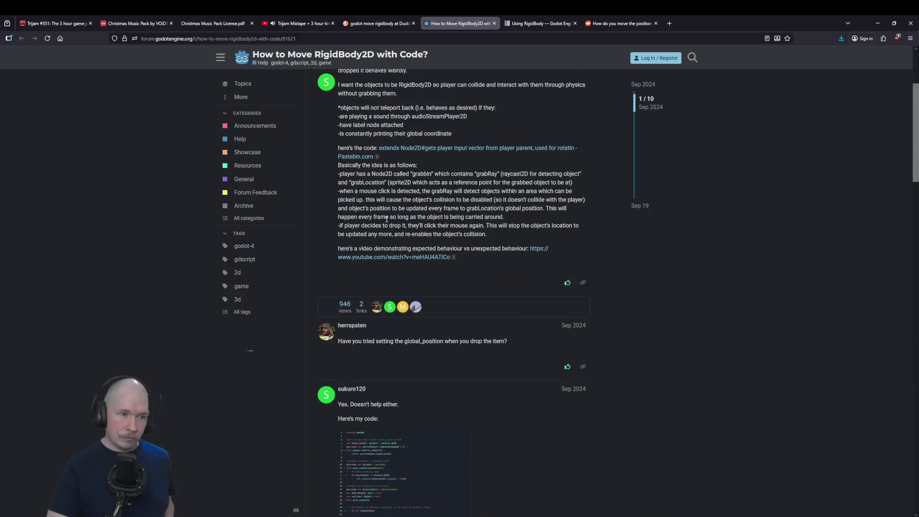
pyautogui.scroll(-5, 386, 220)
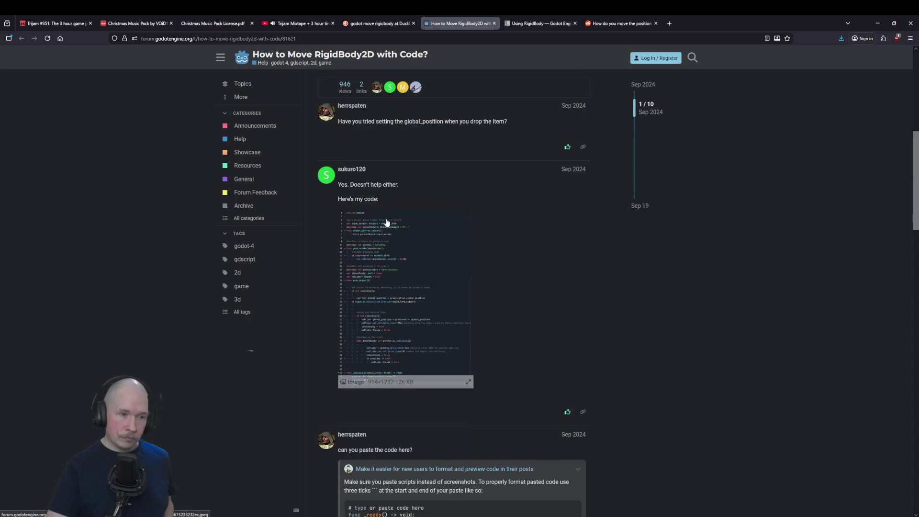
pyautogui.scroll(-4, 387, 222)
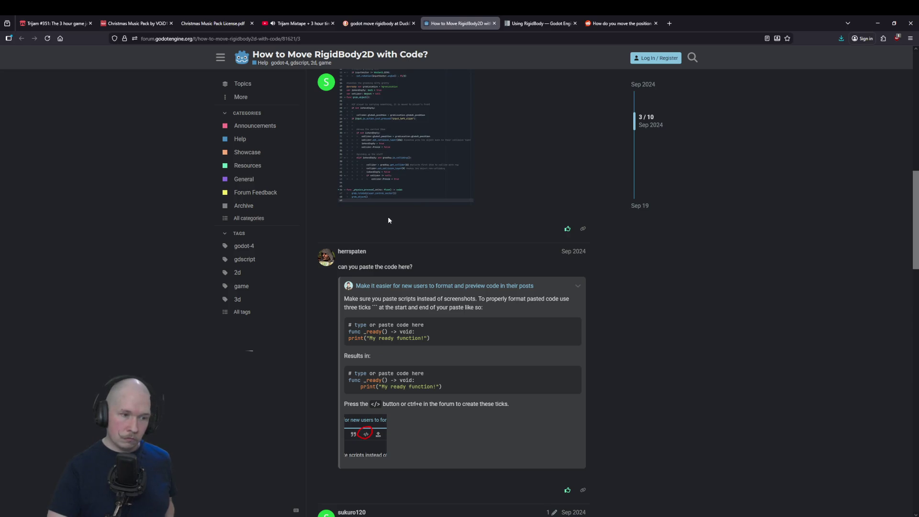
pyautogui.scroll(-4, 389, 219)
pyautogui.scroll(-4, 388, 220)
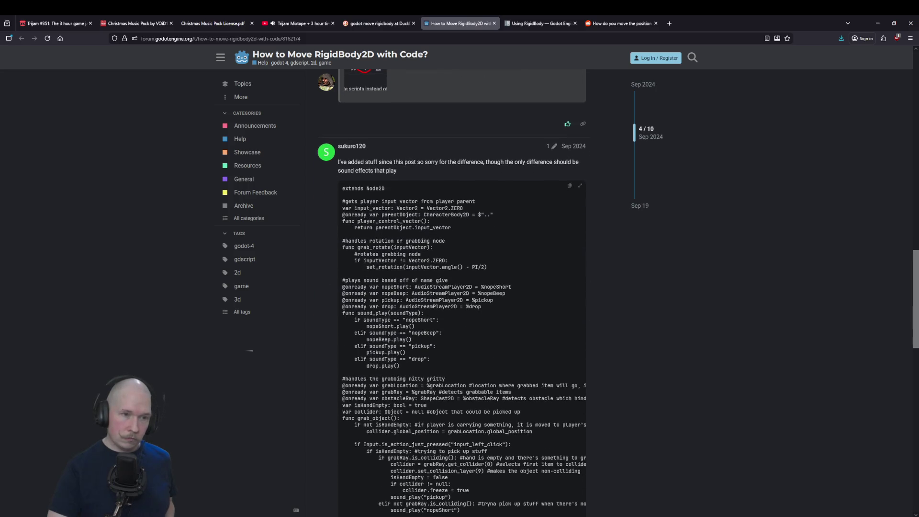
pyautogui.scroll(-5, 389, 217)
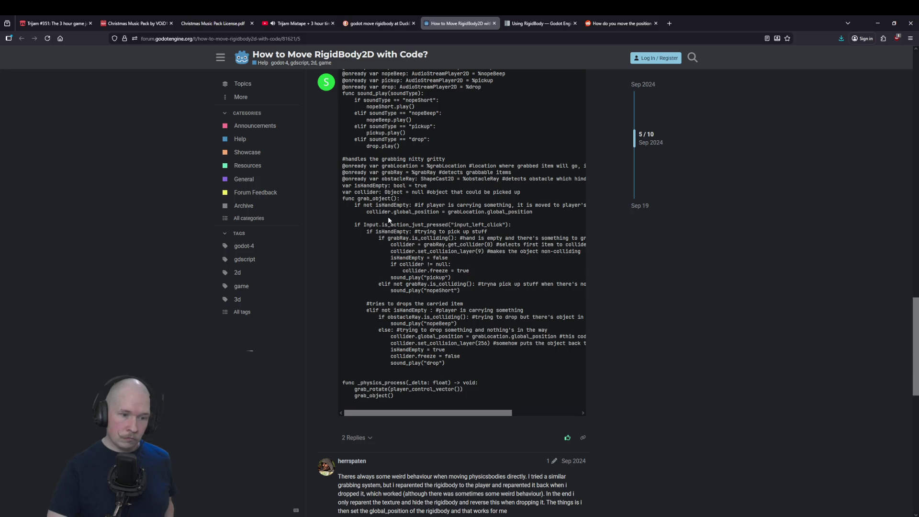
pyautogui.scroll(20, 387, 217)
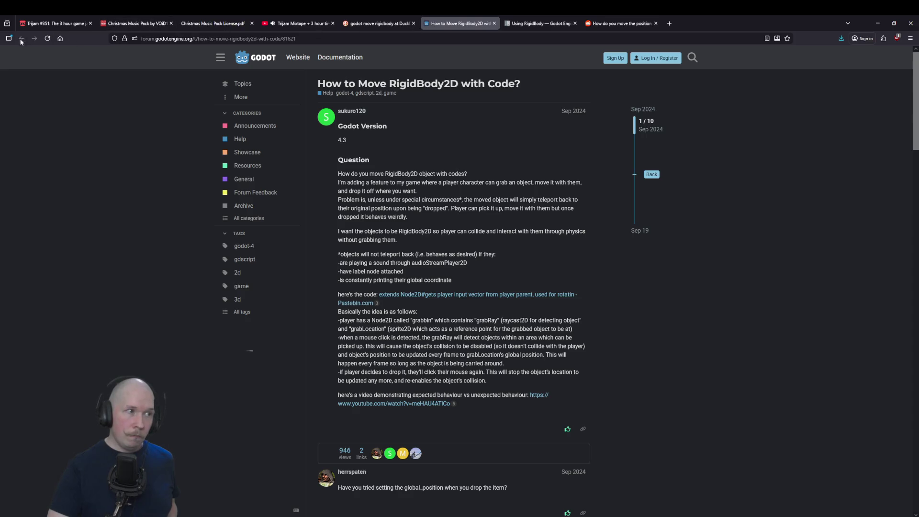
pyautogui.click(494, 23)
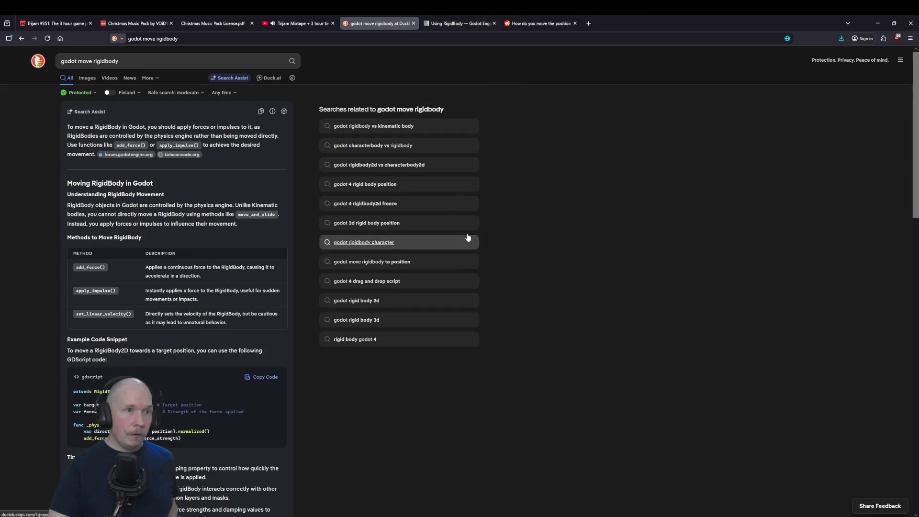
# Read the Using RigidBody page's "look at" _integrate_forces example and expand Collision shapes (2D) in the sidebar
pyautogui.hotkey('ctrl', 'Tab')
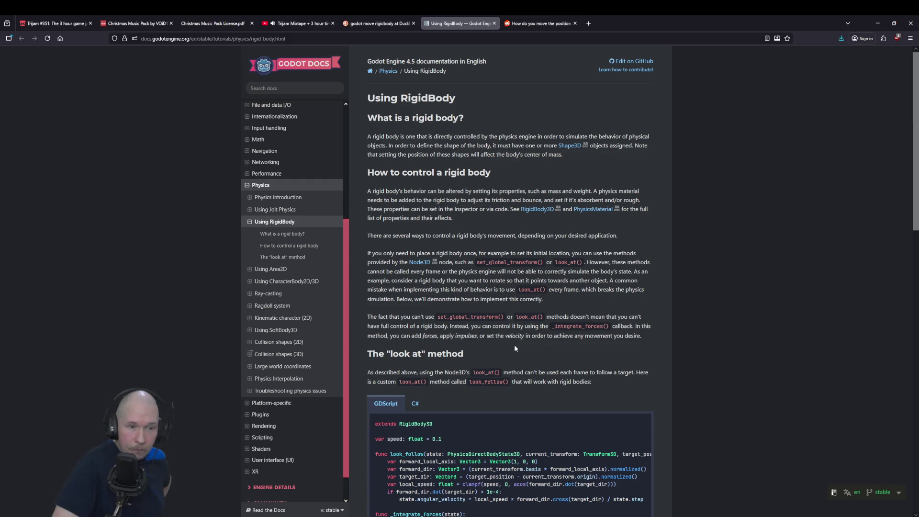
pyautogui.scroll(-2, 568, 344)
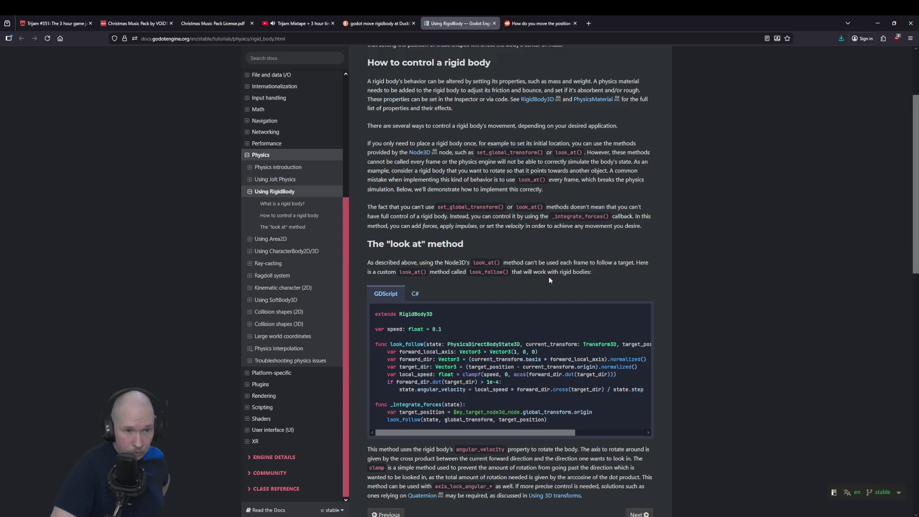
pyautogui.scroll(-1, 550, 279)
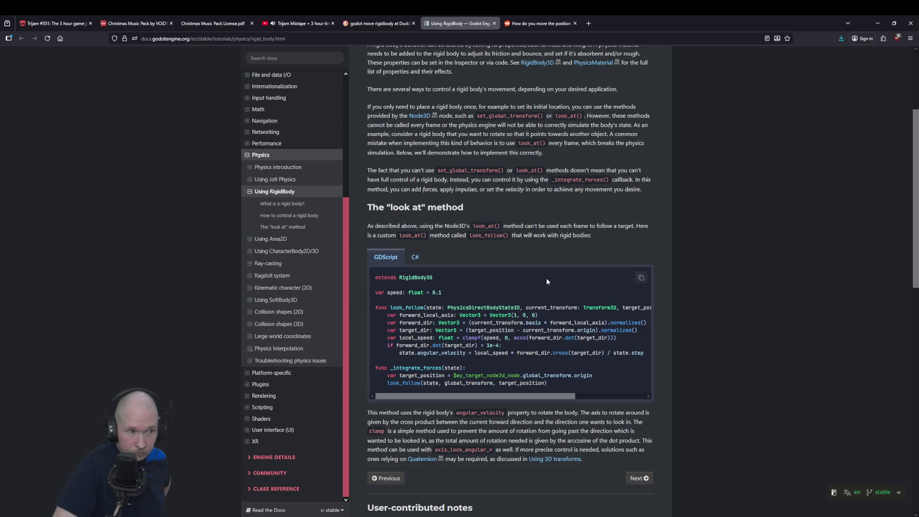
pyautogui.click(250, 315)
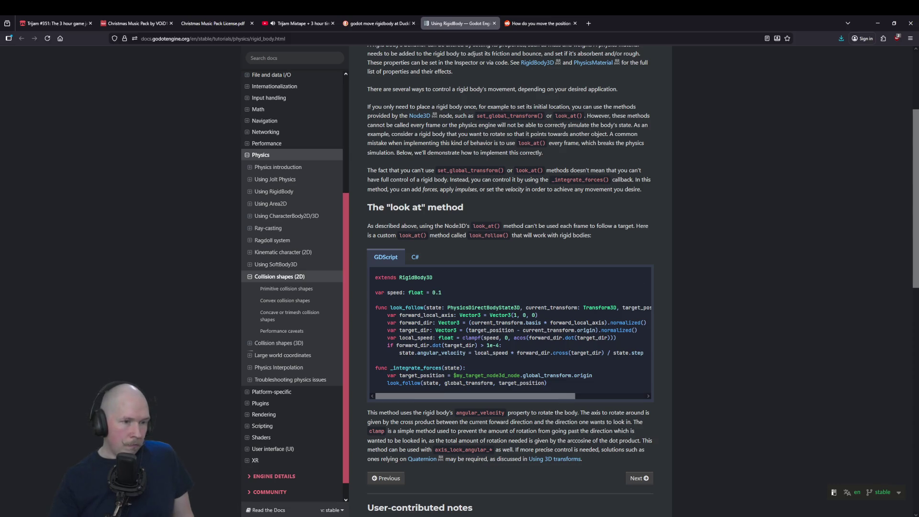
pyautogui.hotkey('alt', 'Tab')
# Start a state.apply call after freeze = false, then delete the stray state line again
pyautogui.click(282, 211)
pyautogui.press('Return')
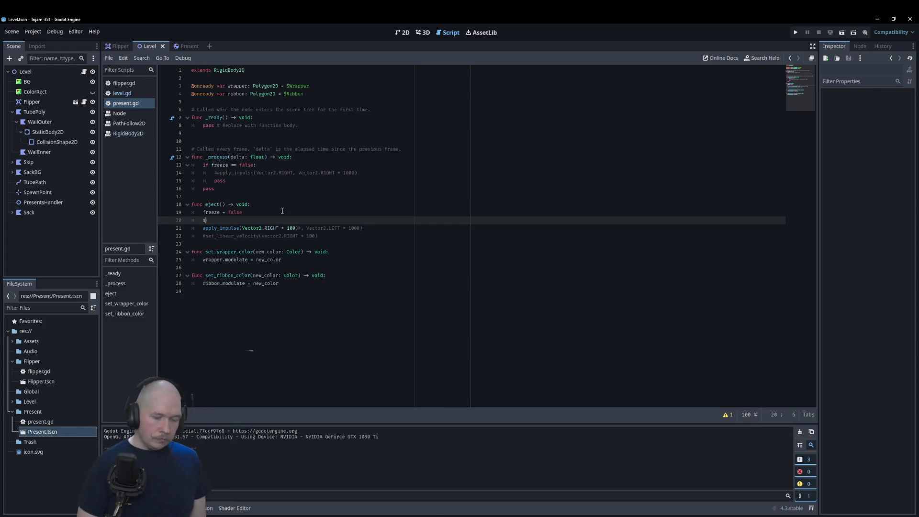
pyautogui.write('state.')
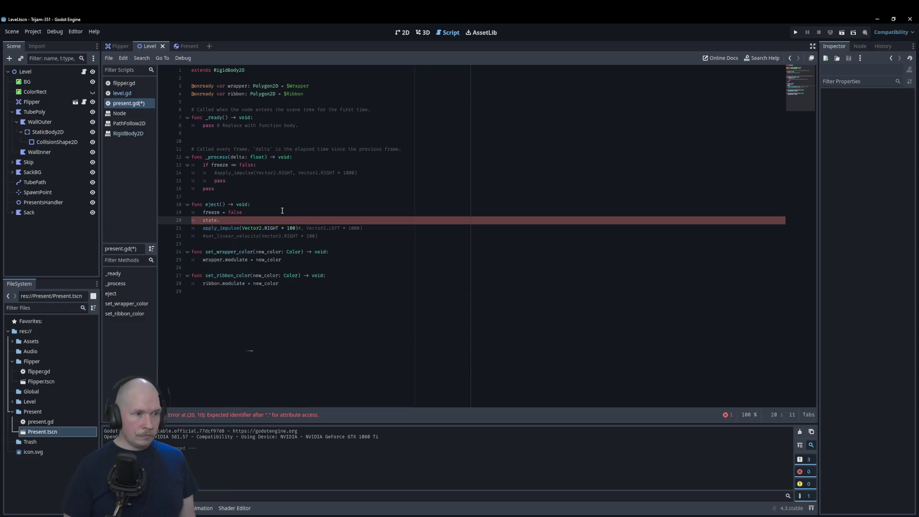
pyautogui.write('apply')
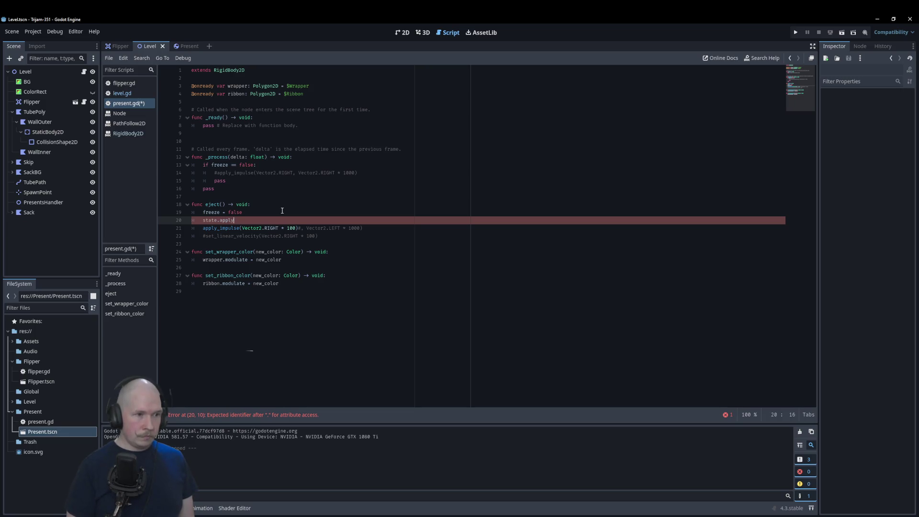
pyautogui.press('BackSpace')
pyautogui.press('BackSpace')
pyautogui.press('BackSpace')
pyautogui.press('BackSpace')
pyautogui.press('BackSpace')
pyautogui.write('state')
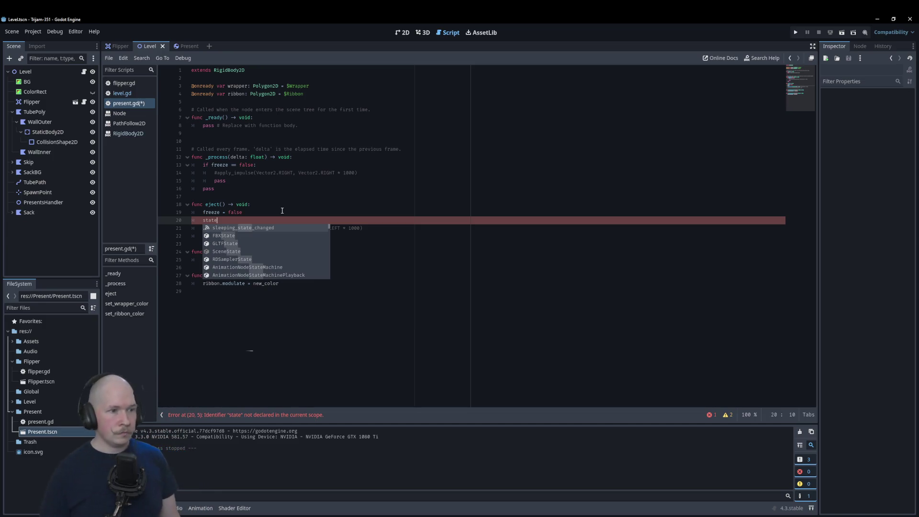
pyautogui.moveTo(218, 221); pyautogui.dragTo(205, 222)
pyautogui.press('BackSpace')
pyautogui.press('BackSpace')
pyautogui.press('BackSpace')
# After _process, add a func _integrate_forces(state: PhysicsDirectBodyState2D) stub whose body is pass
pyautogui.click(296, 187)
pyautogui.press('Return')
pyautogui.press('Return')
pyautogui.write('func')
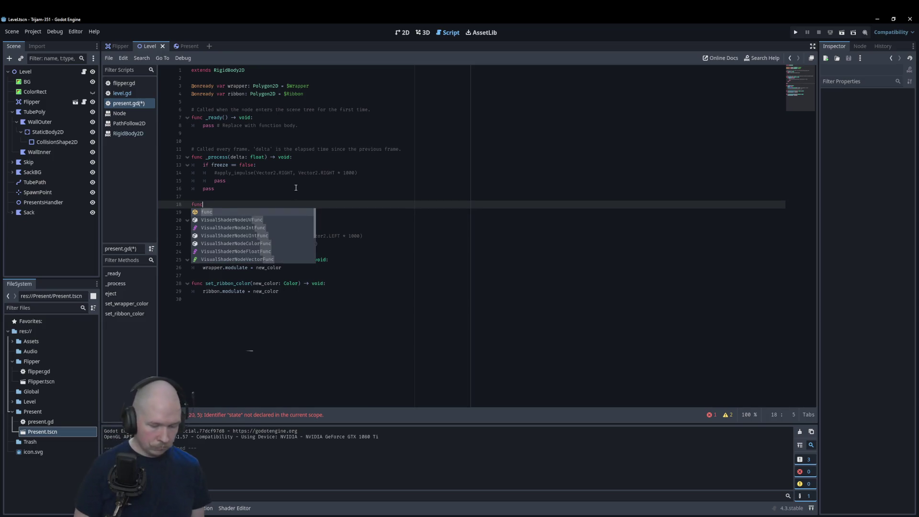
pyautogui.write(' _inte')
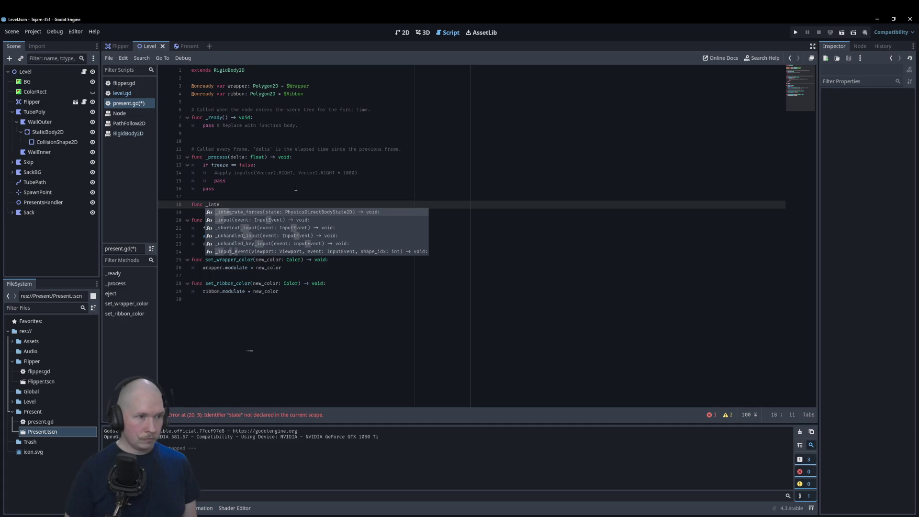
pyautogui.press('Return')
pyautogui.write('pass')
pyautogui.press('Return')
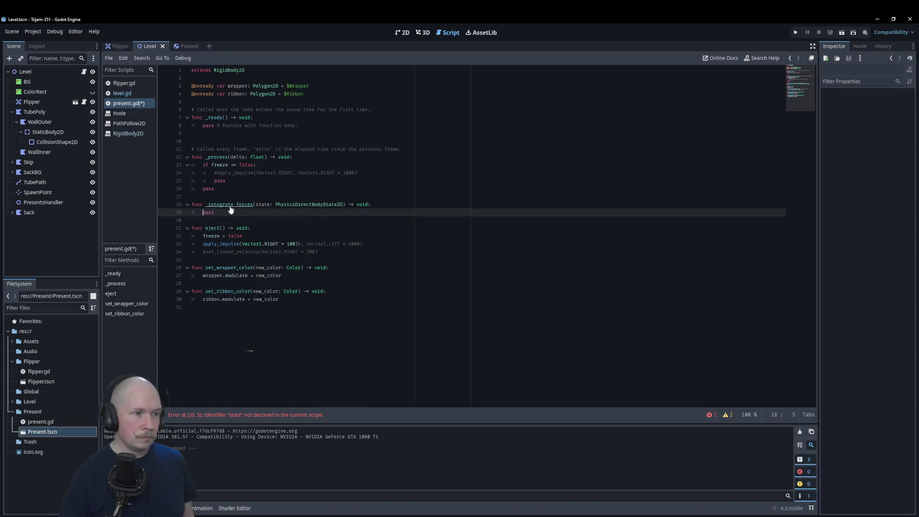
pyautogui.keyDown('ctrl'); pyautogui.click(230, 205); pyautogui.keyUp('ctrl')
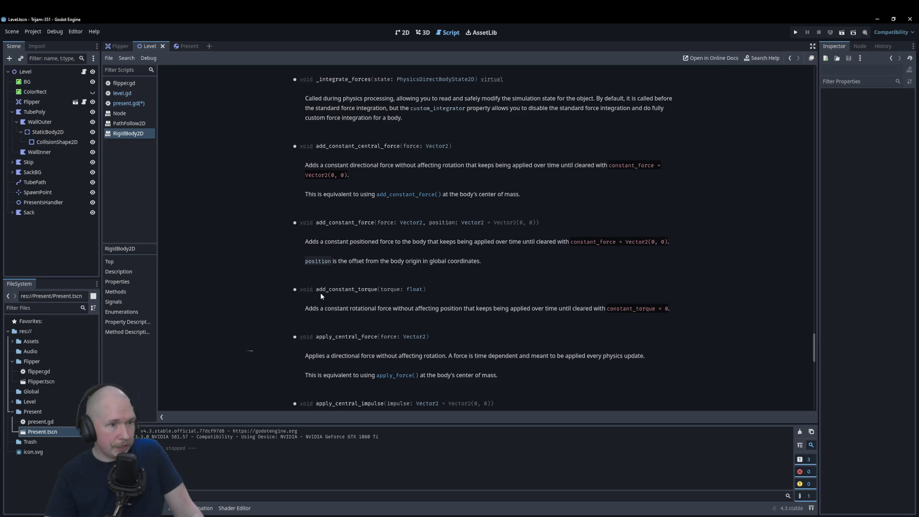
# Scroll through the RigidBody2D class reference up to its property list
pyautogui.scroll(-1, 349, 296)
pyautogui.scroll(4, 350, 295)
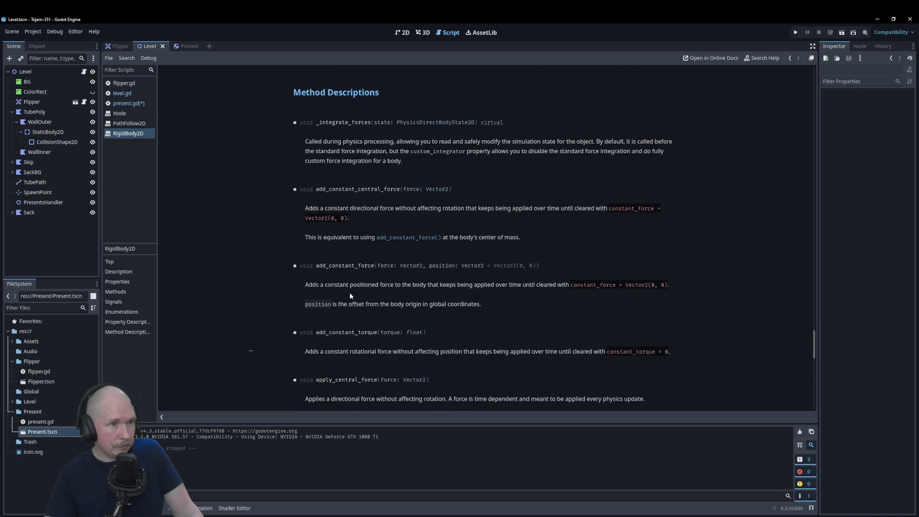
pyautogui.scroll(5, 350, 295)
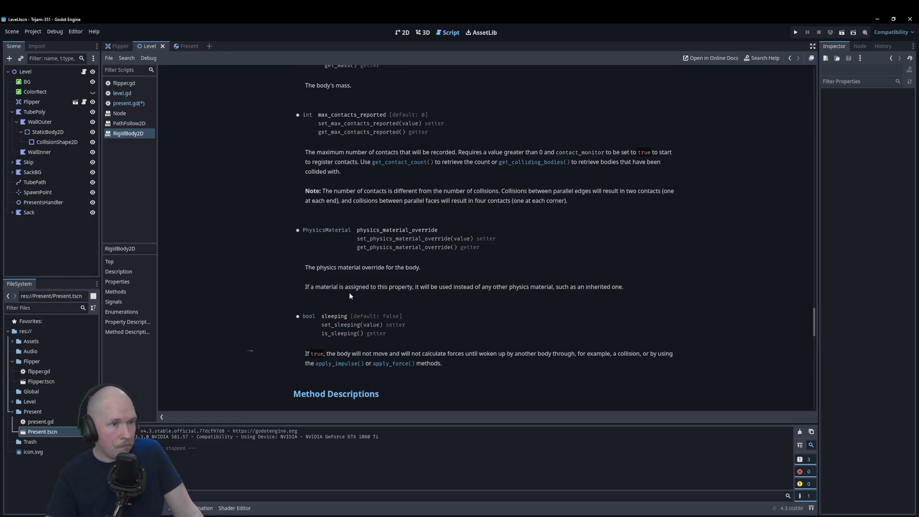
pyautogui.scroll(6, 349, 294)
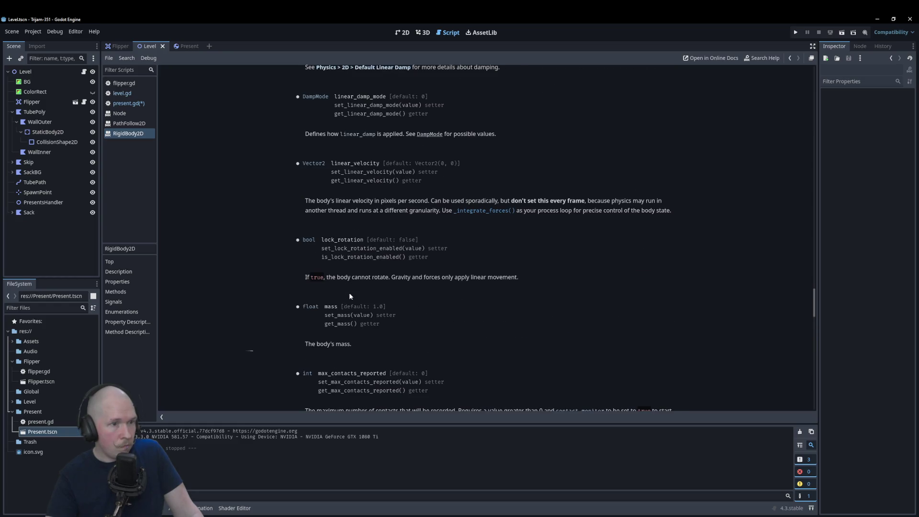
pyautogui.scroll(1, 349, 295)
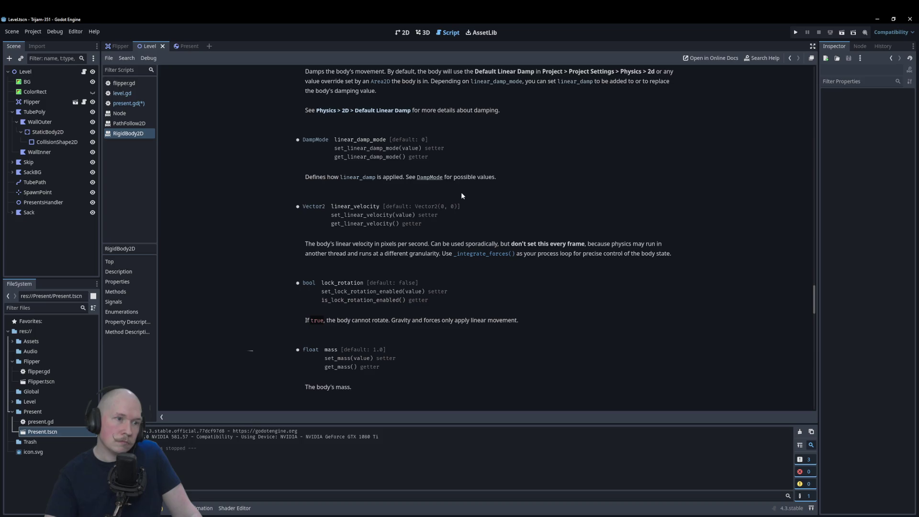
pyautogui.scroll(3, 462, 194)
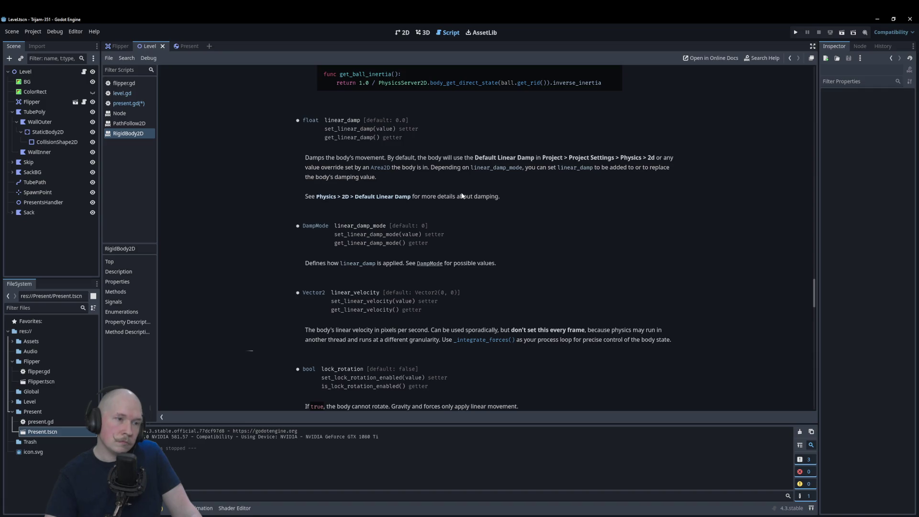
pyautogui.scroll(7, 397, 202)
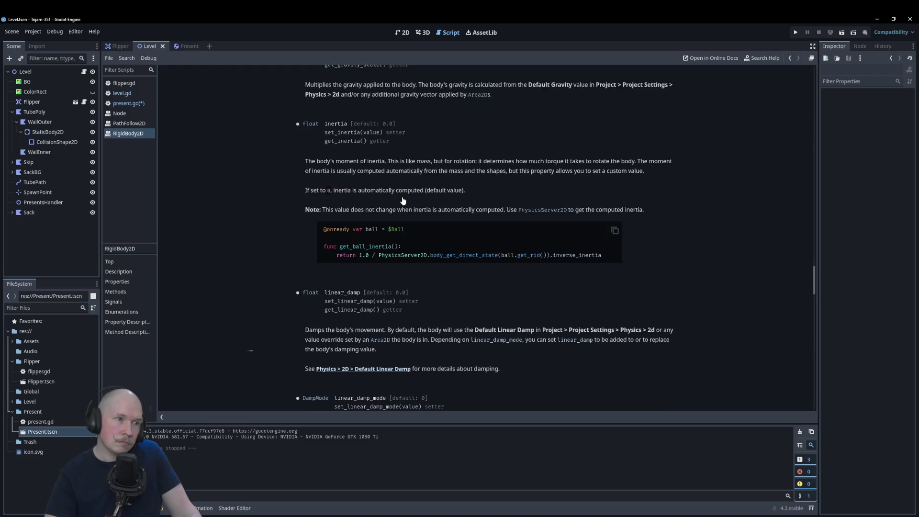
pyautogui.scroll(7, 403, 201)
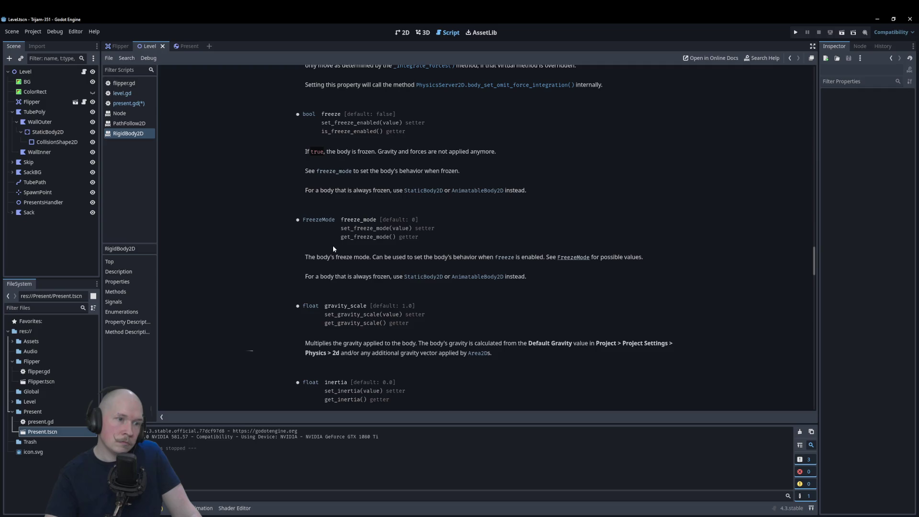
pyautogui.scroll(1, 334, 249)
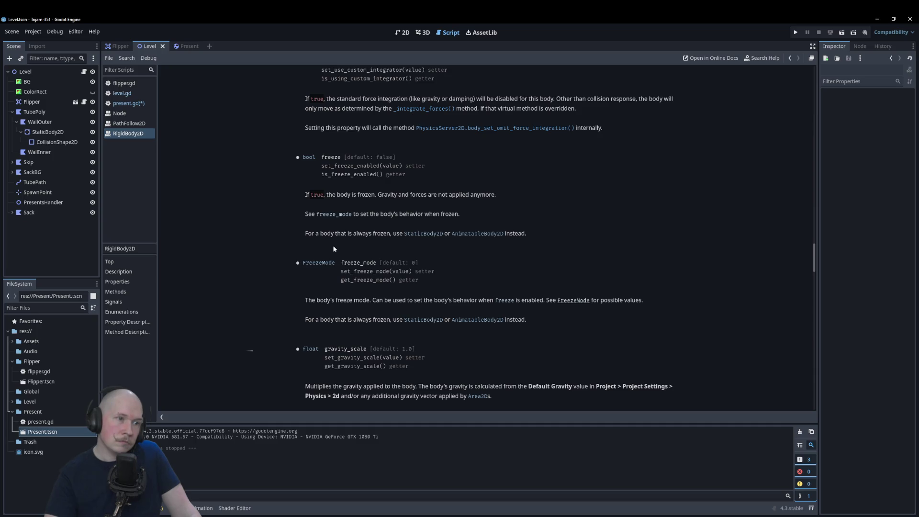
pyautogui.scroll(3, 333, 248)
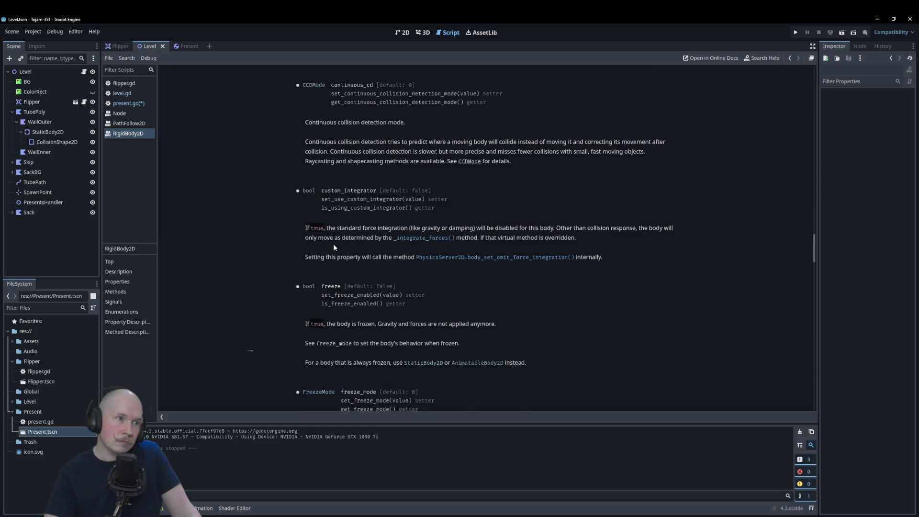
pyautogui.scroll(2, 334, 248)
pyautogui.scroll(3, 334, 247)
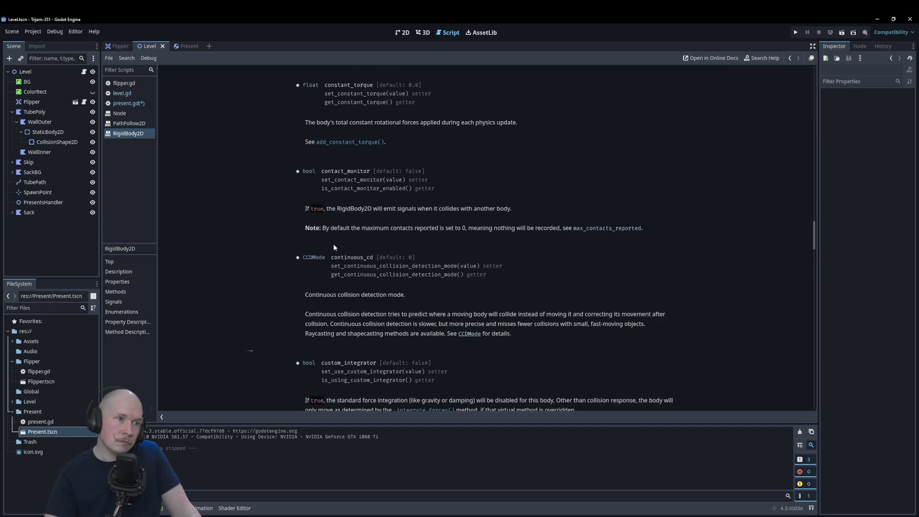
pyautogui.scroll(5, 334, 245)
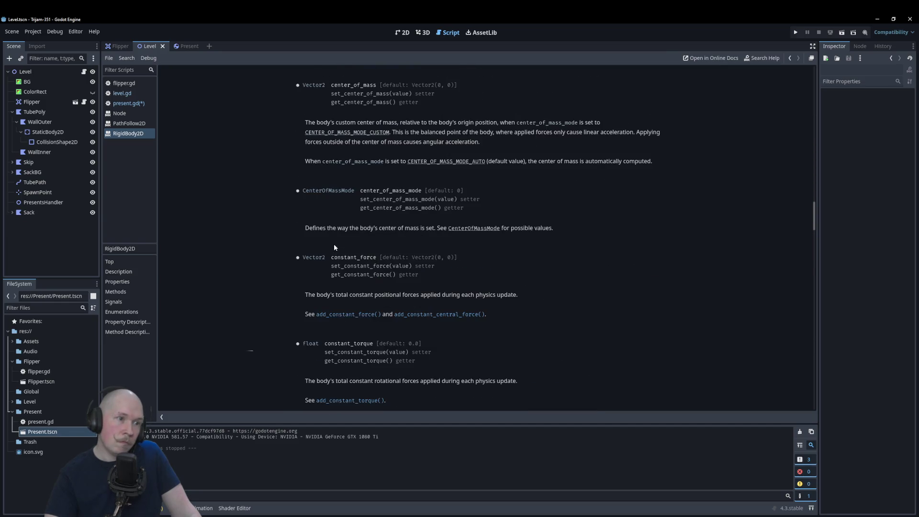
pyautogui.scroll(4, 336, 247)
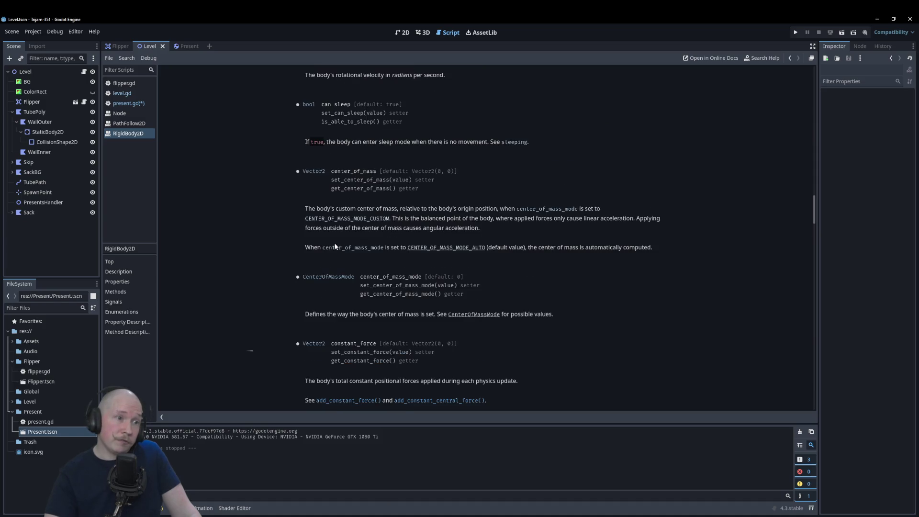
pyautogui.scroll(2, 335, 247)
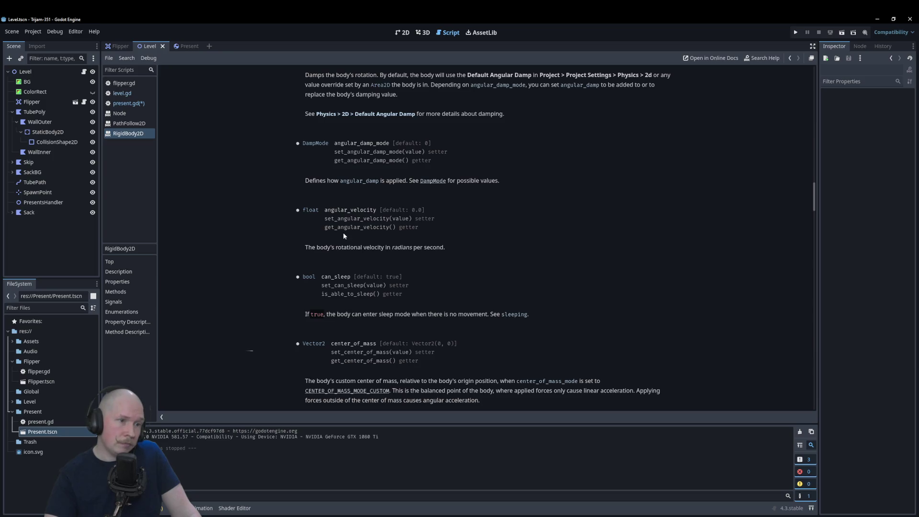
pyautogui.scroll(2, 343, 235)
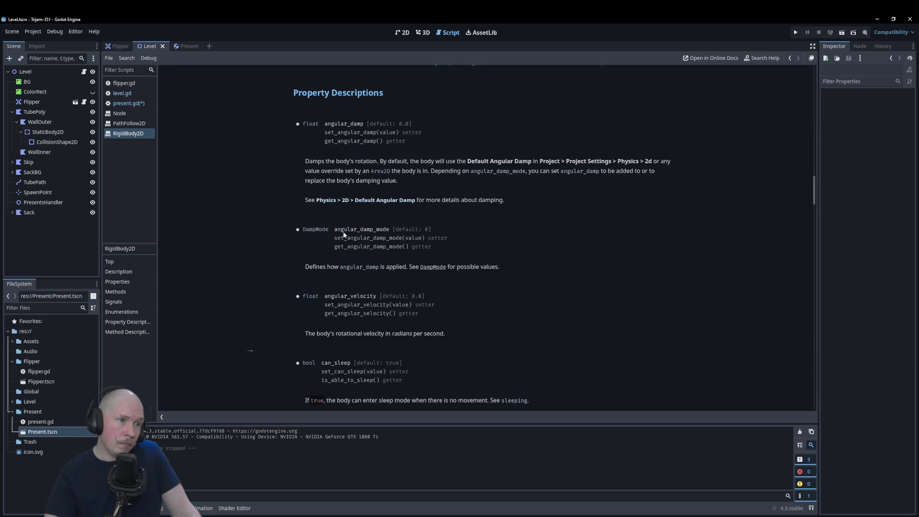
pyautogui.scroll(3, 344, 235)
pyautogui.scroll(8, 344, 234)
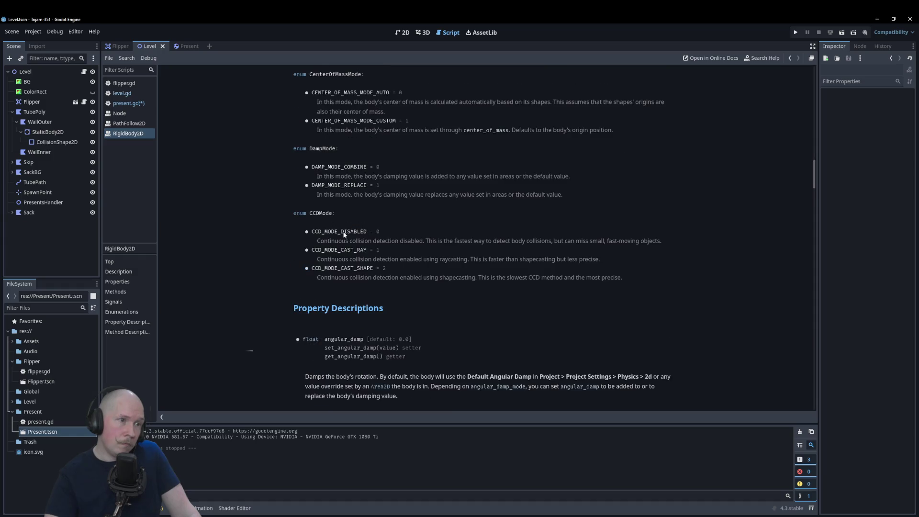
pyautogui.scroll(2, 344, 234)
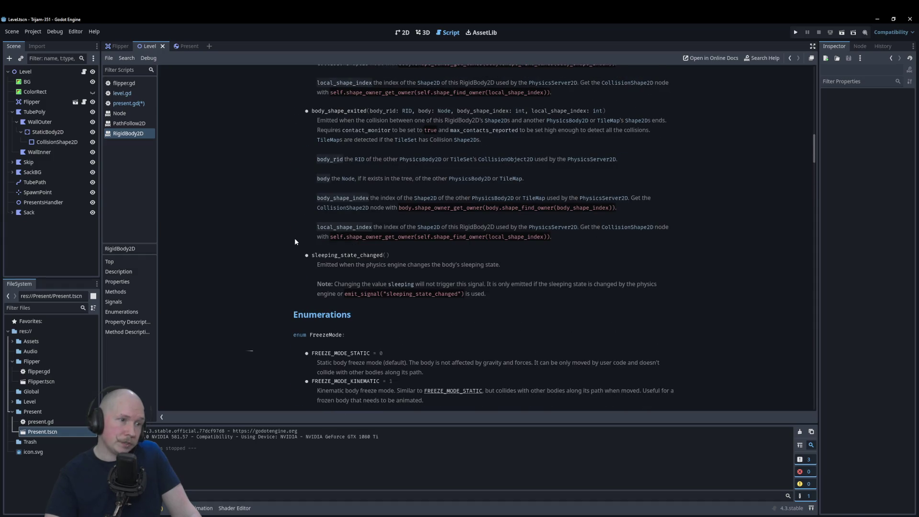
pyautogui.scroll(4, 277, 231)
pyautogui.scroll(8, 277, 231)
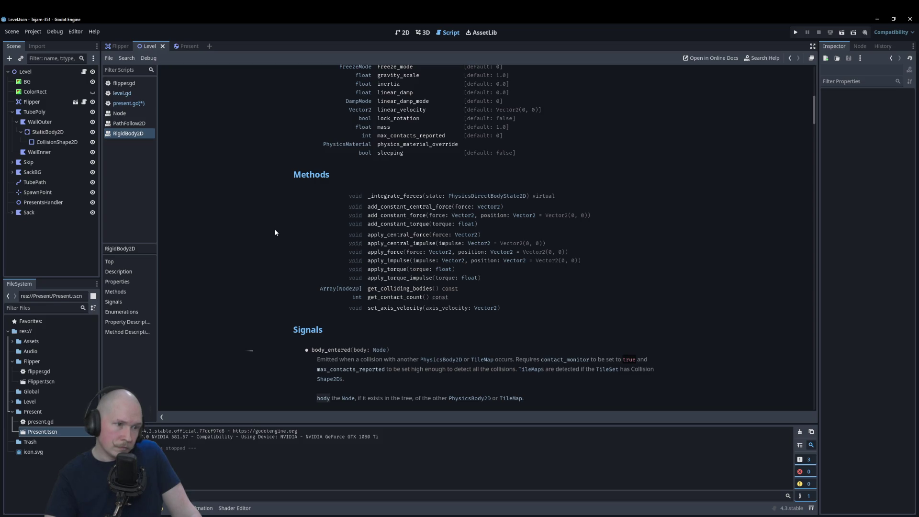
pyautogui.scroll(5, 274, 232)
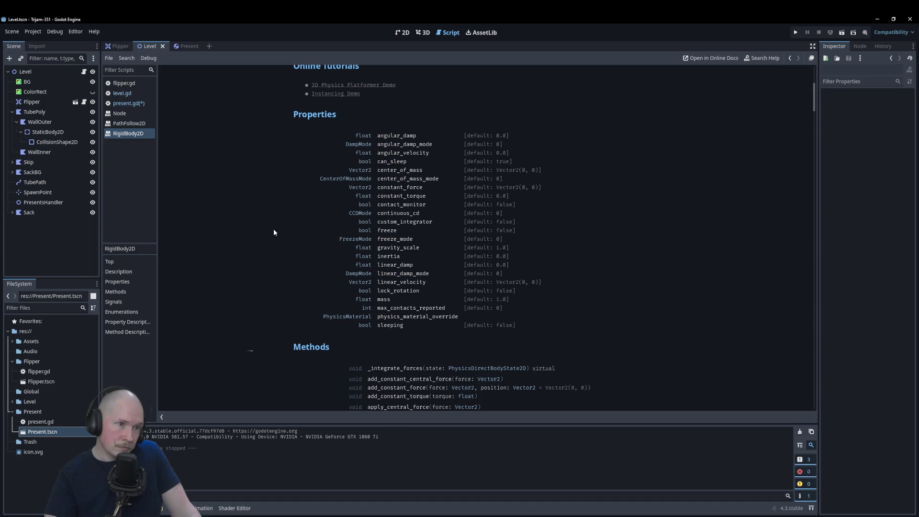
pyautogui.scroll(-1, 273, 232)
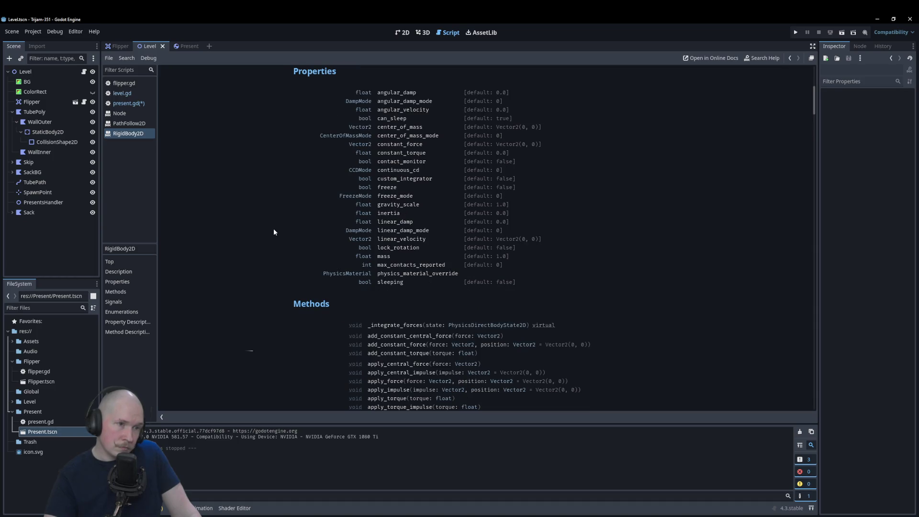
# Read the freeze property's detailed description, then switch to the Present scene
pyautogui.click(386, 187)
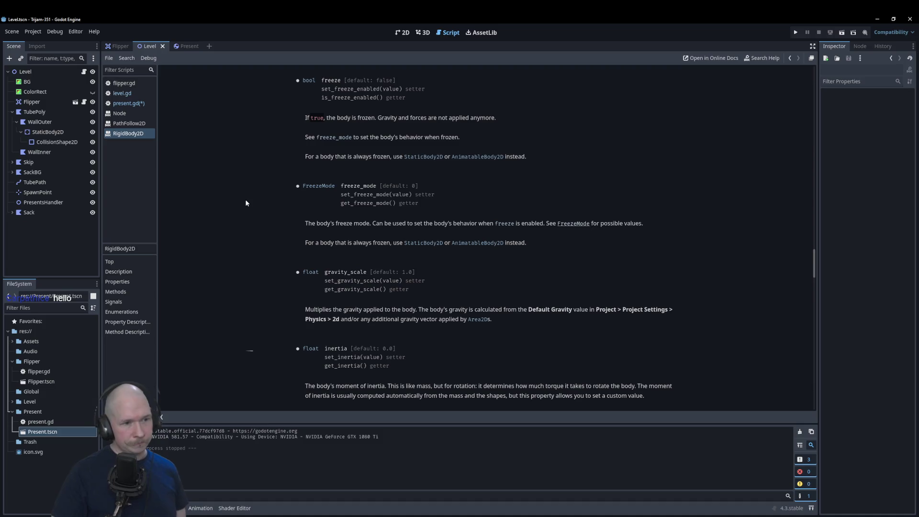
pyautogui.scroll(-2, 246, 211)
pyautogui.click(183, 47)
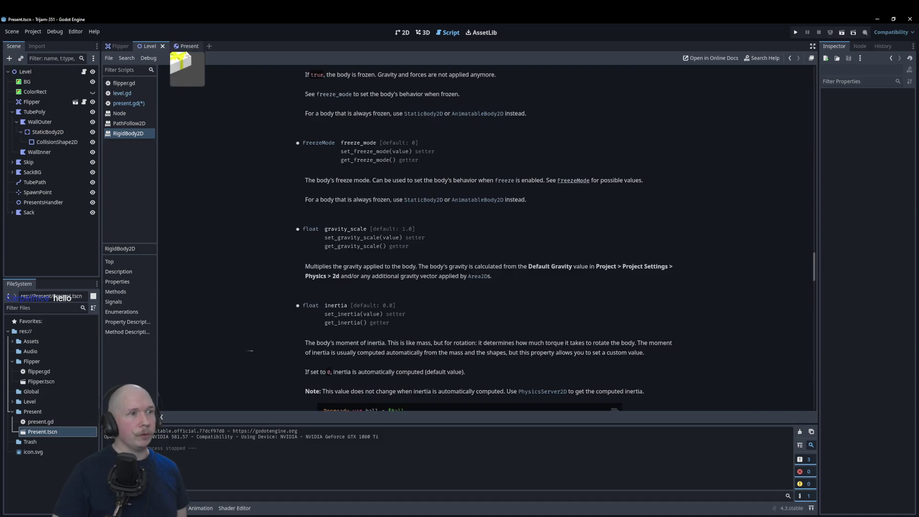
# Add state.apply_impulse(Vector2.RIGHT) inside _integrate_forces, then save and run the game
pyautogui.click(148, 46)
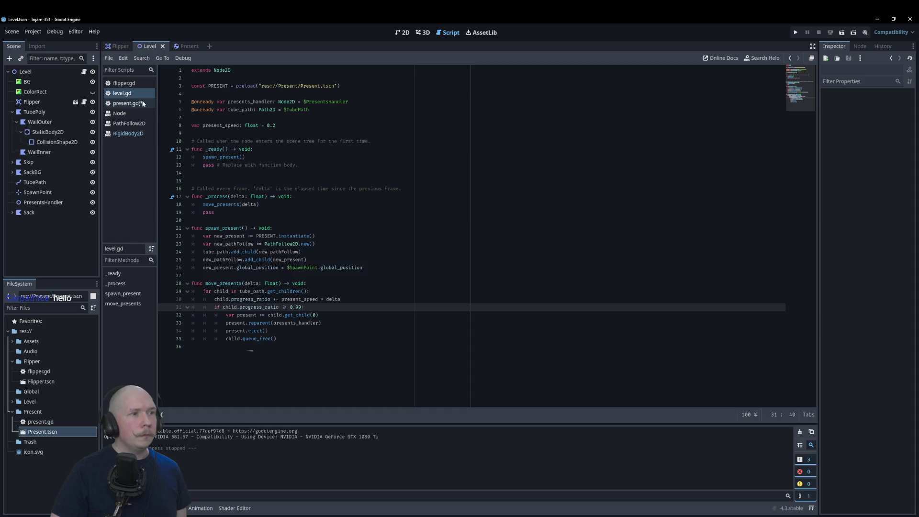
pyautogui.click(397, 205)
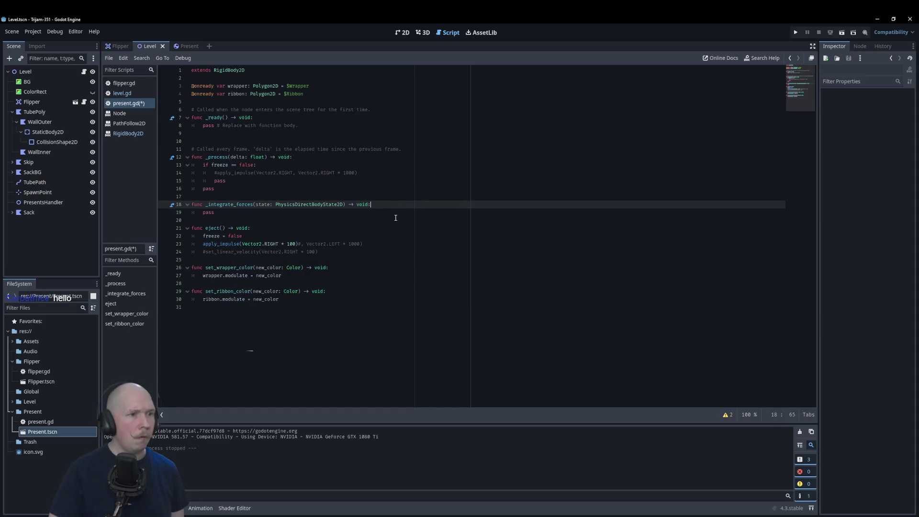
pyautogui.press('Return')
pyautogui.write('state.')
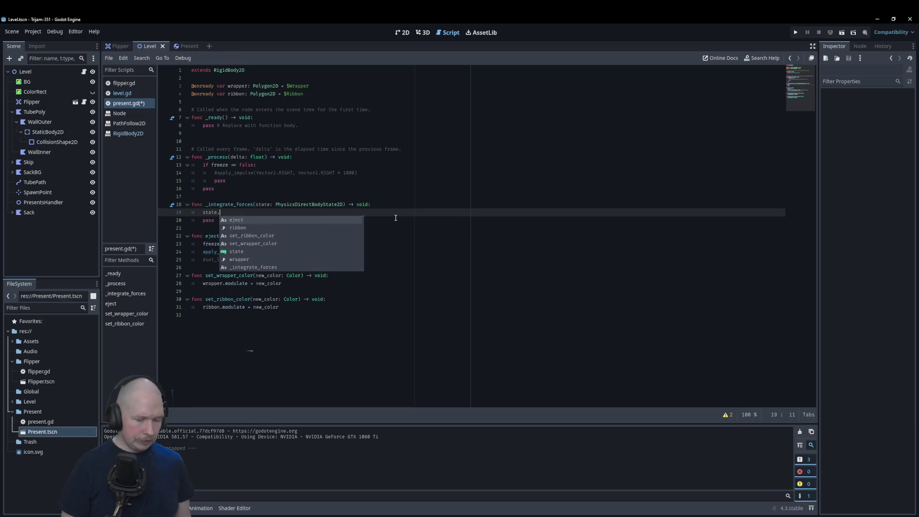
pyautogui.write('appl')
pyautogui.press('Down')
pyautogui.press('Down')
pyautogui.press('Down')
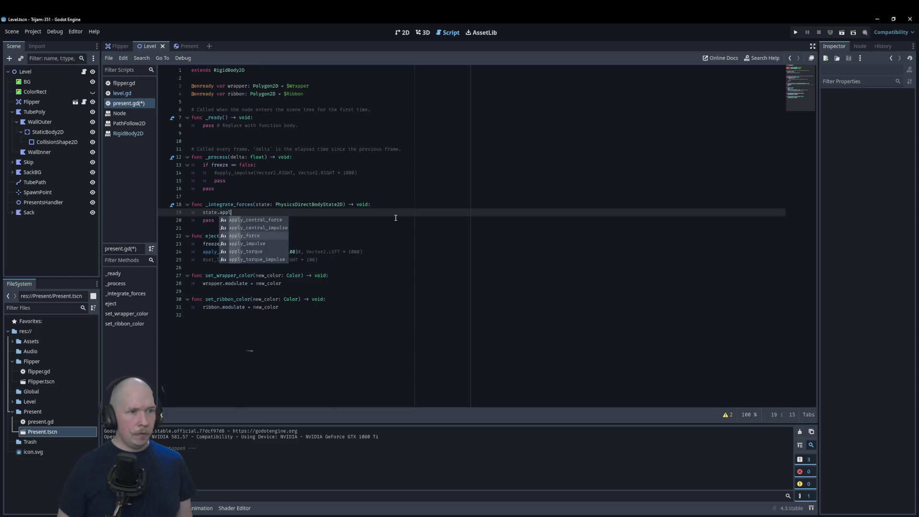
pyautogui.press('Return')
pyautogui.write('Ve')
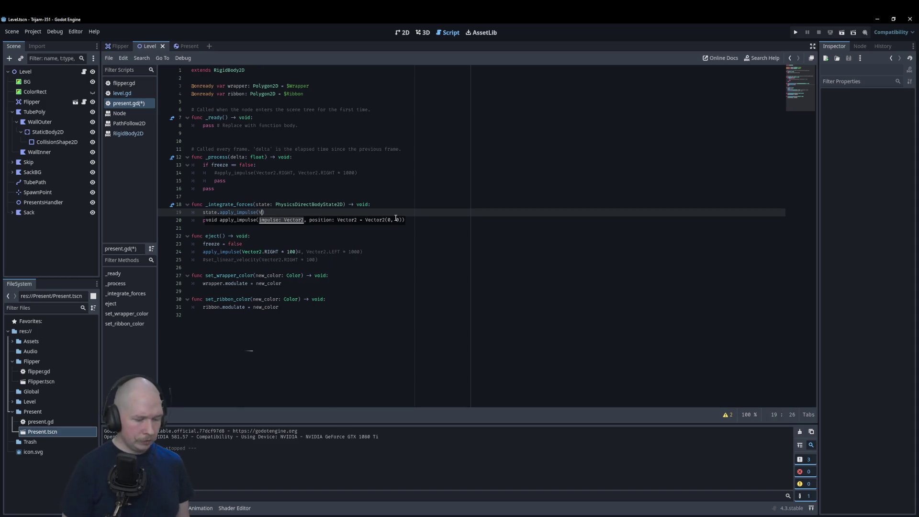
pyautogui.press('Return')
pyautogui.write('.RIGHT')
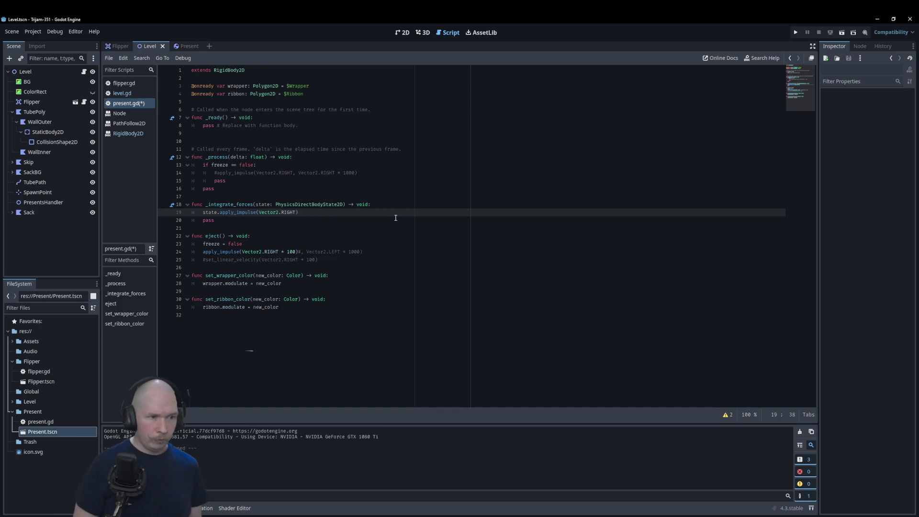
pyautogui.press('F5')
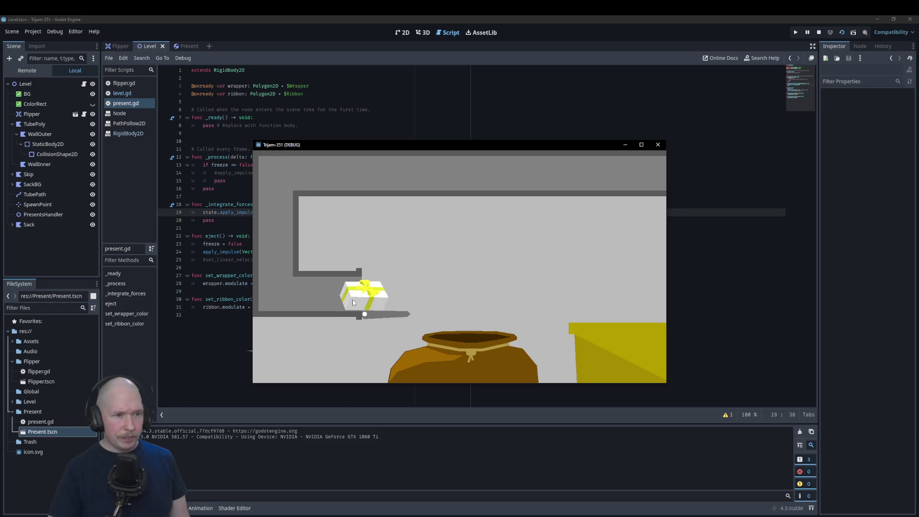
# Close the debug game window after the present lands on the flipper
pyautogui.click(657, 145)
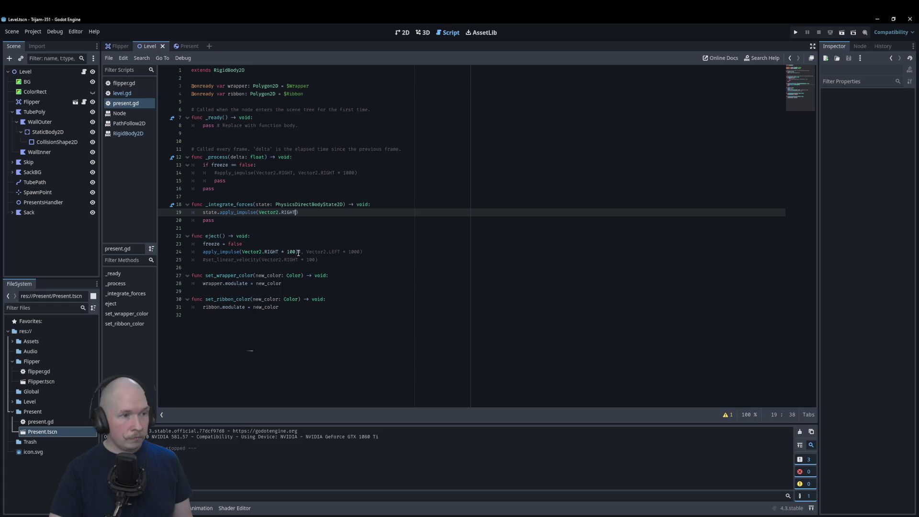
# In level.gd, add present.apply_impulse(Vector2.UP * 5000) after present.eject() and test-run it
pyautogui.click(123, 93)
pyautogui.click(345, 330)
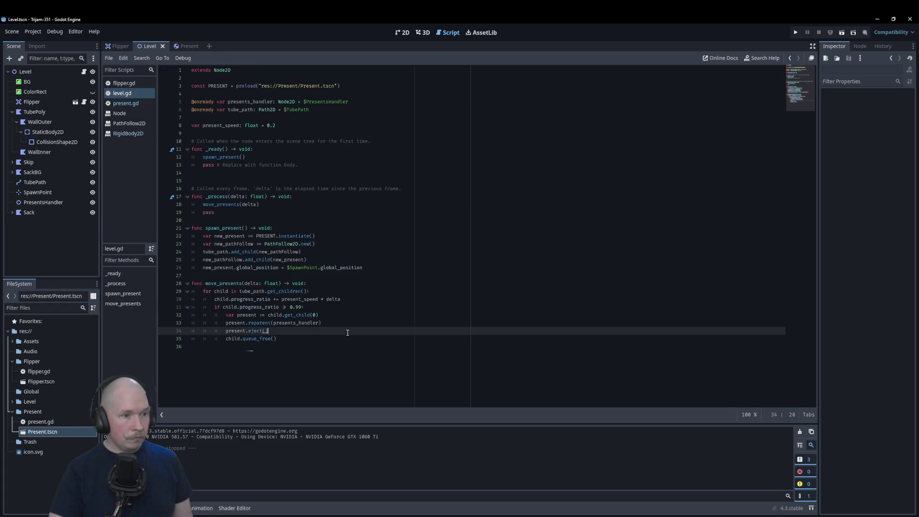
pyautogui.press('Return')
pyautogui.write('pre')
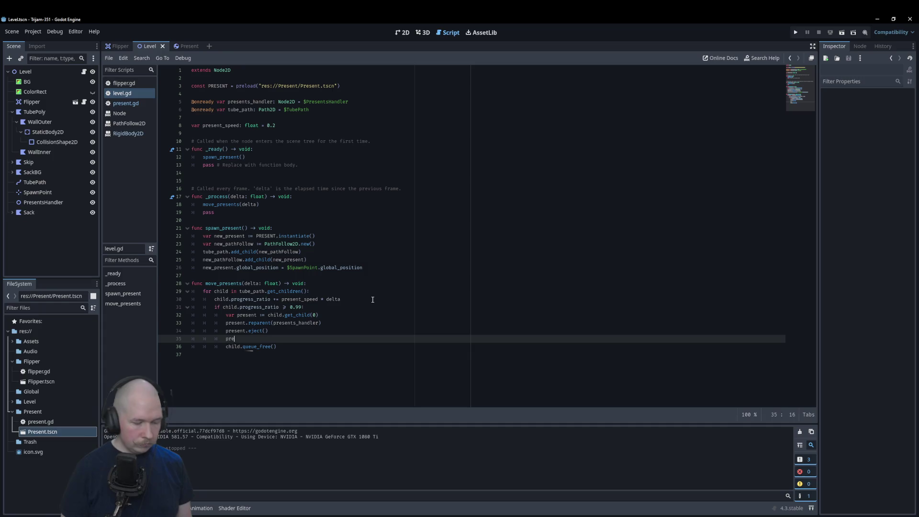
pyautogui.write('sent.a')
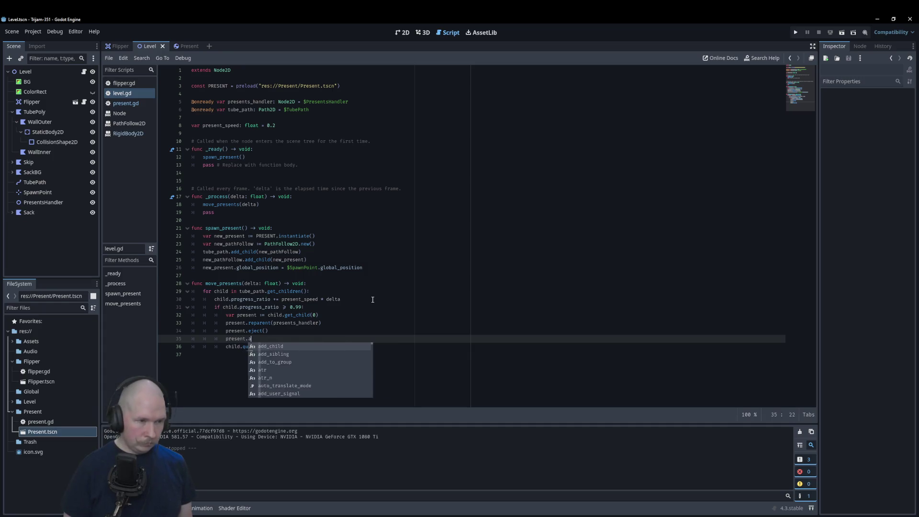
pyautogui.write('pply')
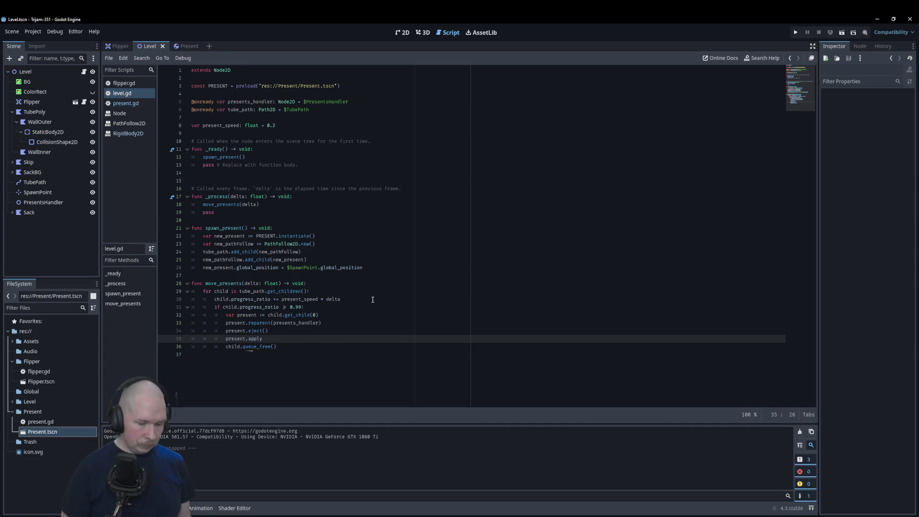
pyautogui.write('_impulse')
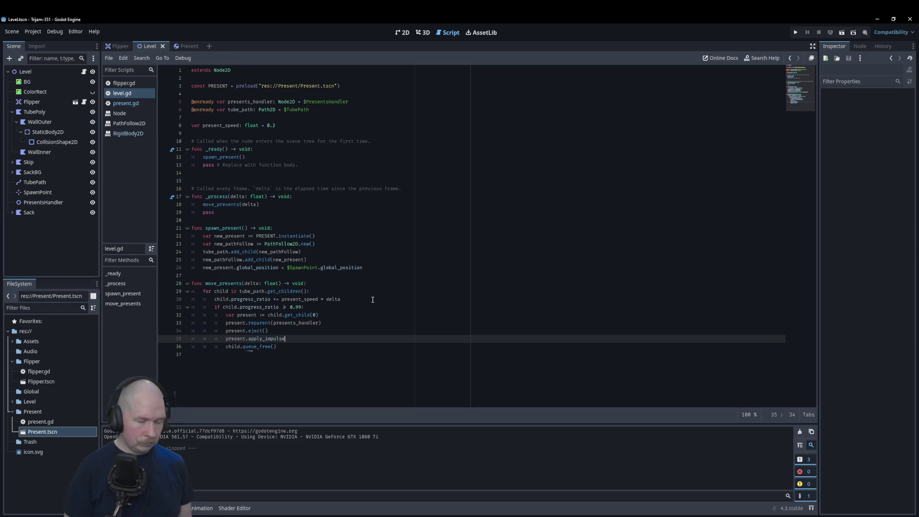
pyautogui.write('(Vector')
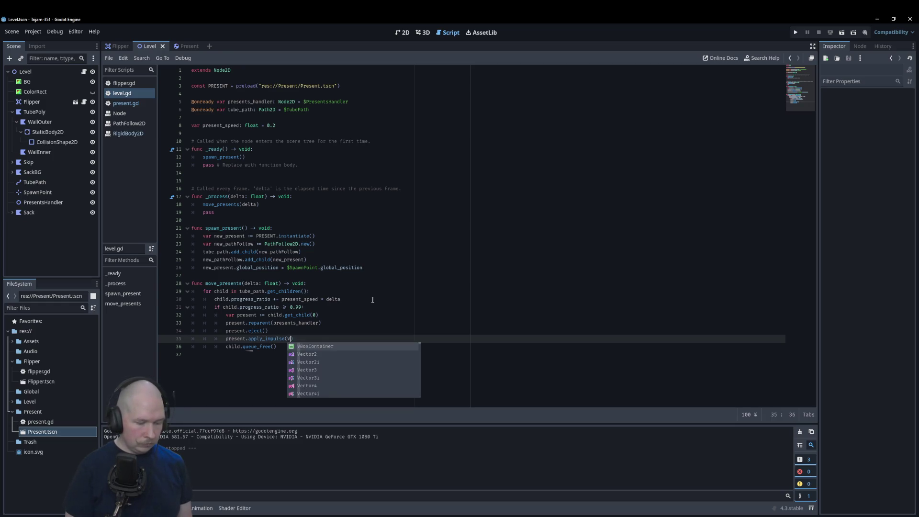
pyautogui.press('Return')
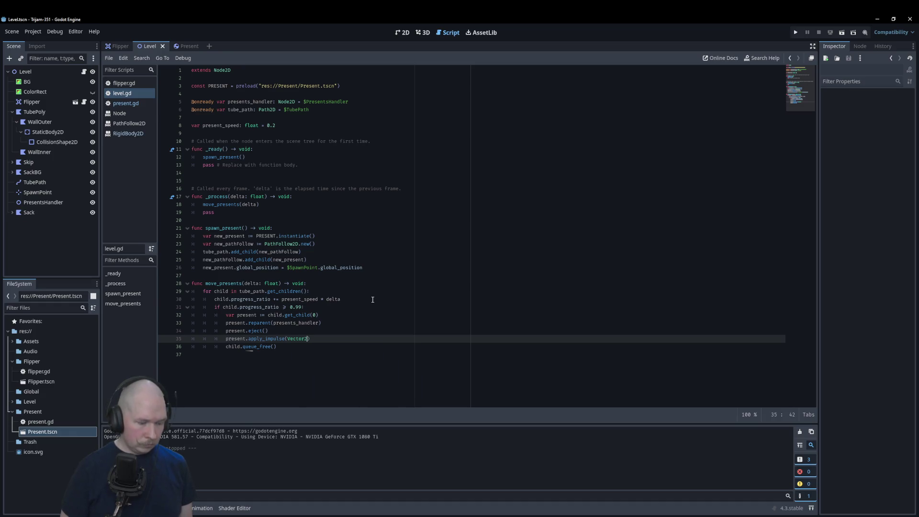
pyautogui.write('.')
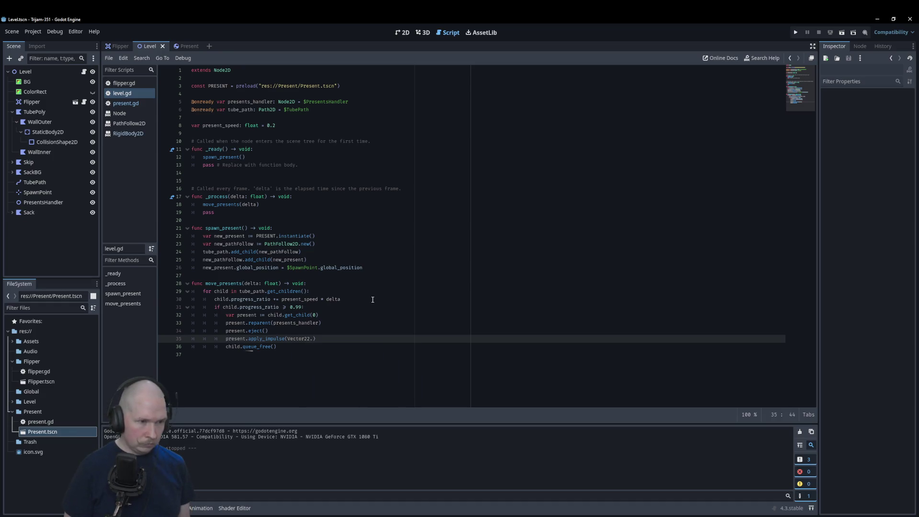
pyautogui.press('BackSpace')
pyautogui.press('BackSpace')
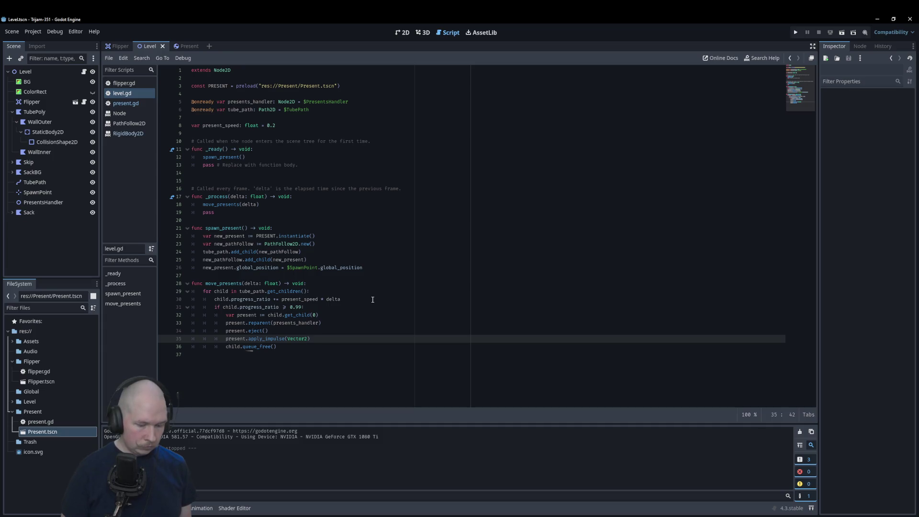
pyautogui.write('.UP')
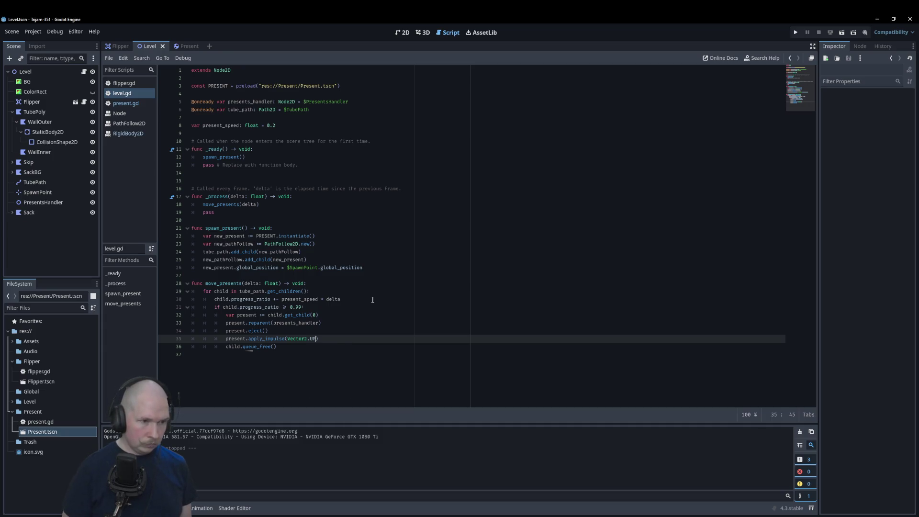
pyautogui.write(' * 5')
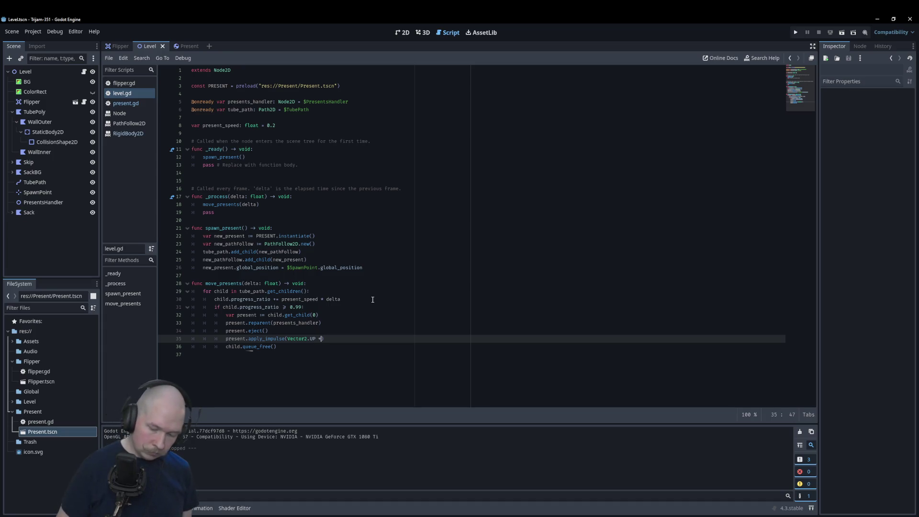
pyautogui.write('000')
pyautogui.press('F5')
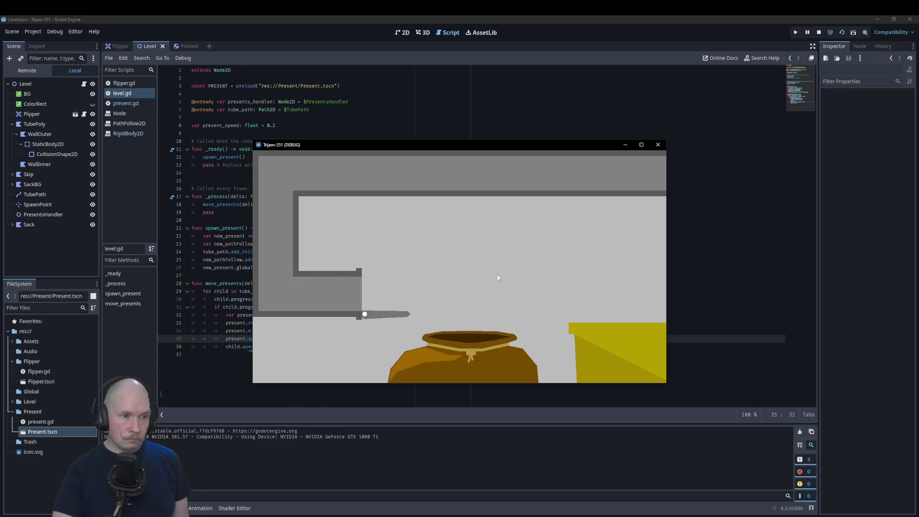
pyautogui.click(657, 144)
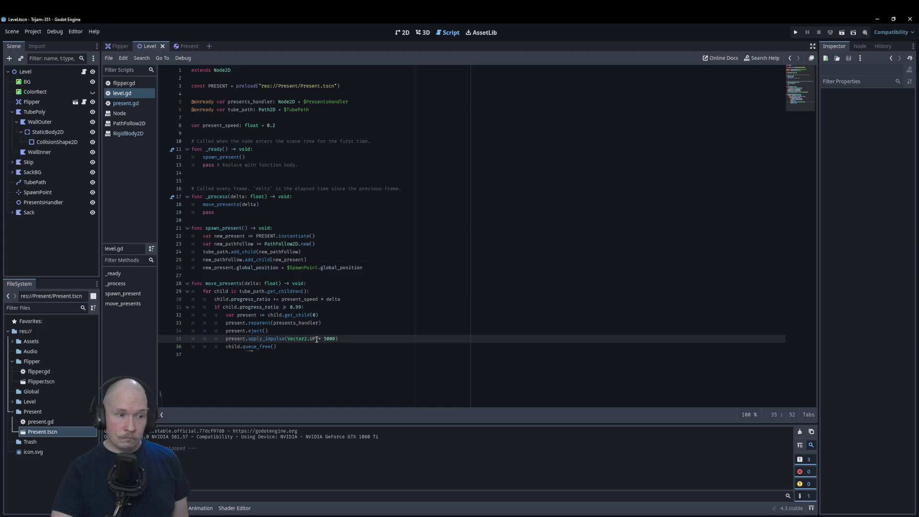
# Change the impulse to Vector2.RIGHT * 1000, test it twice, then reduce it to 100
pyautogui.doubleClick(314, 339)
pyautogui.write('Right')
pyautogui.press('Return')
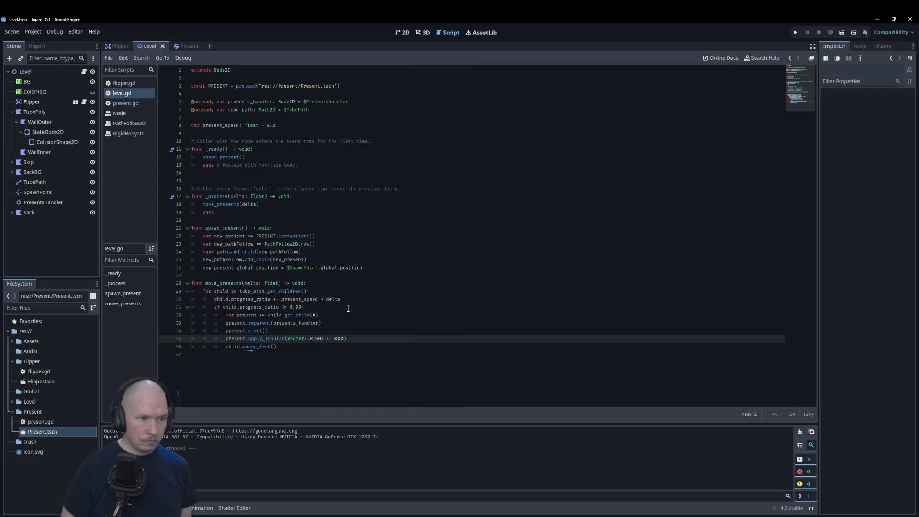
pyautogui.write('10')
pyautogui.press('F5')
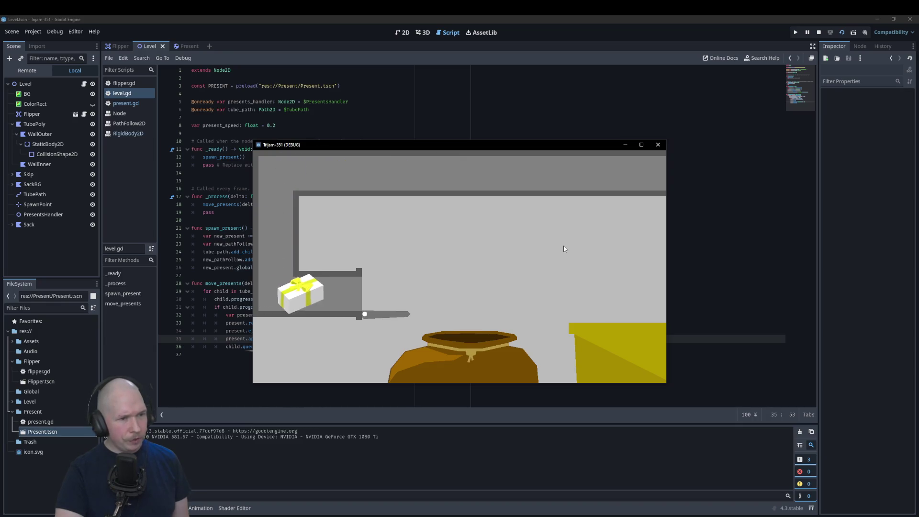
pyautogui.click(659, 145)
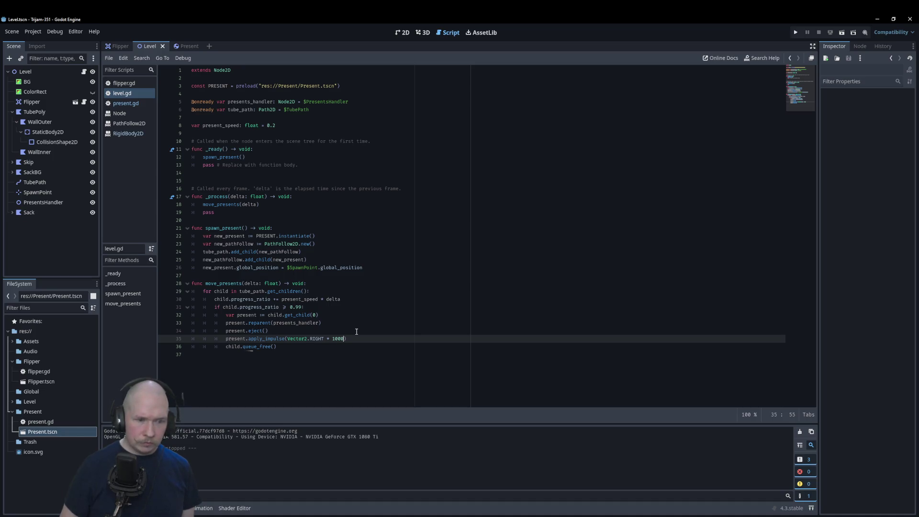
pyautogui.press('F6')
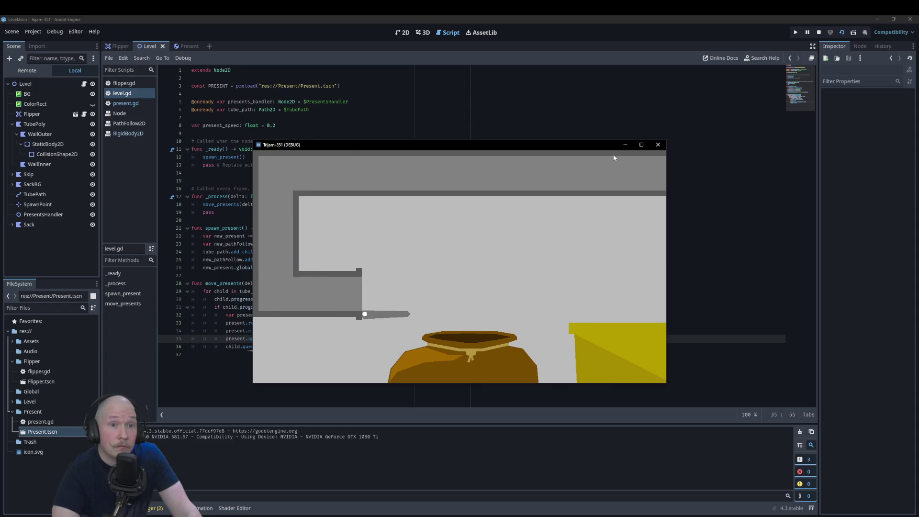
pyautogui.click(658, 145)
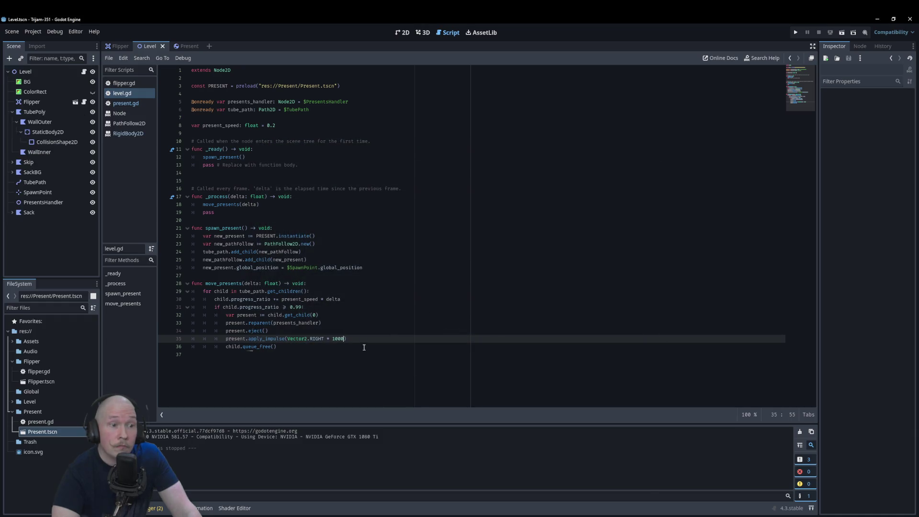
pyautogui.press('BackSpace')
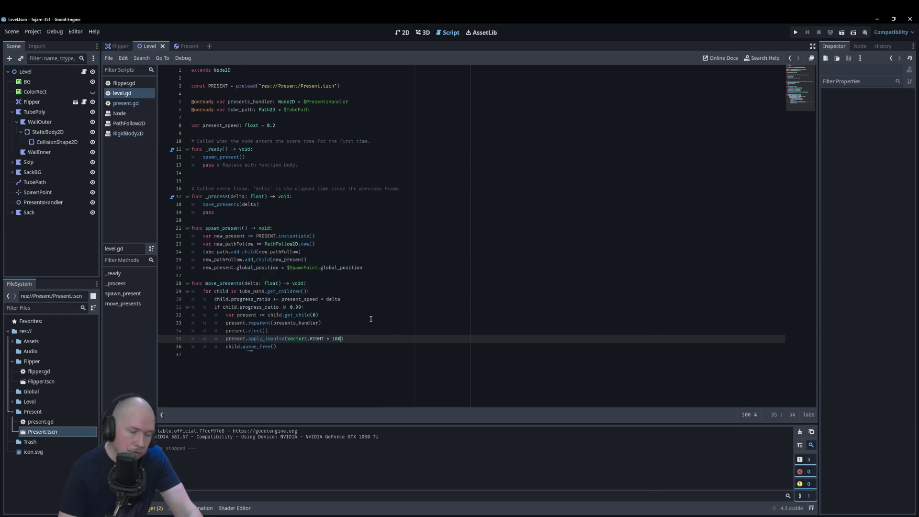
# Test the impulse at 100, then at Vector2.RIGHT * 500, and go to the line's start to comment it out
pyautogui.press('F5')
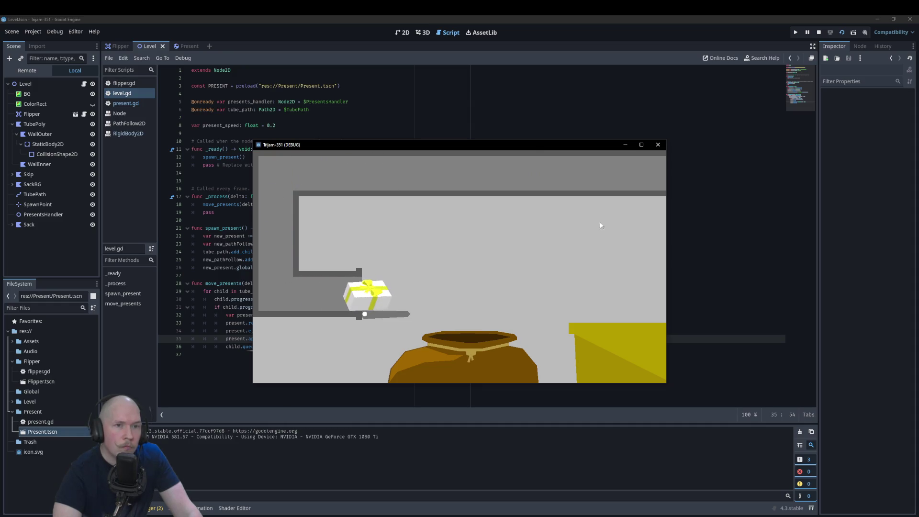
pyautogui.click(658, 145)
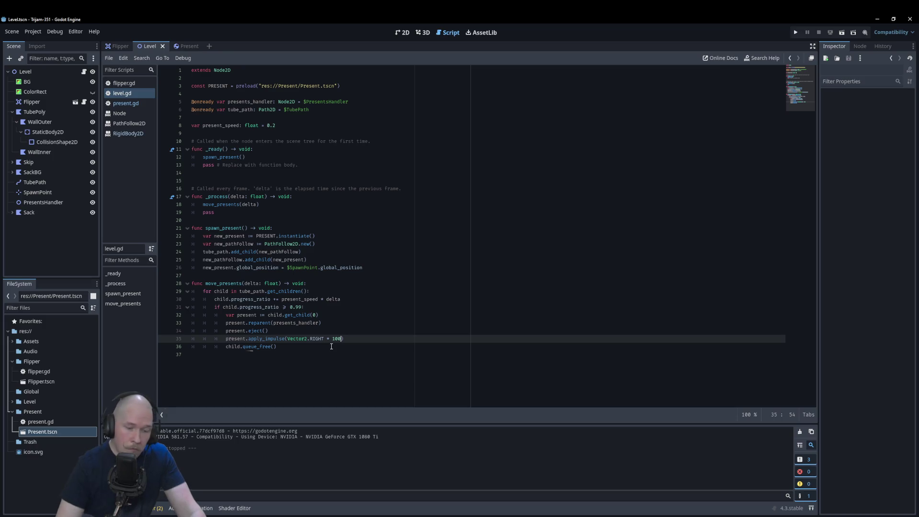
pyautogui.press('Left')
pyautogui.press('Left')
pyautogui.press('BackSpace')
pyautogui.write('5')
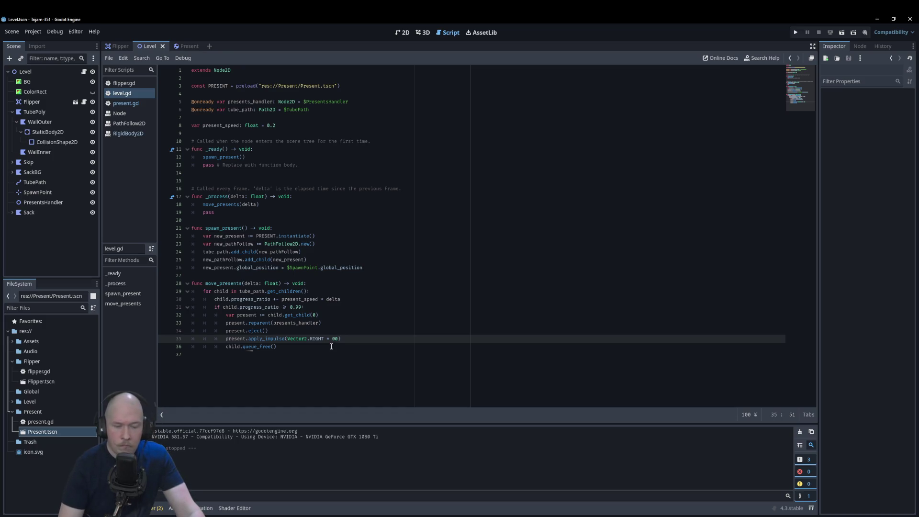
pyautogui.press('F5')
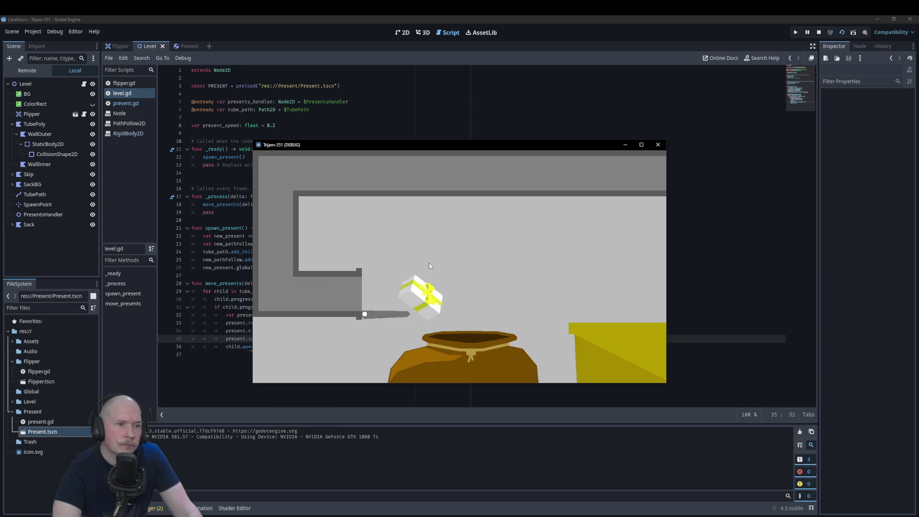
pyautogui.press('F8')
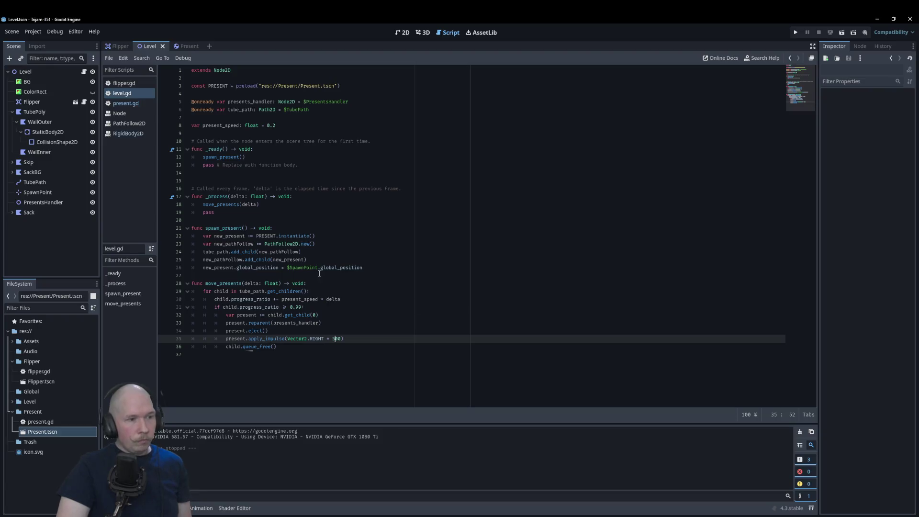
pyautogui.click(226, 339)
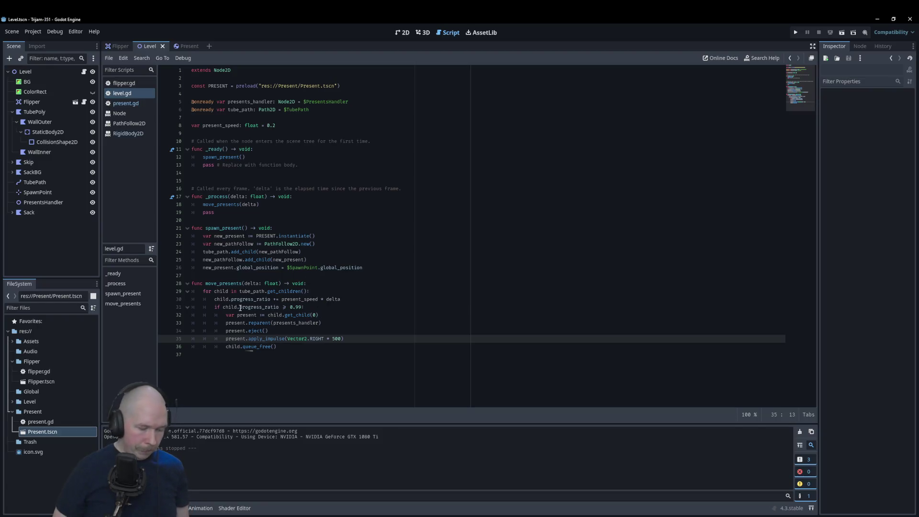
# Comment out the _integrate_forces function in present.gd with Ctrl+K
pyautogui.write('#')
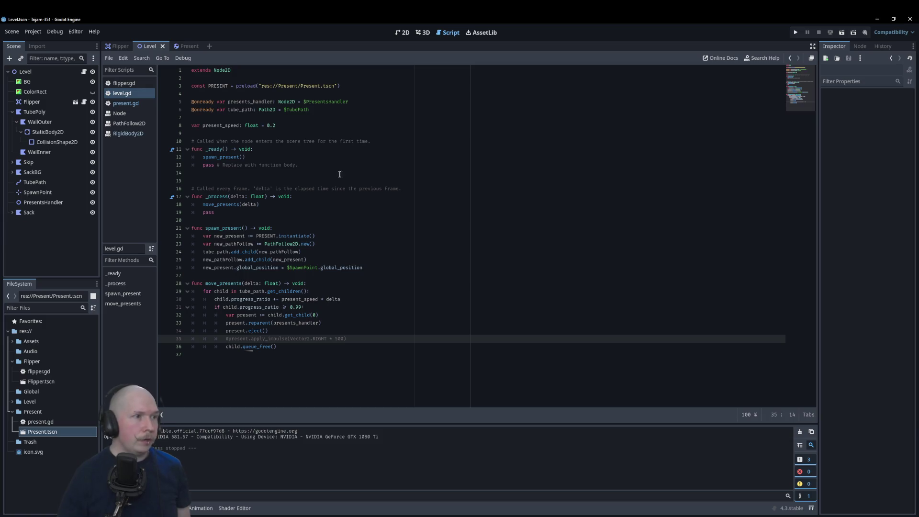
pyautogui.click(134, 103)
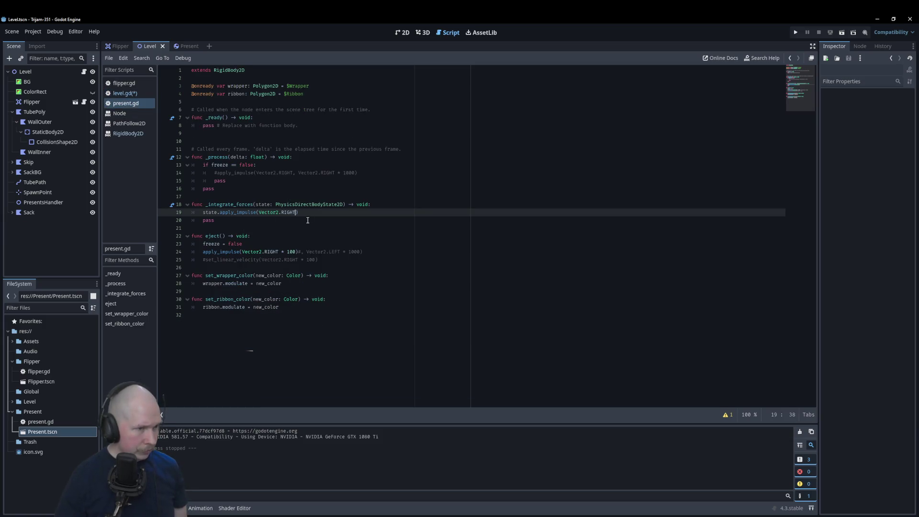
pyautogui.click(194, 221)
pyautogui.hotkey('shift', 'alt', 'Up')
pyautogui.hotkey('shift', 'alt', 'Up')
pyautogui.hotkey('ctrl', 'k')
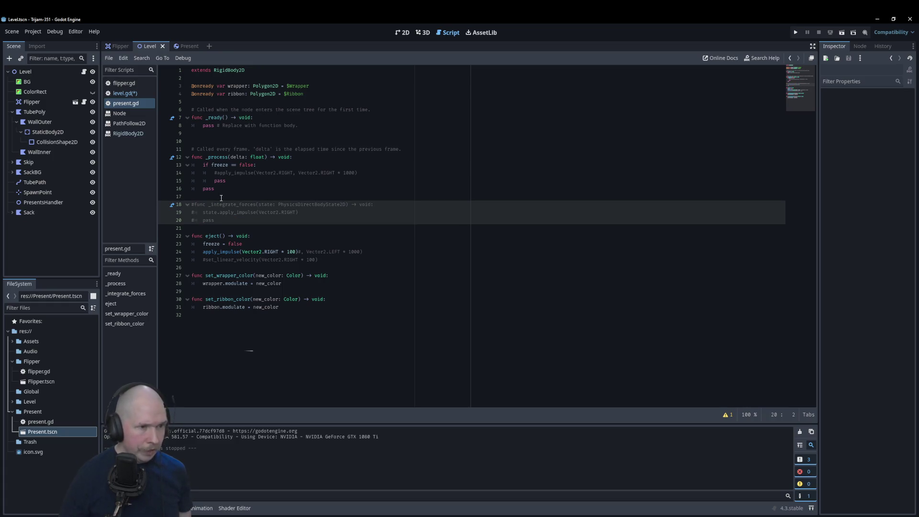
# Save and test-run the game with _integrate_forces disabled
pyautogui.click(290, 253)
pyautogui.write('5')
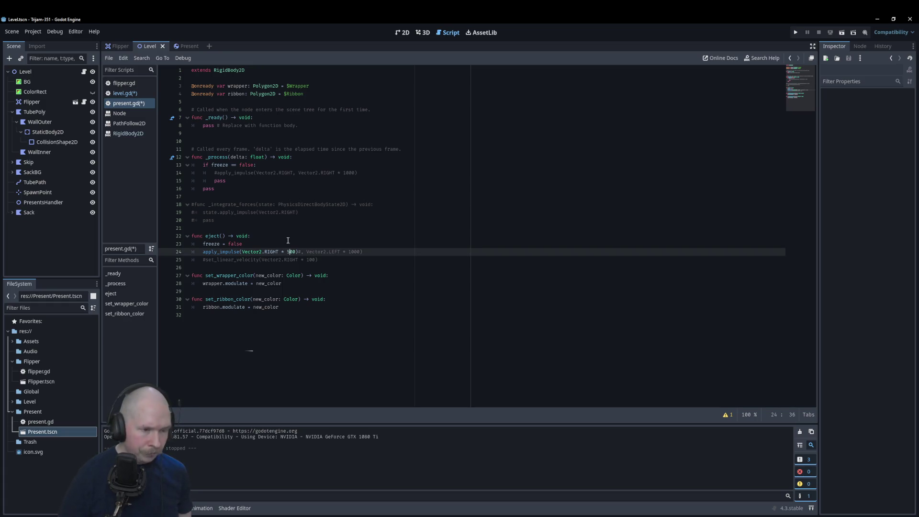
pyautogui.press('F5')
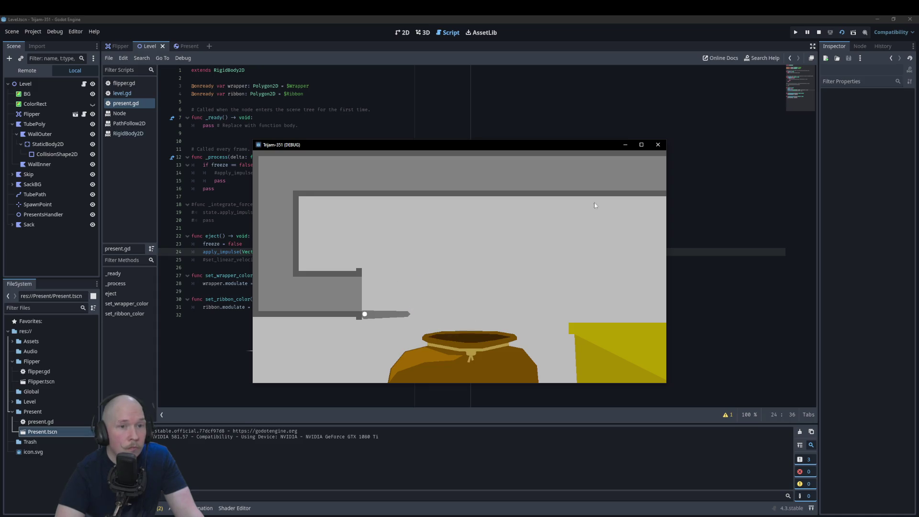
pyautogui.click(658, 145)
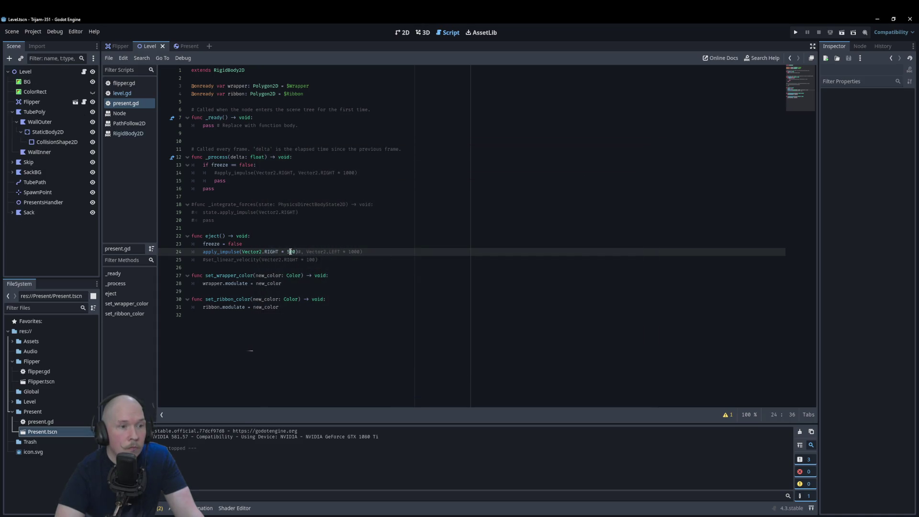
# Raise the eject impulse to 800 and test-run until the flipper launches a present
pyautogui.press('BackSpace')
pyautogui.write('8')
pyautogui.press('F5')
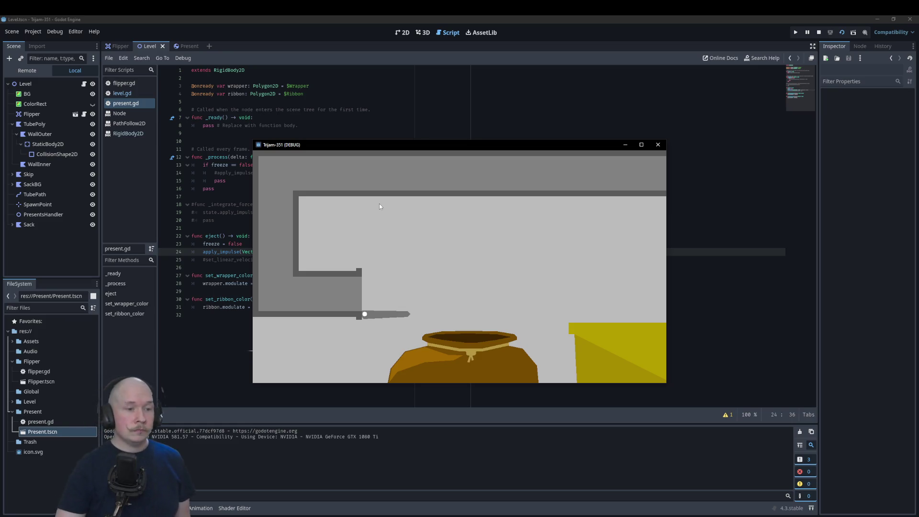
pyautogui.click(658, 144)
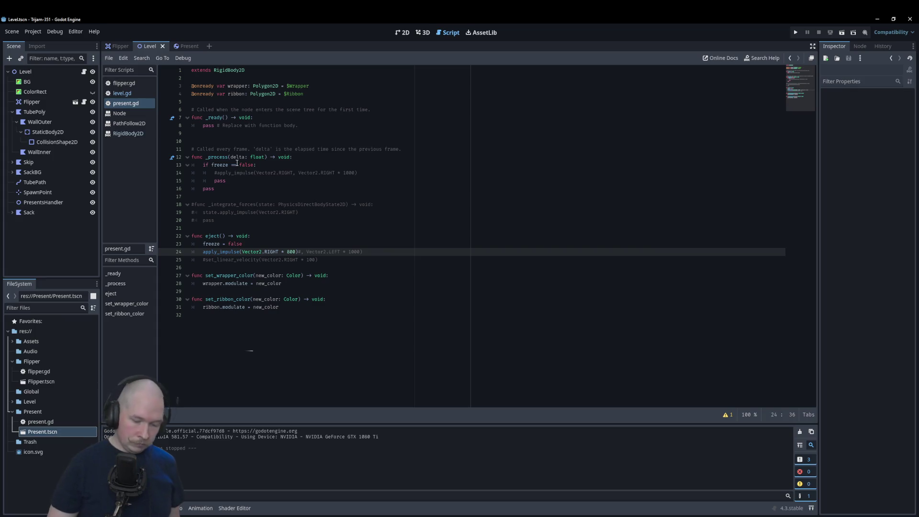
pyautogui.press('F5')
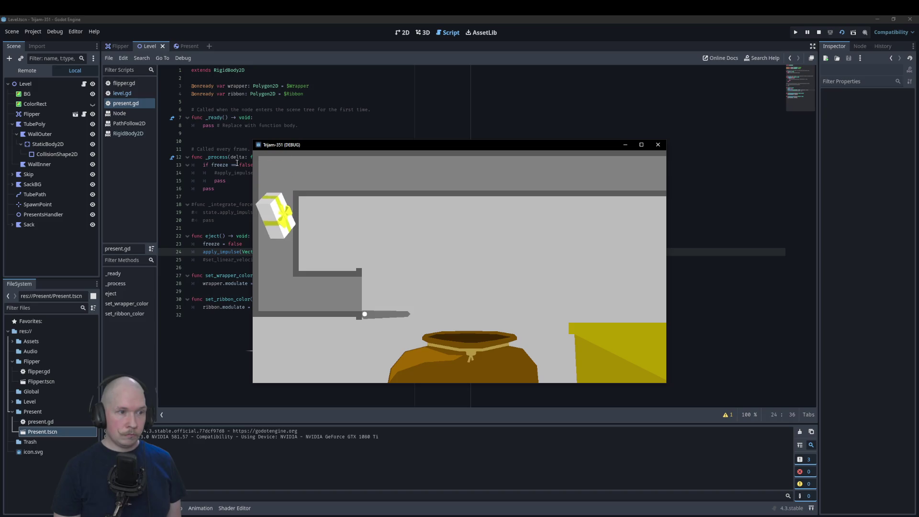
pyautogui.press('space')
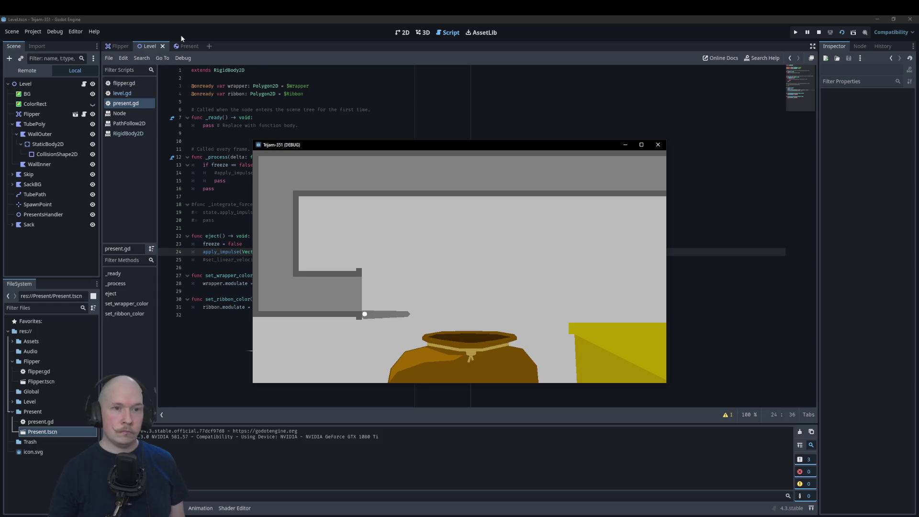
pyautogui.click(658, 145)
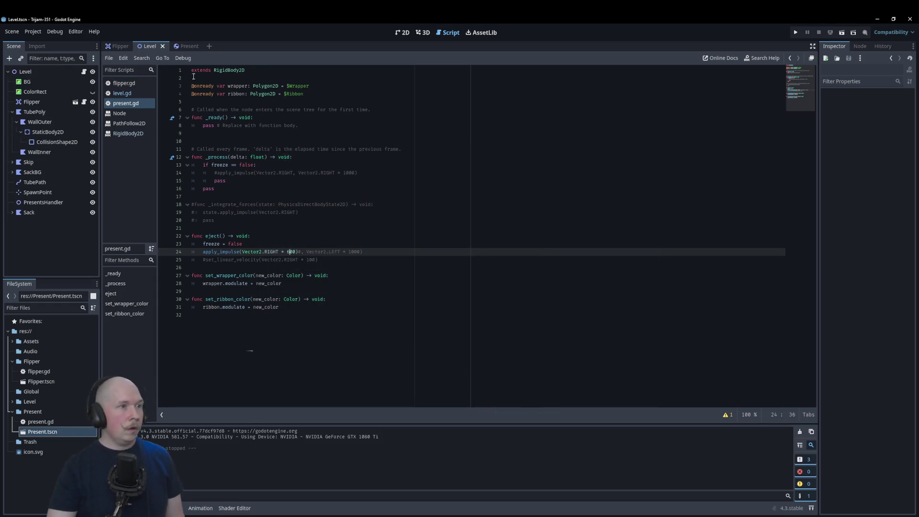
# In the Flipper scene's flipper.gd, declare 'var target: Node' on line 6
pyautogui.moveTo(184, 48)
pyautogui.click(120, 46)
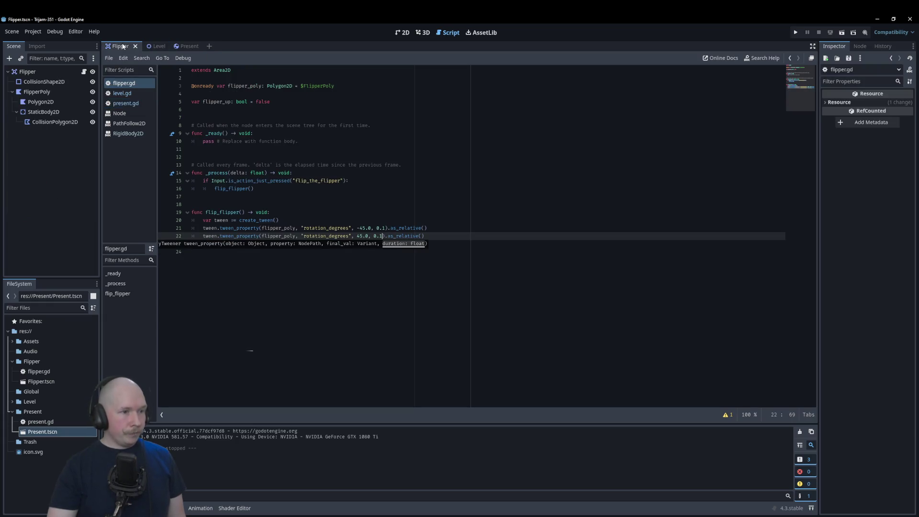
pyautogui.click(474, 212)
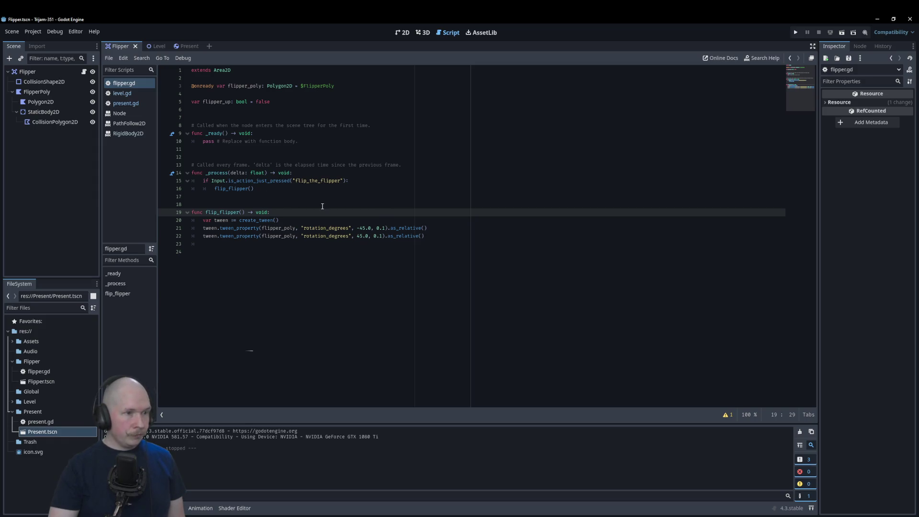
pyautogui.click(464, 237)
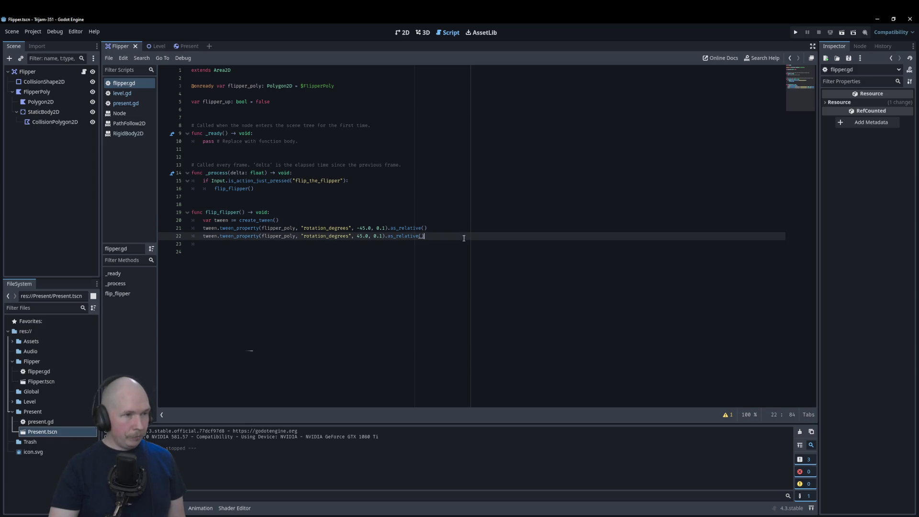
pyautogui.click(309, 110)
pyautogui.write('va')
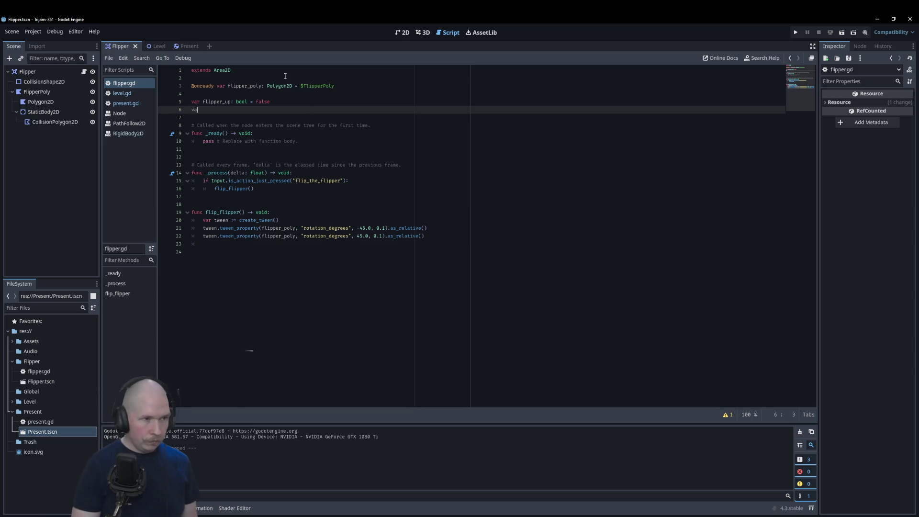
pyautogui.write('r target')
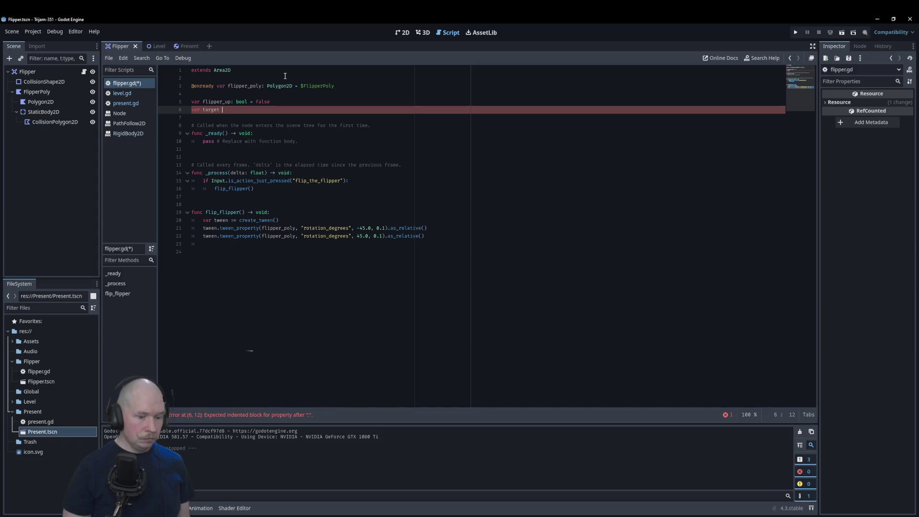
pyautogui.write('Node')
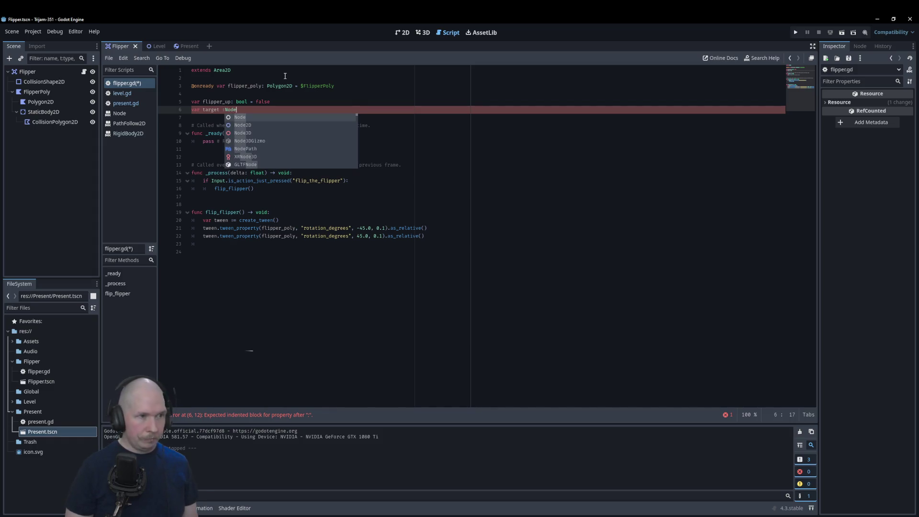
pyautogui.press('Return')
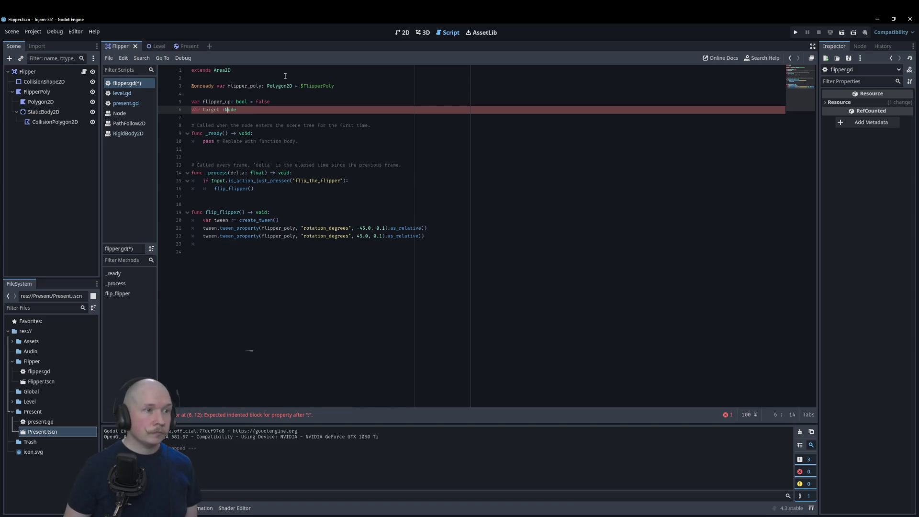
pyautogui.press('Left')
pyautogui.press('Left')
pyautogui.press('Left')
pyautogui.press('Left')
pyautogui.press('Left')
pyautogui.press('Left')
pyautogui.press('Delete')
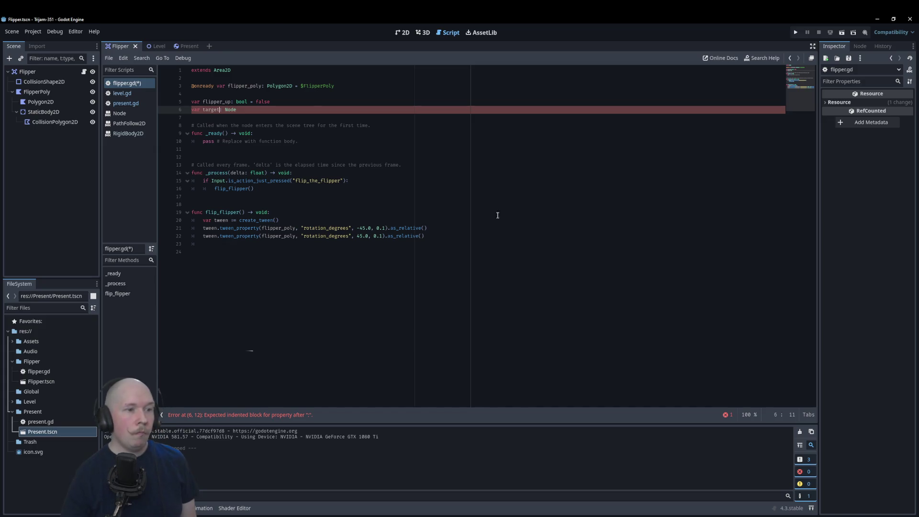
# Connect the Flipper root's body_entered signal to a new _on_body_entered function
pyautogui.click(44, 113)
pyautogui.click(34, 72)
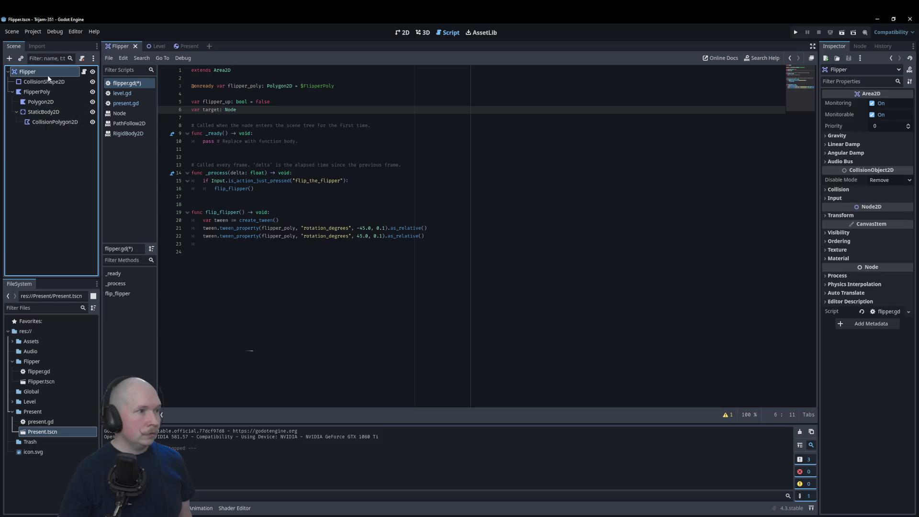
pyautogui.click(860, 46)
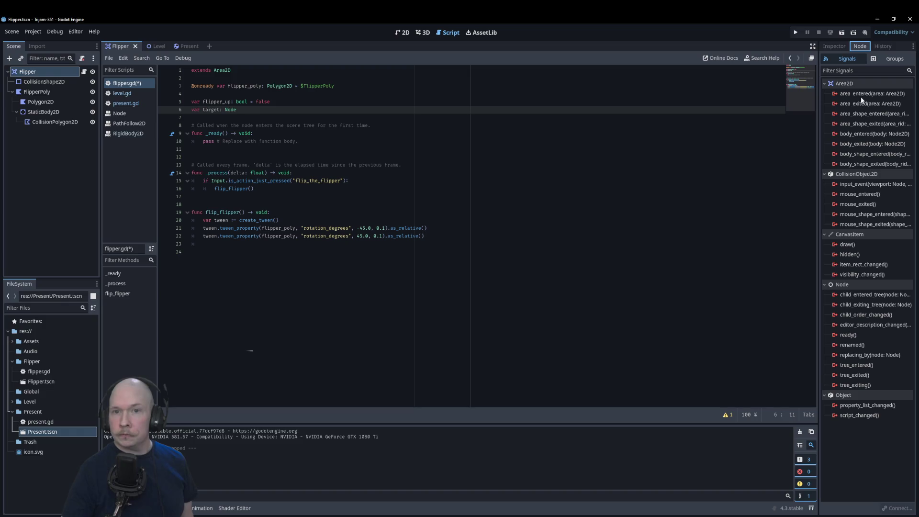
pyautogui.moveTo(862, 97)
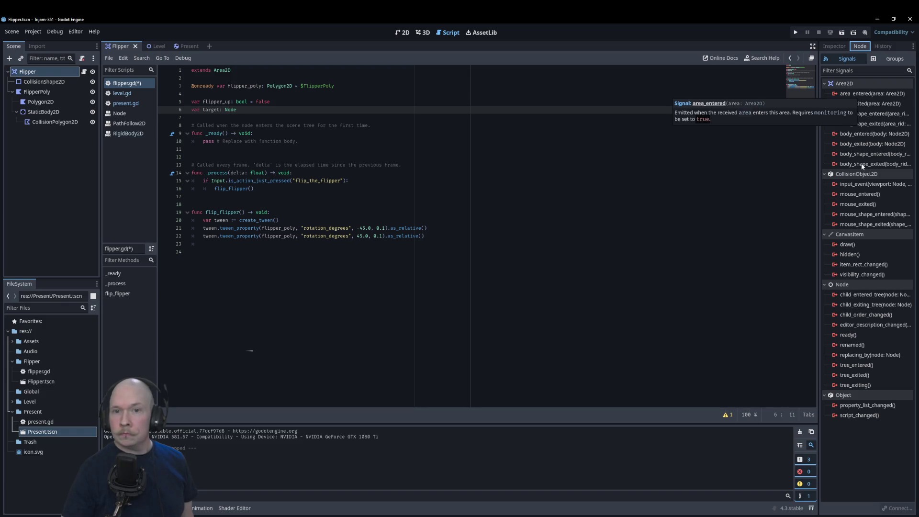
pyautogui.doubleClick(854, 133)
pyautogui.click(434, 359)
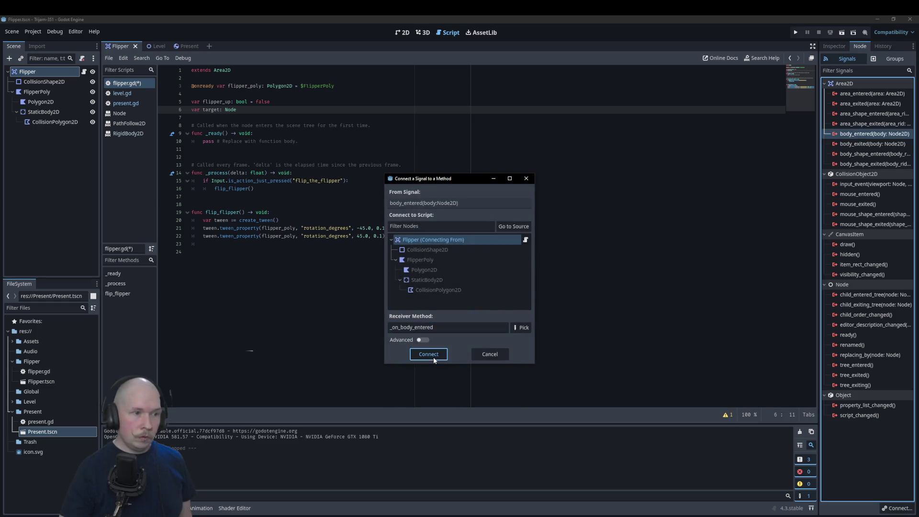
pyautogui.click(338, 270)
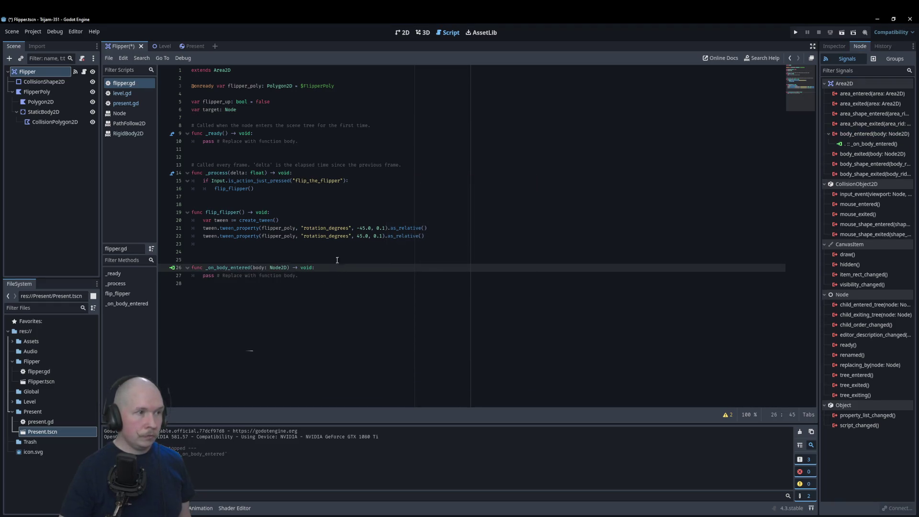
# Add the Present node to a new group named 'Present' and return to flipper.gd
pyautogui.click(195, 46)
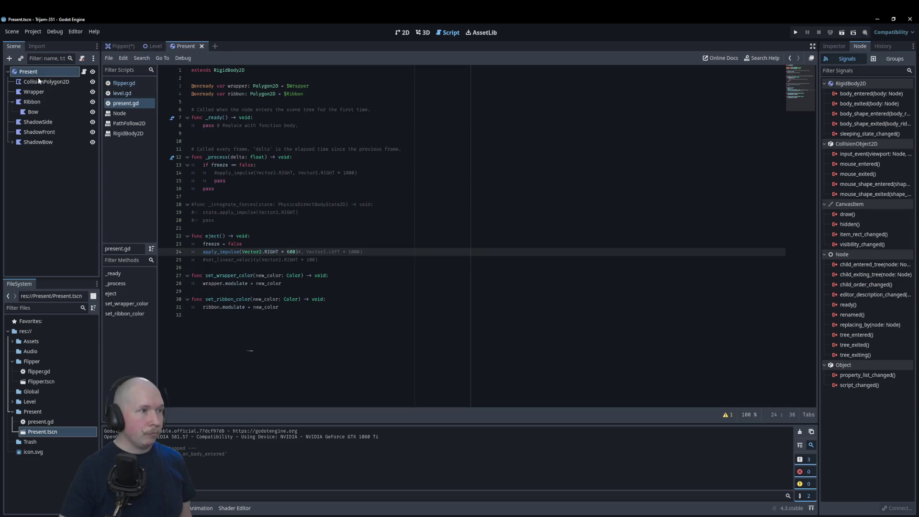
pyautogui.click(889, 59)
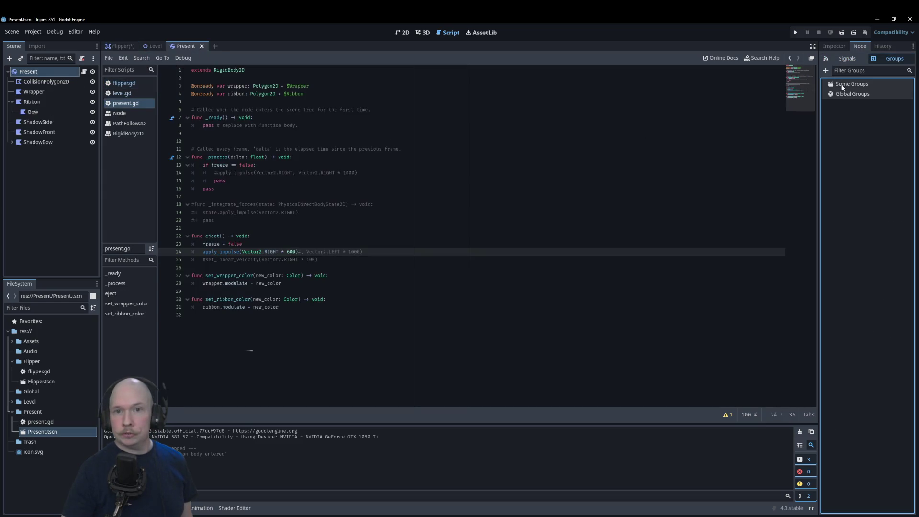
pyautogui.click(826, 71)
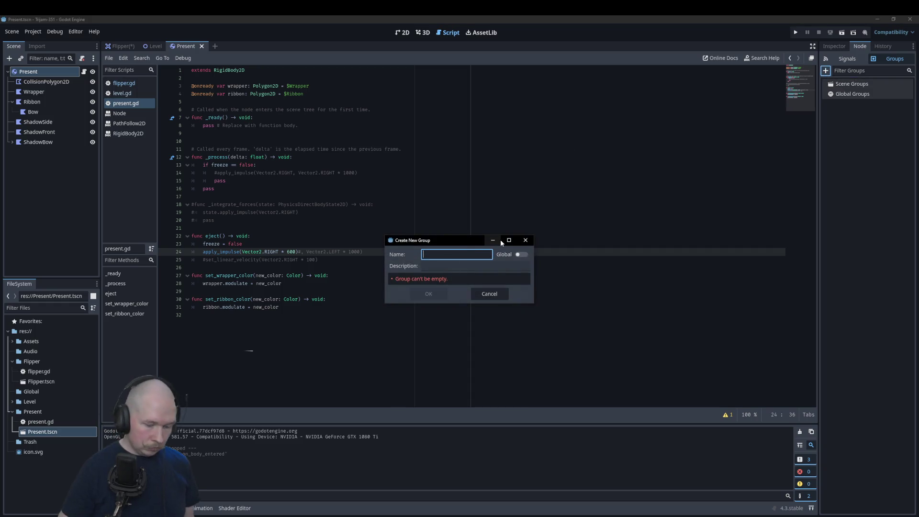
pyautogui.write('Present')
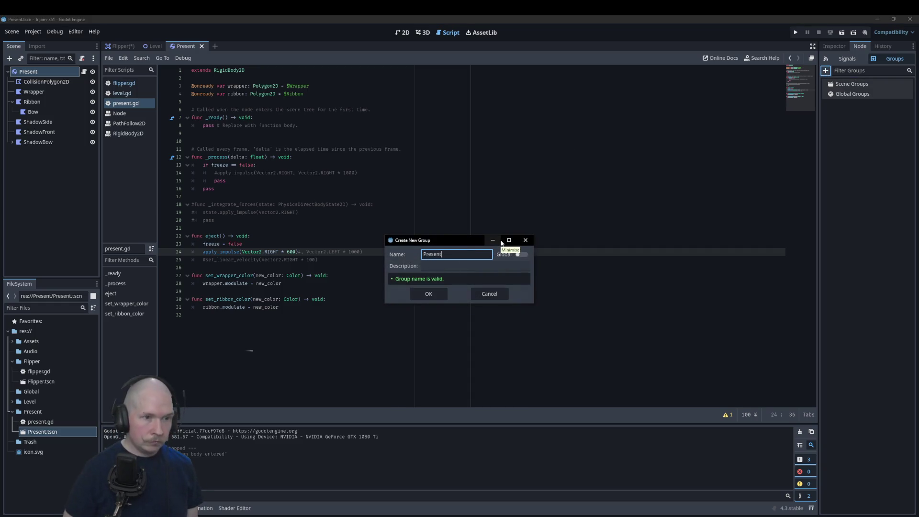
pyautogui.click(428, 293)
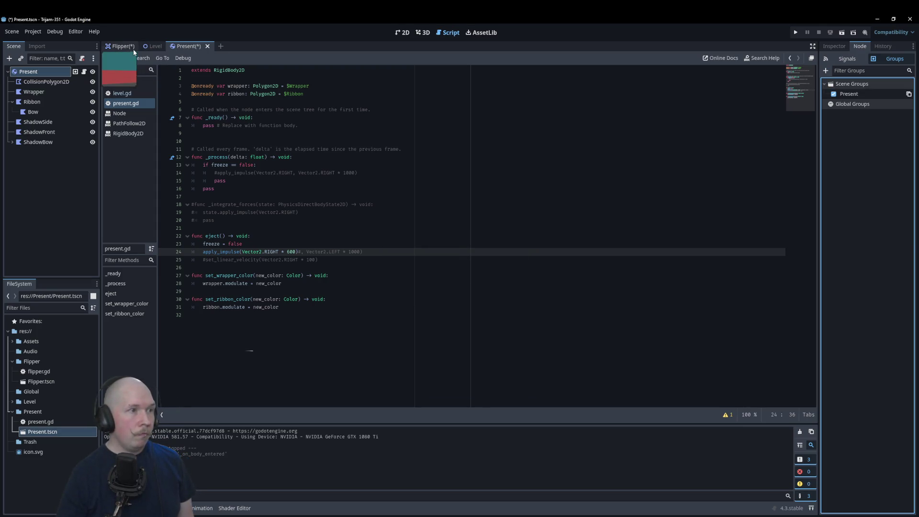
pyautogui.click(124, 84)
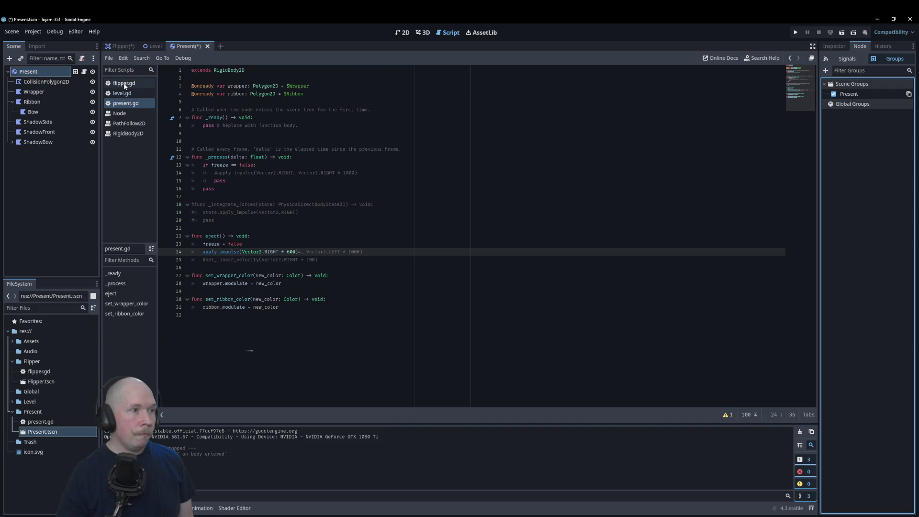
# Add 'if body.is_in_group("Present"):' in _on_body_entered with 'target = present' beneath it
pyautogui.press('Return')
pyautogui.write('if bo')
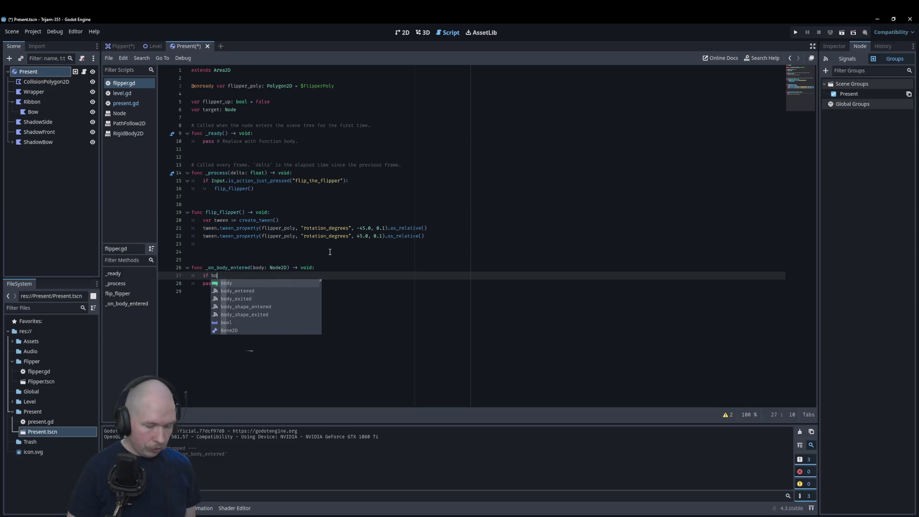
pyautogui.write('dy.is_')
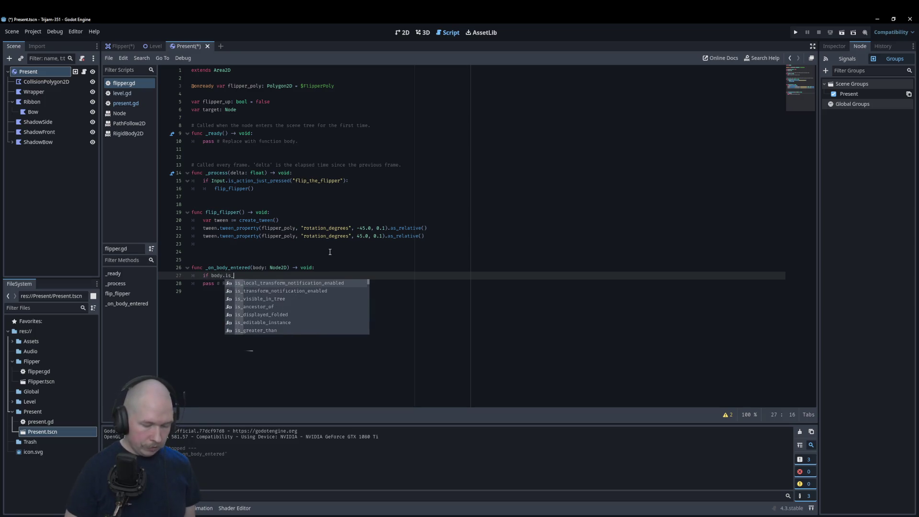
pyautogui.write('in_groiu')
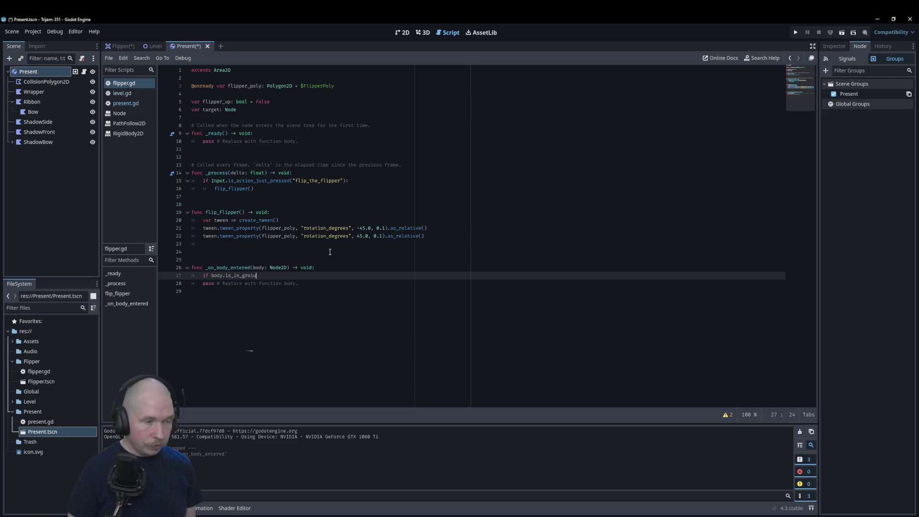
pyautogui.write('p"P')
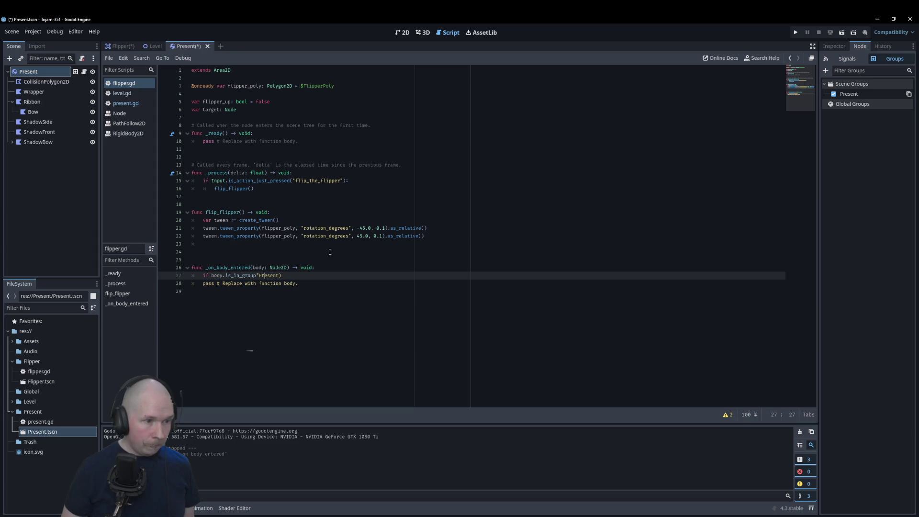
pyautogui.press('Left')
pyautogui.press('Left')
pyautogui.press('Left')
pyautogui.write('(')
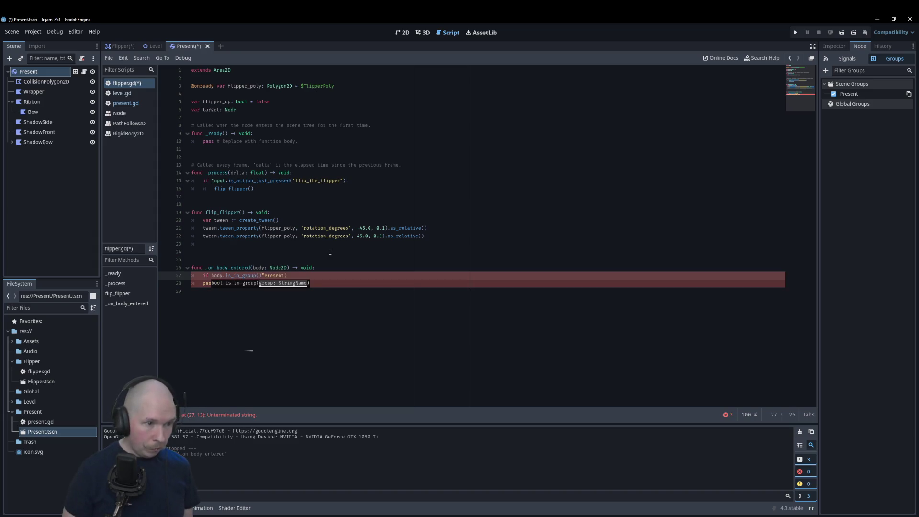
pyautogui.press('End')
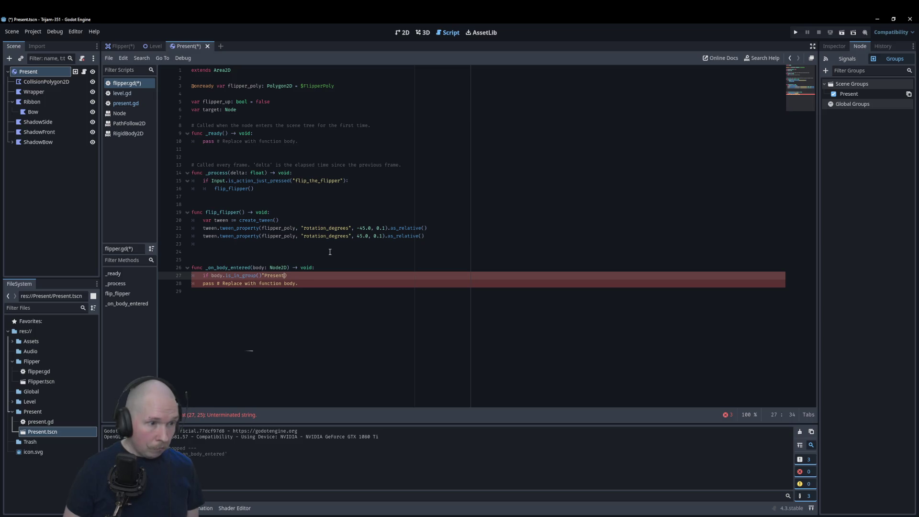
pyautogui.press('Left')
pyautogui.press('Left')
pyautogui.press('Left')
pyautogui.write('"')
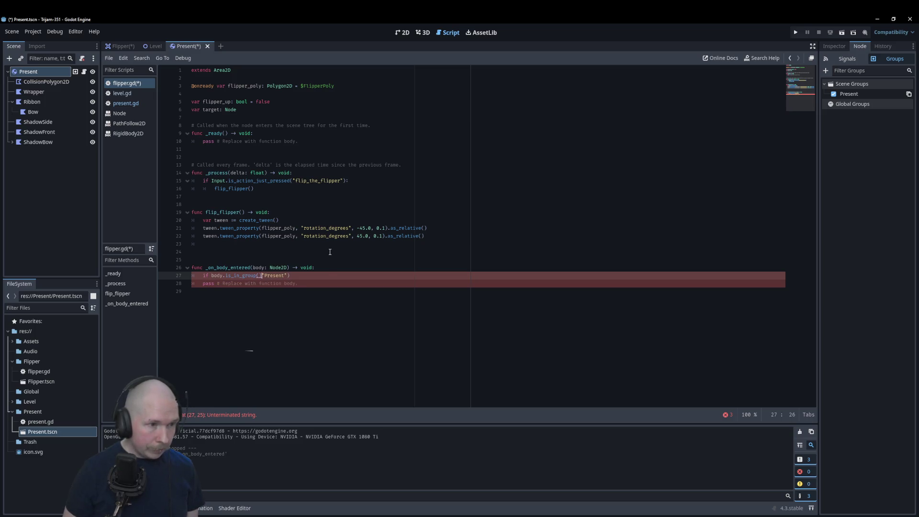
pyautogui.press('Delete')
pyautogui.write(':')
pyautogui.press('Return')
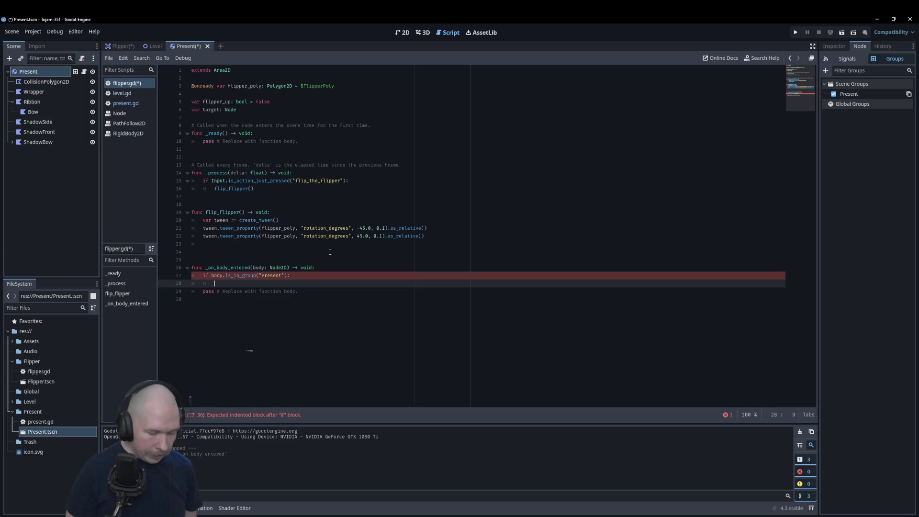
pyautogui.write('target')
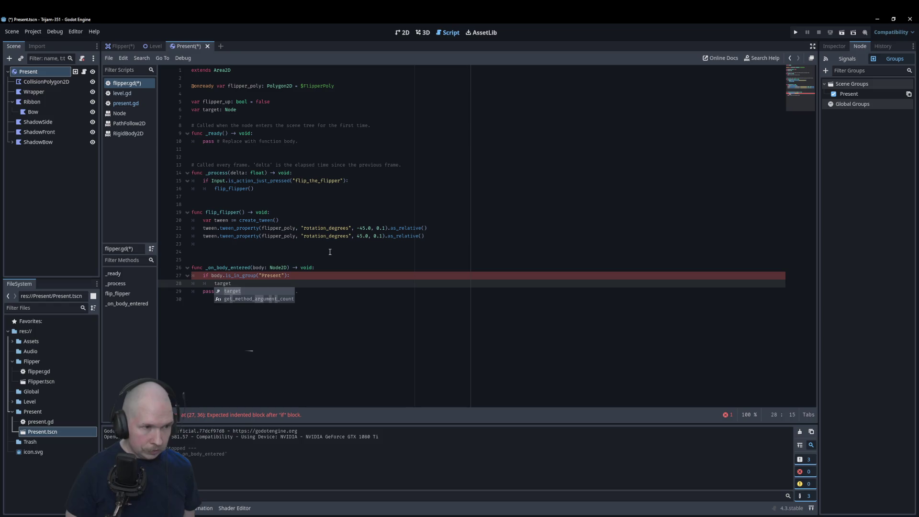
pyautogui.write(' =')
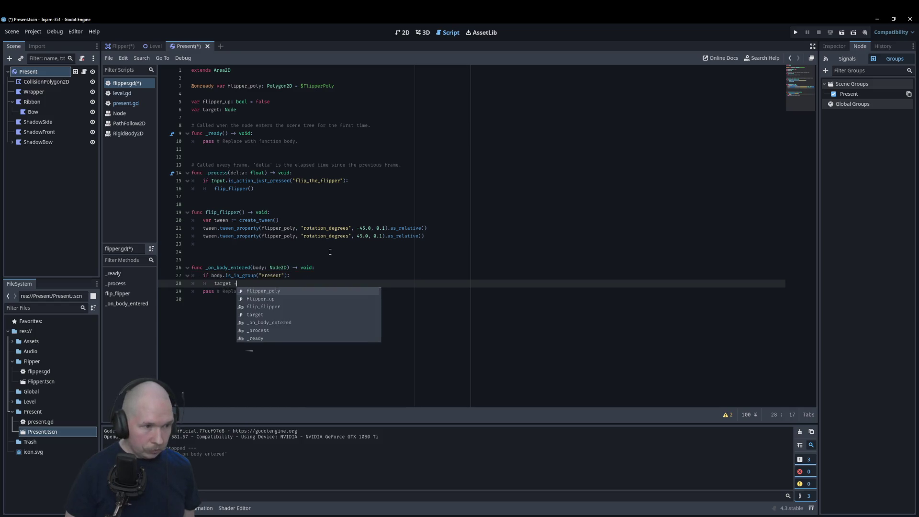
pyautogui.write(' present')
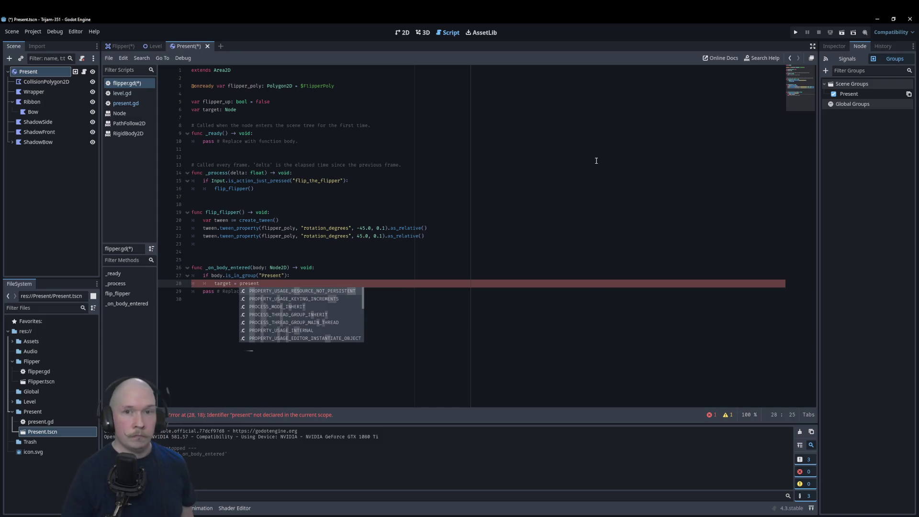
# Connect the Flipper's body_exited signal to a new _on_body_exited function
pyautogui.click(835, 47)
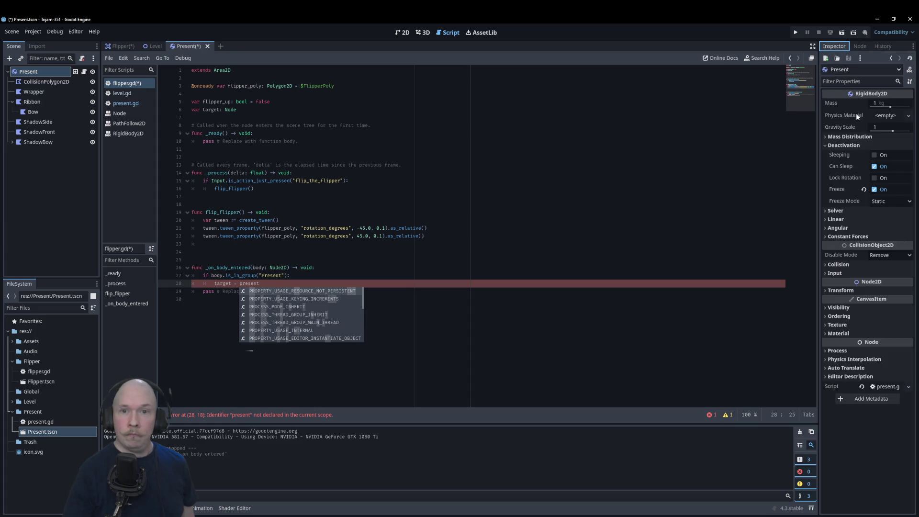
pyautogui.click(860, 46)
pyautogui.click(833, 46)
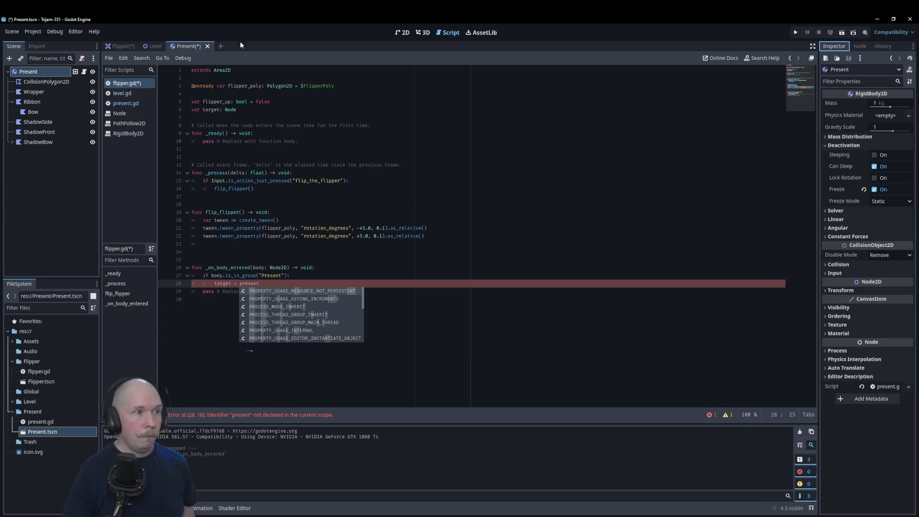
pyautogui.click(119, 47)
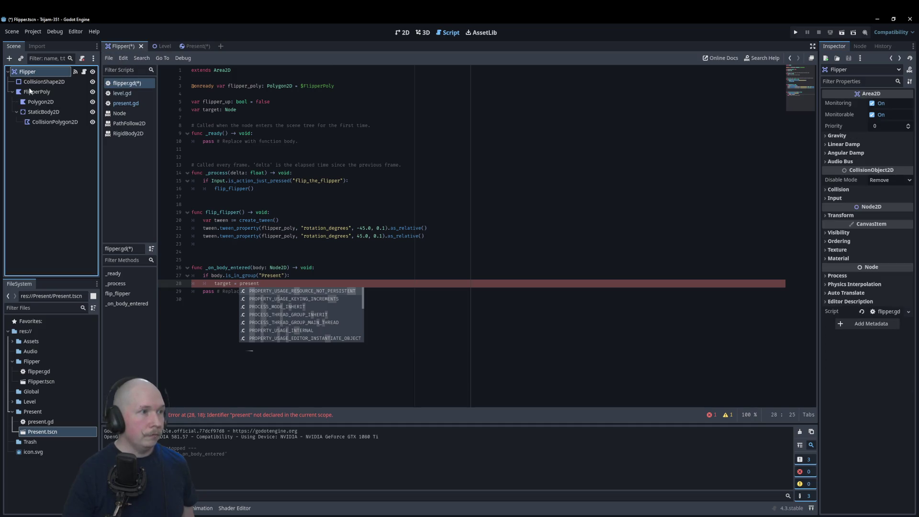
pyautogui.click(859, 47)
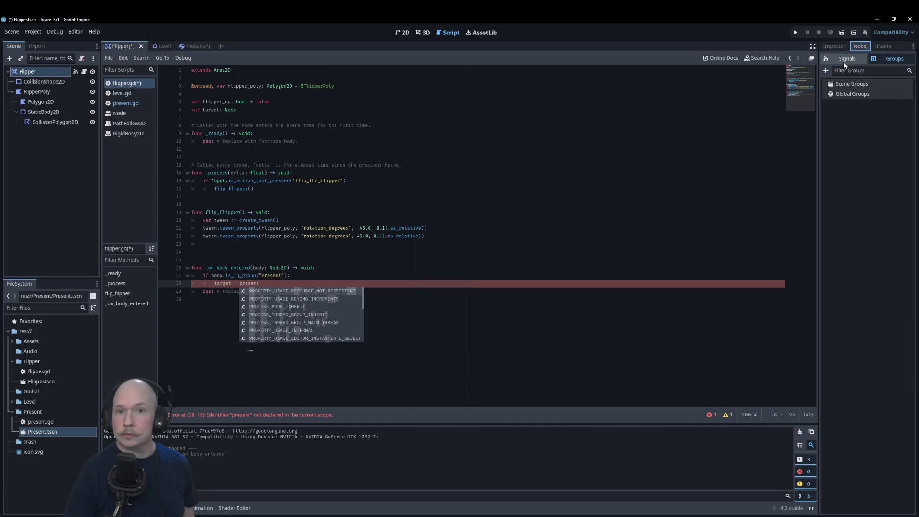
pyautogui.click(844, 60)
pyautogui.doubleClick(854, 155)
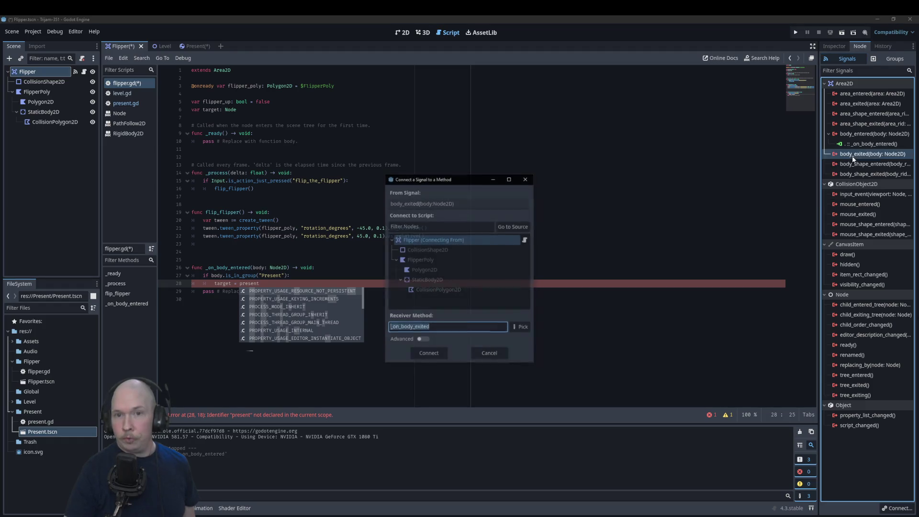
pyautogui.click(437, 355)
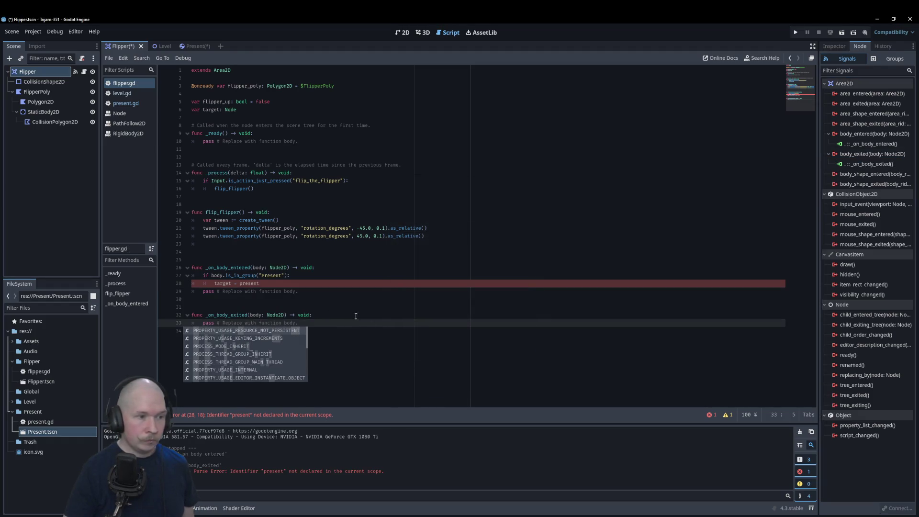
# Begin an 'if' statement inside _on_body_exited and save flipper.gd
pyautogui.press('Return')
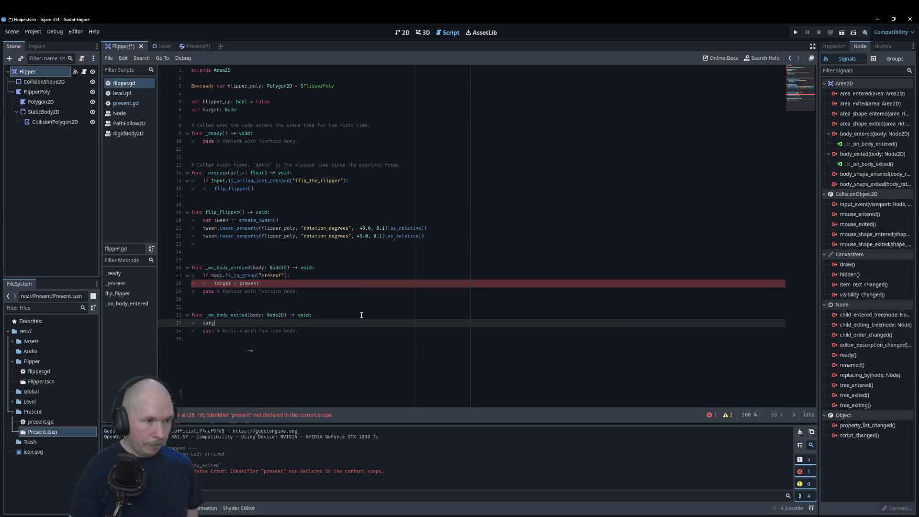
pyautogui.press('BackSpace')
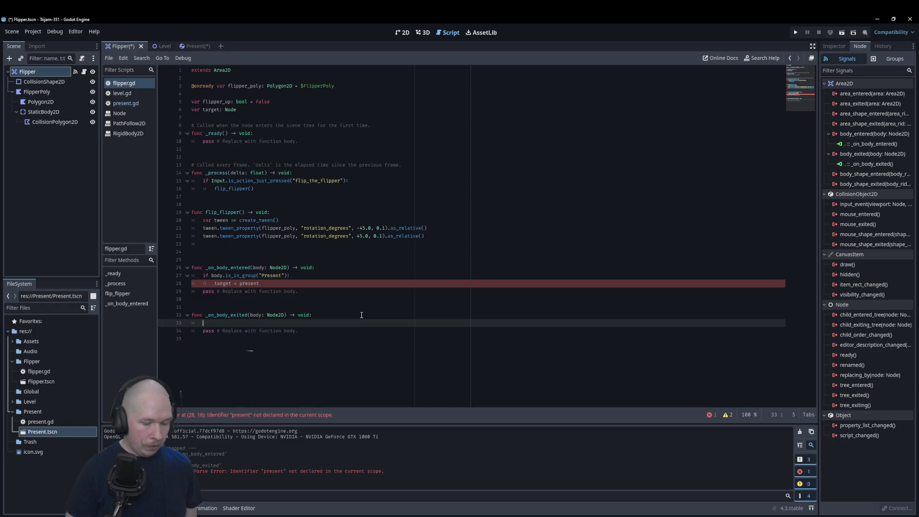
pyautogui.write('if targ')
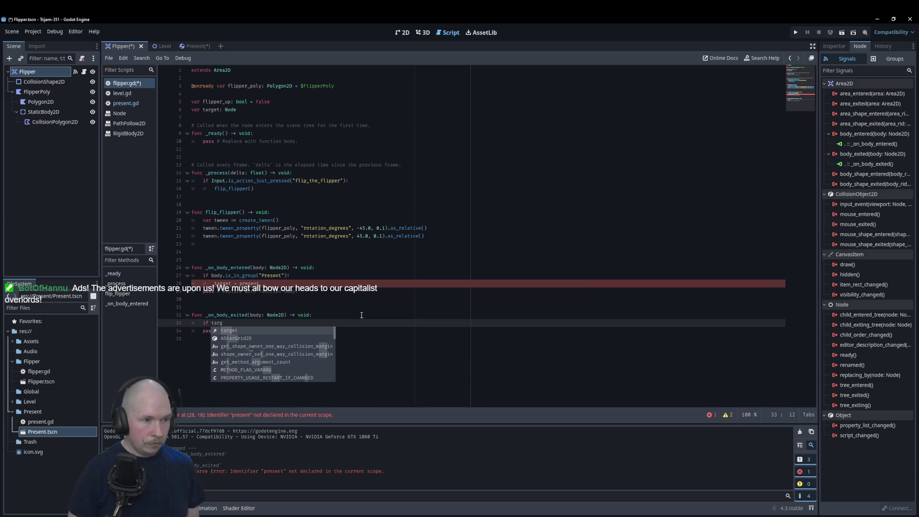
pyautogui.press('BackSpace')
pyautogui.press('BackSpace')
pyautogui.press('BackSpace')
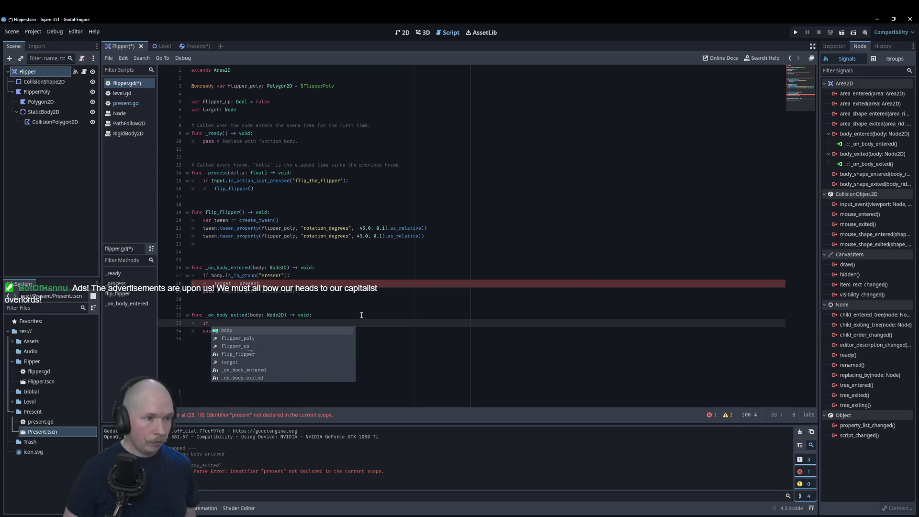
pyautogui.press('Up')
pyautogui.hotkey('ctrl', 's')
pyautogui.hotkey('ctrl', 'F1')
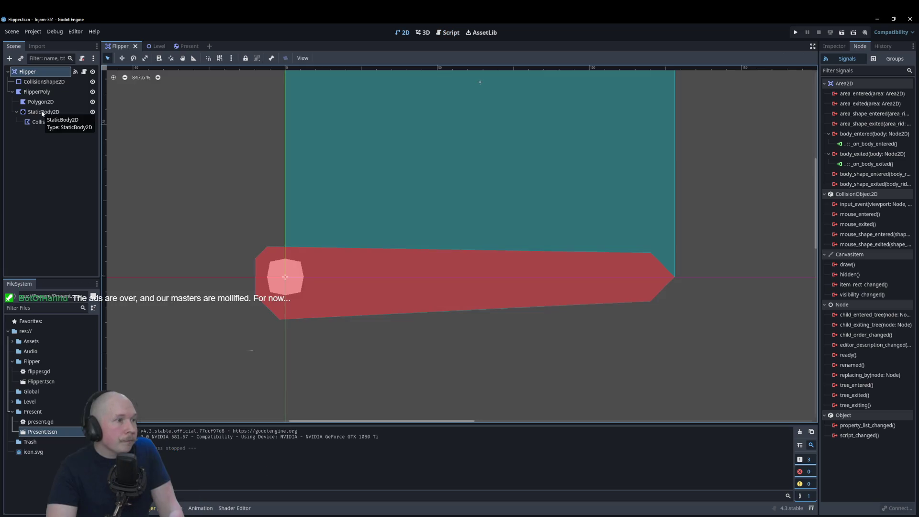
# Enable collision layer 4 on the flipper's StaticBody2D and save the scene
pyautogui.click(63, 114)
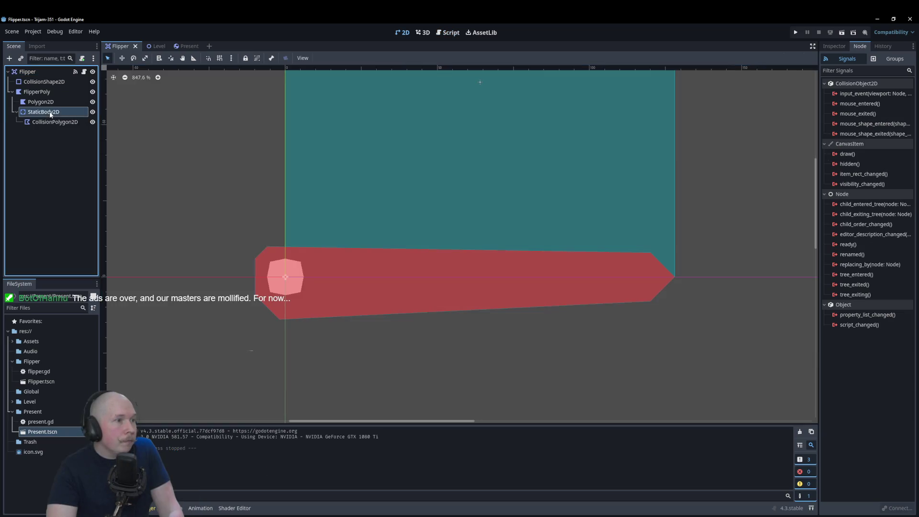
pyautogui.click(835, 46)
pyautogui.click(839, 168)
pyautogui.click(859, 189)
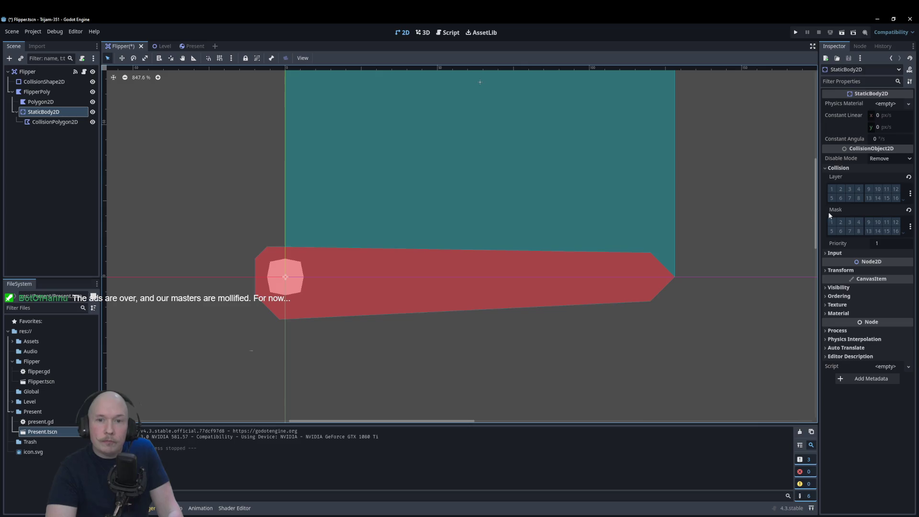
pyautogui.hotkey('ctrl', 's')
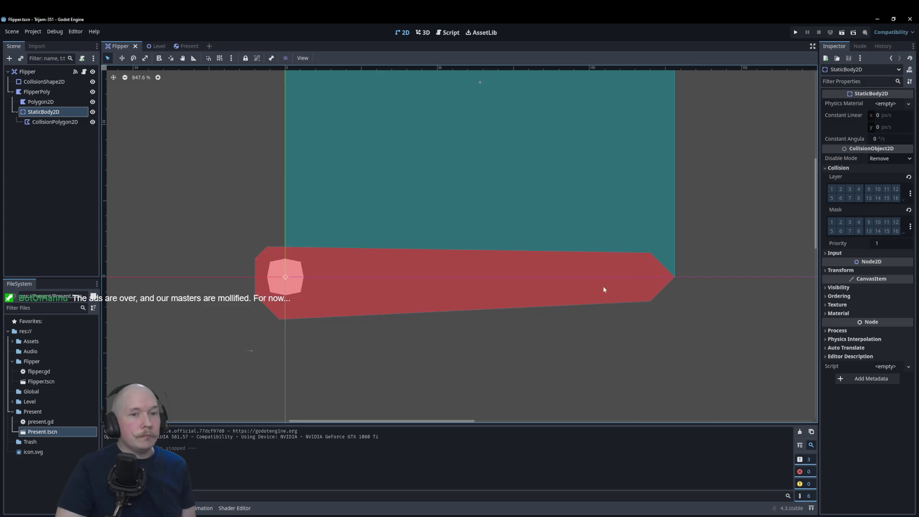
# Test-run the Flipper scene and then the Level scene, then open the Present scene
pyautogui.press('F6')
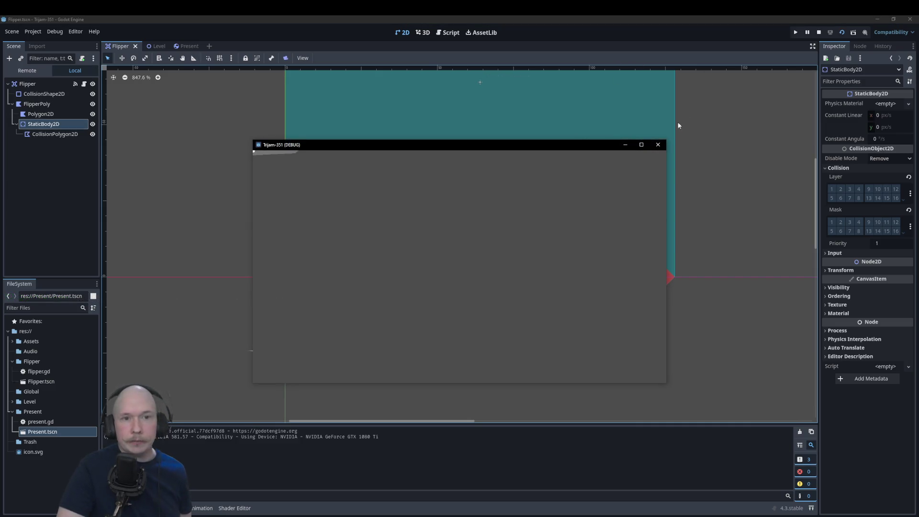
pyautogui.click(658, 144)
pyautogui.click(156, 46)
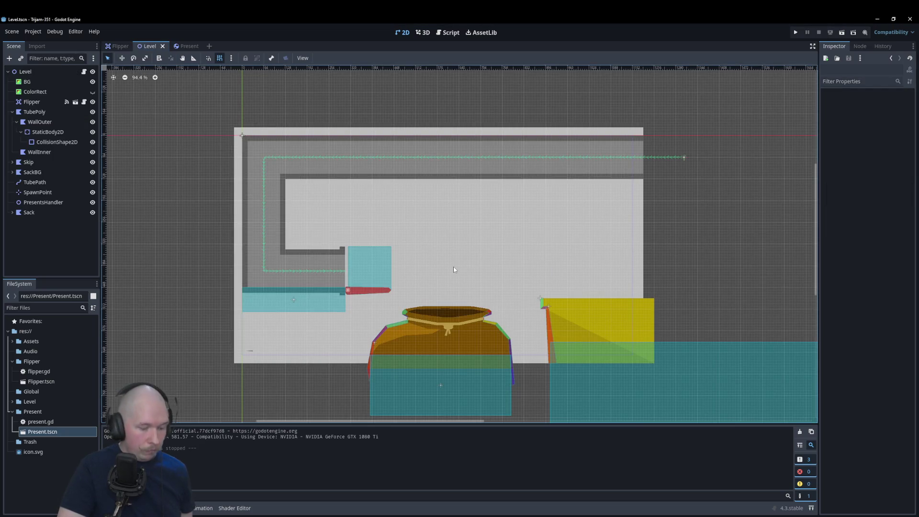
pyautogui.press('F6')
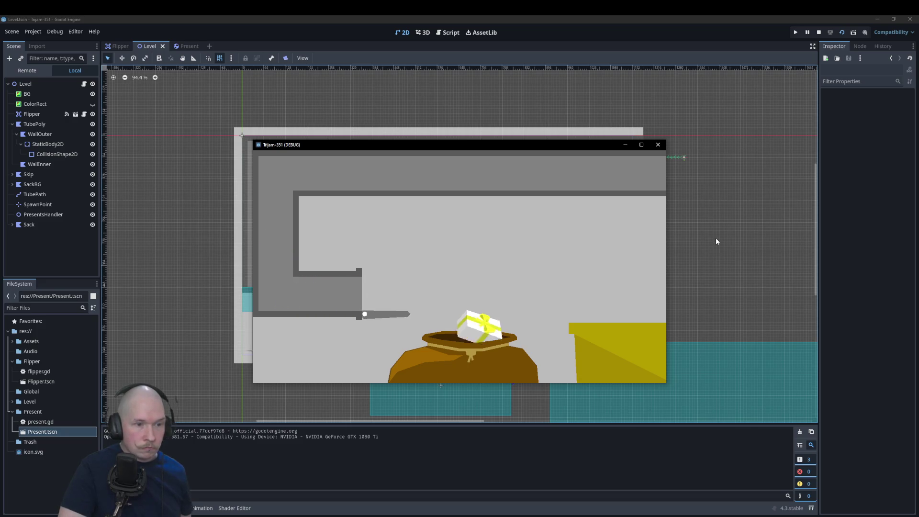
pyautogui.click(659, 144)
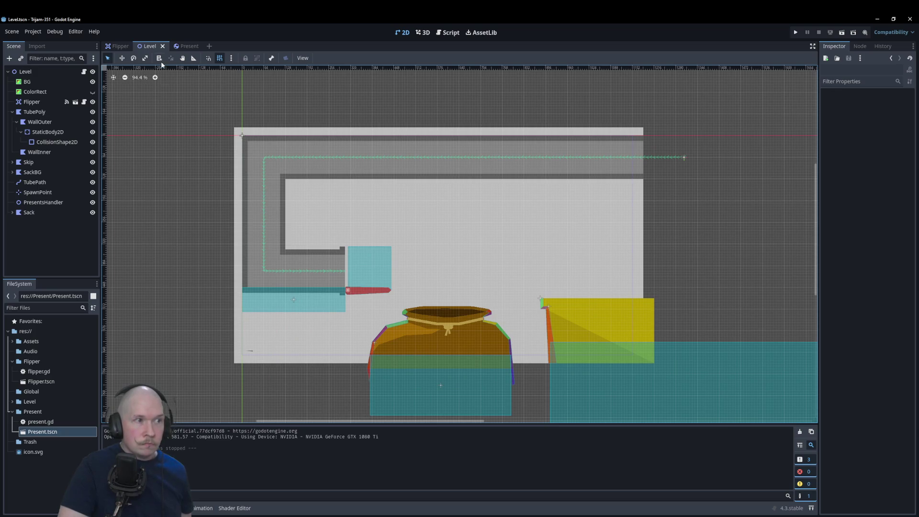
pyautogui.click(179, 48)
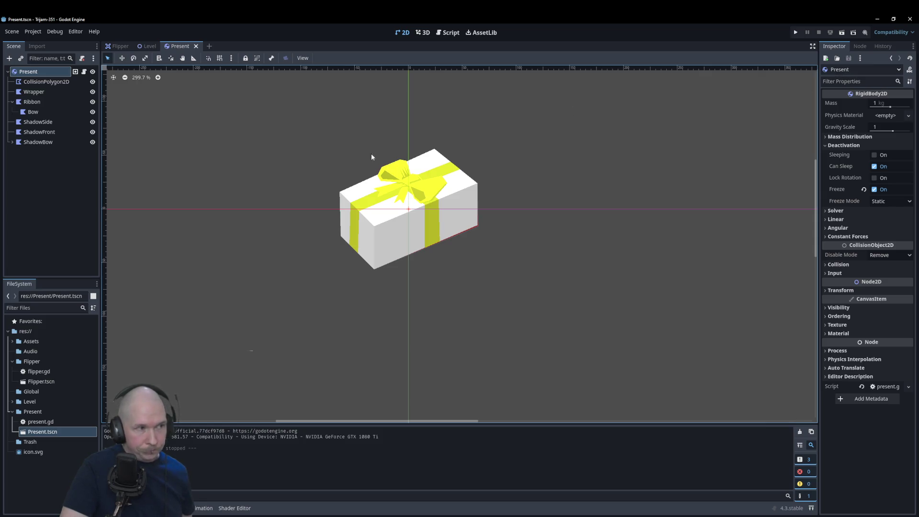
# Add print("body entered") above the group check in _on_body_entered
pyautogui.moveTo(120, 49)
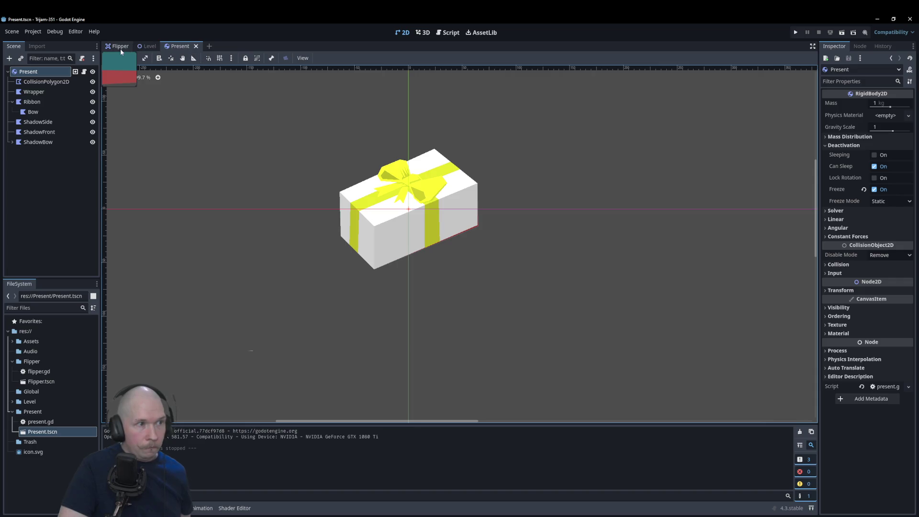
pyautogui.click(448, 32)
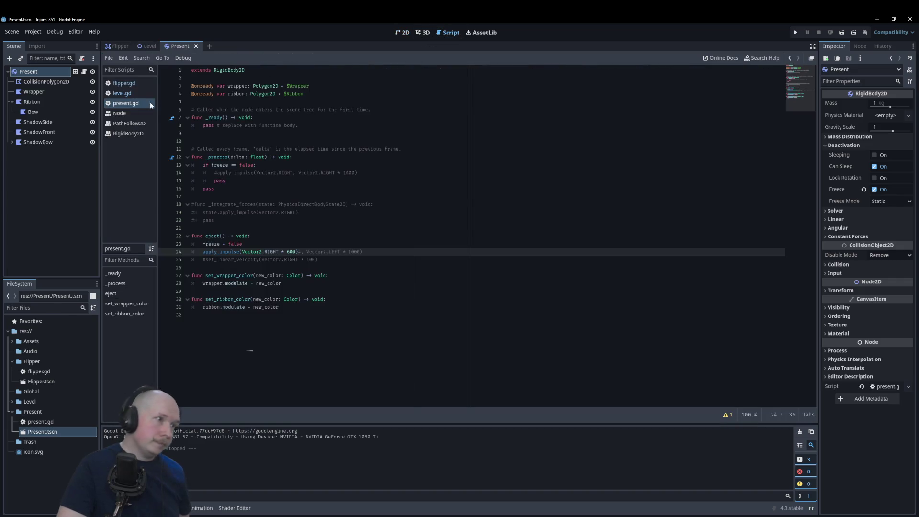
pyautogui.click(135, 83)
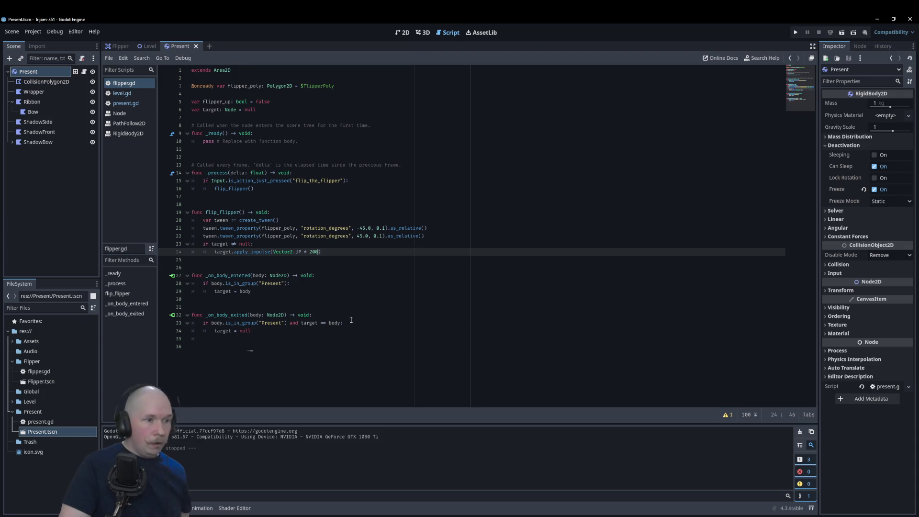
pyautogui.click(355, 280)
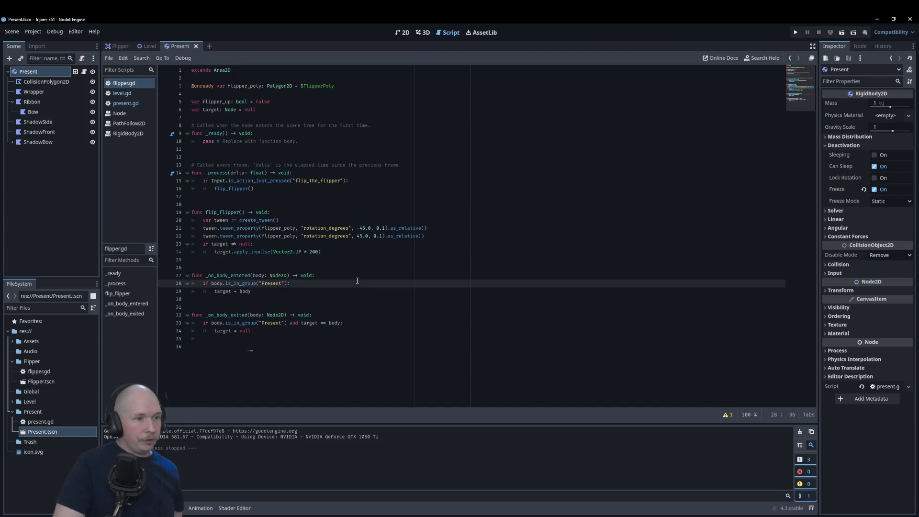
pyautogui.press('Up')
pyautogui.press('End')
pyautogui.press('Return')
pyautogui.write('print')
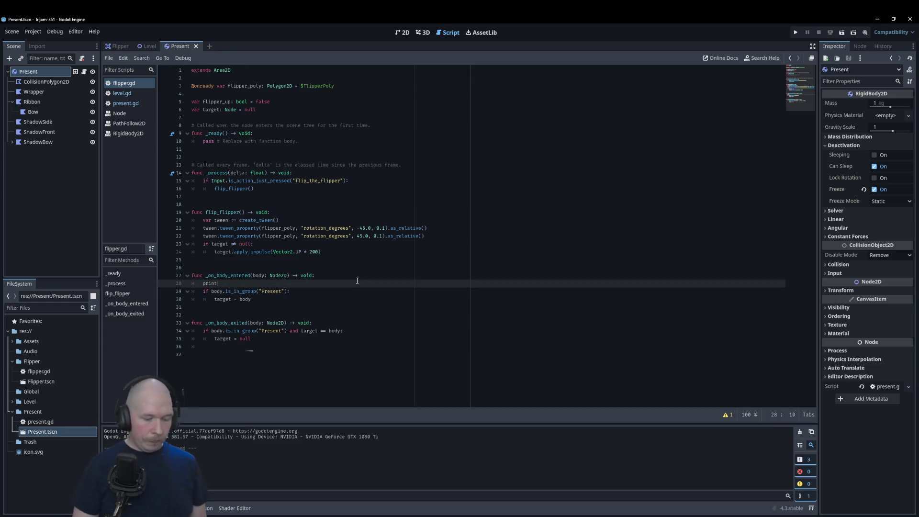
pyautogui.write('("body')
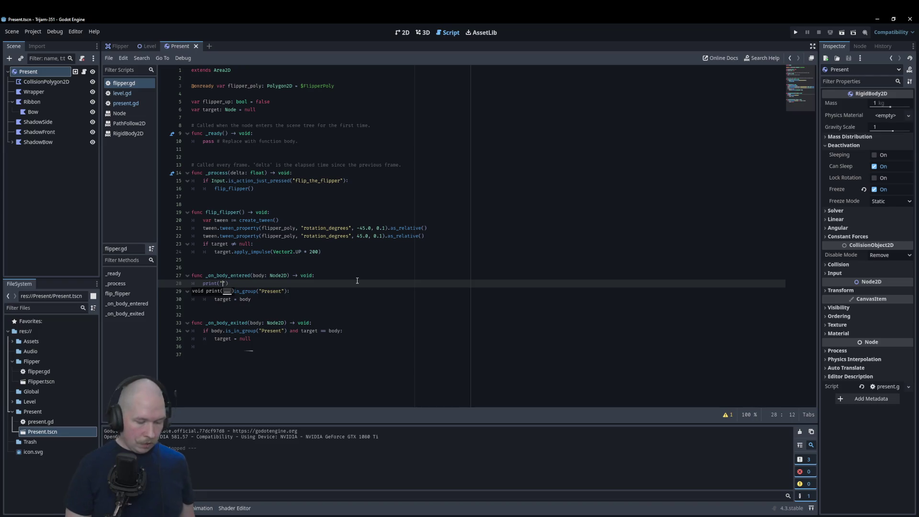
pyautogui.write(' entered')
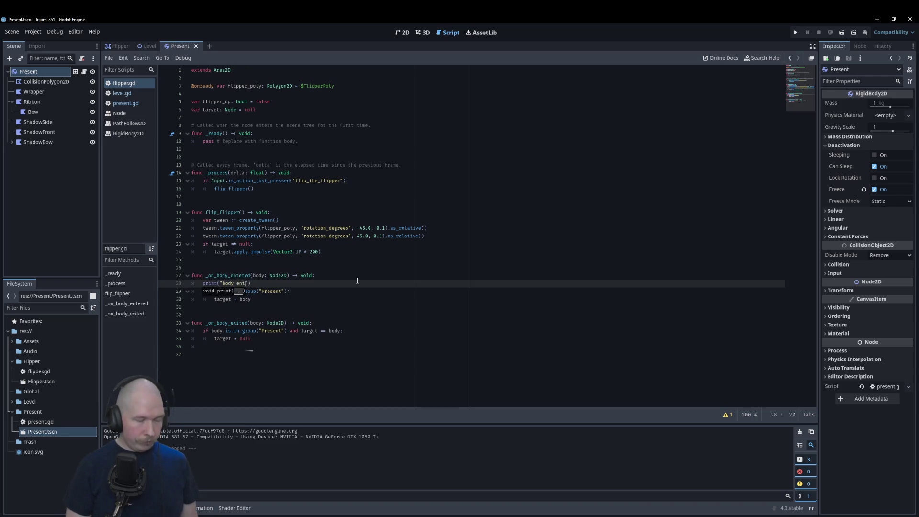
# Add an indented print("Present entered") inside the Present group check, then save and run the scene
pyautogui.hotkey('ctrl', 'shift', 'd')
pyautogui.hotkey('alt', 'Down')
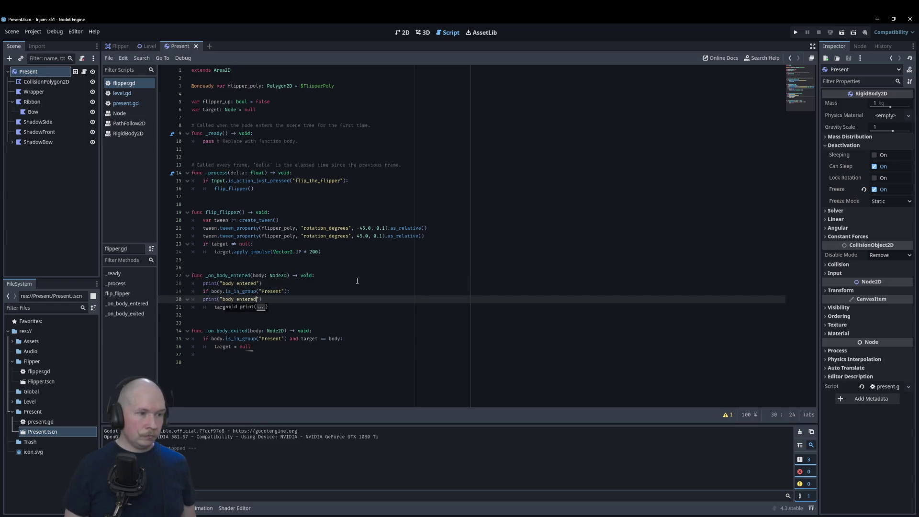
pyautogui.press('Home')
pyautogui.press('Tab')
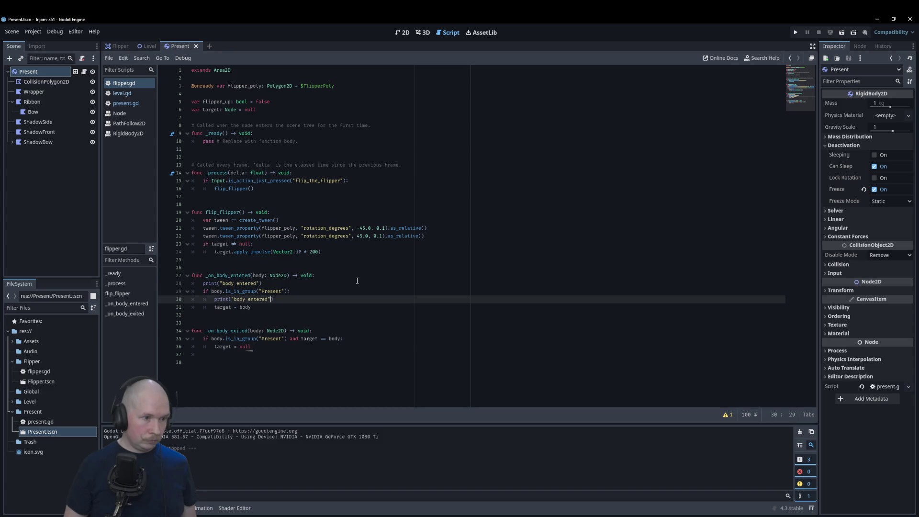
pyautogui.press('Left')
pyautogui.press('Left')
pyautogui.press('Left')
pyautogui.press('BackSpace')
pyautogui.press('BackSpace')
pyautogui.press('BackSpace')
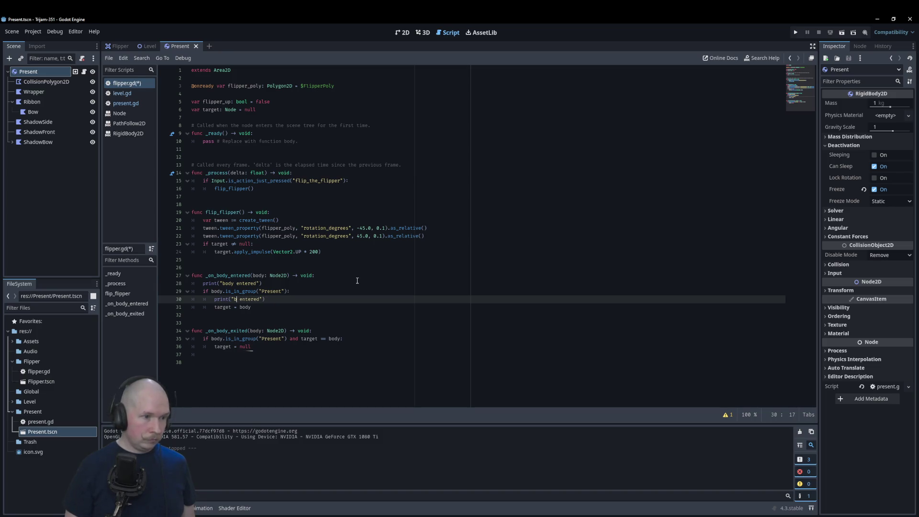
pyautogui.write('Present')
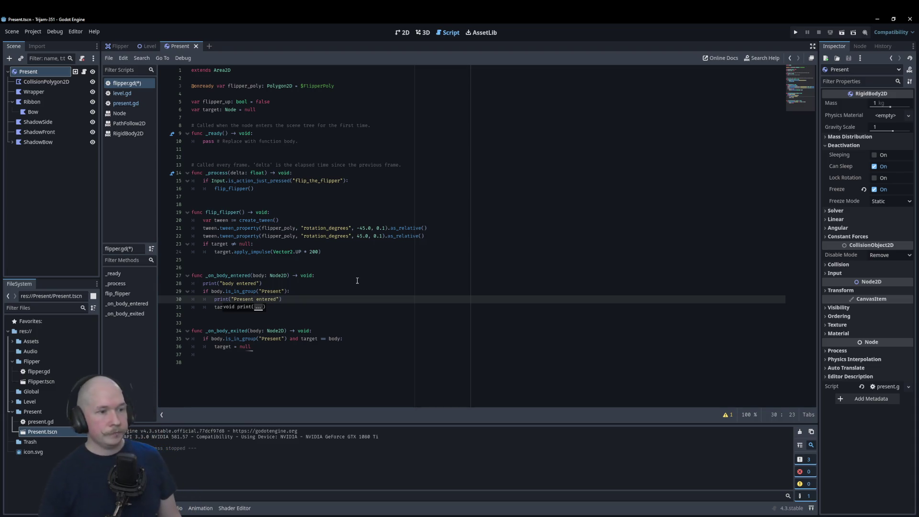
pyautogui.click(375, 262)
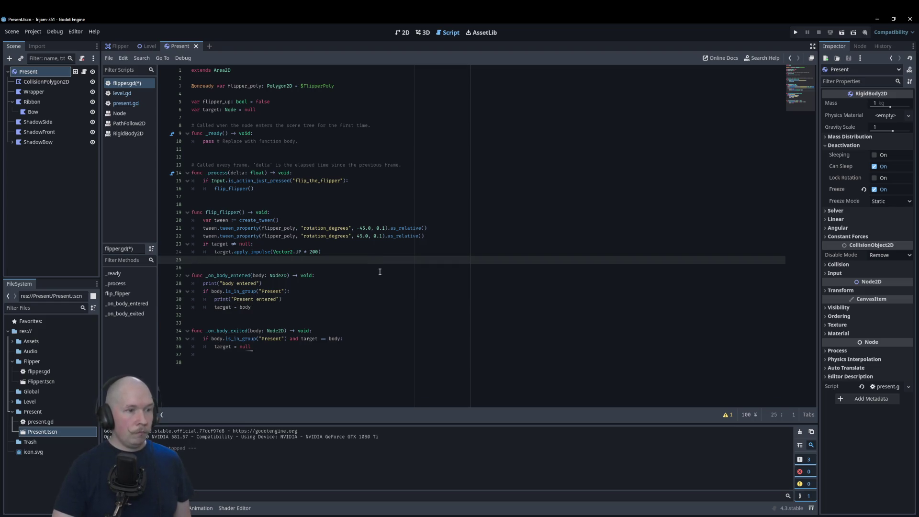
pyautogui.press('F6')
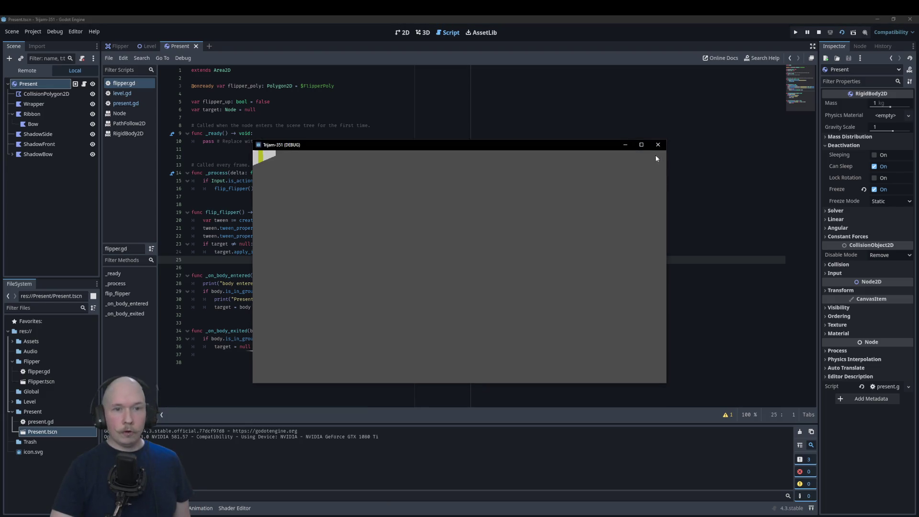
# Close the debug window and run the Level scene with F6
pyautogui.click(656, 143)
pyautogui.click(141, 46)
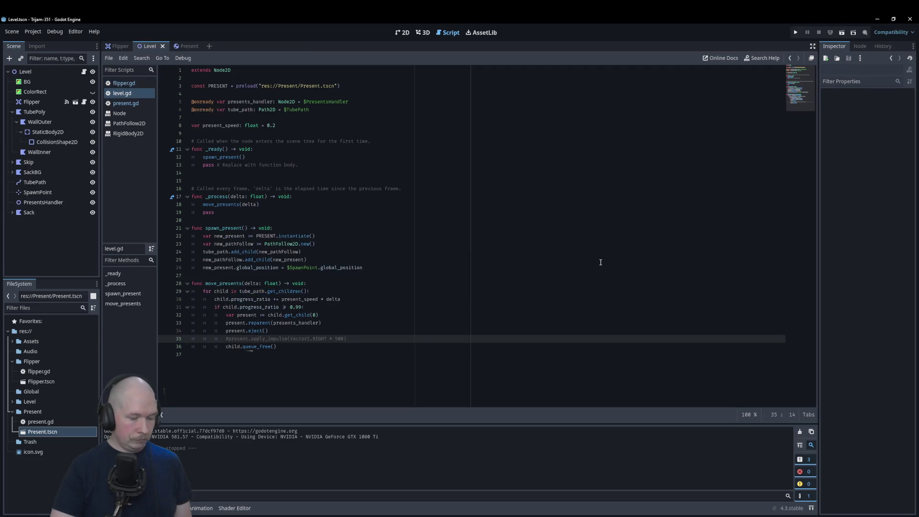
pyautogui.press('F6')
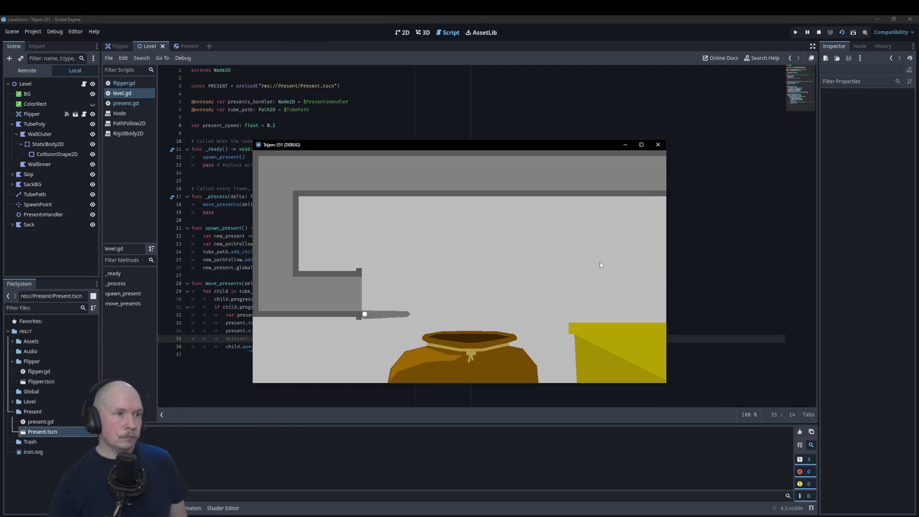
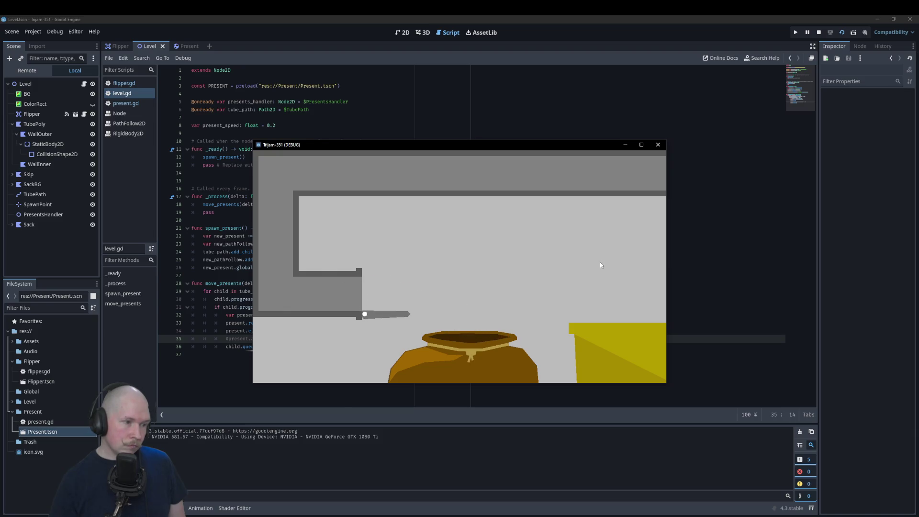
# Stop the running game and delete a digit from the apply_impulse value in flipper.gd
pyautogui.click(658, 144)
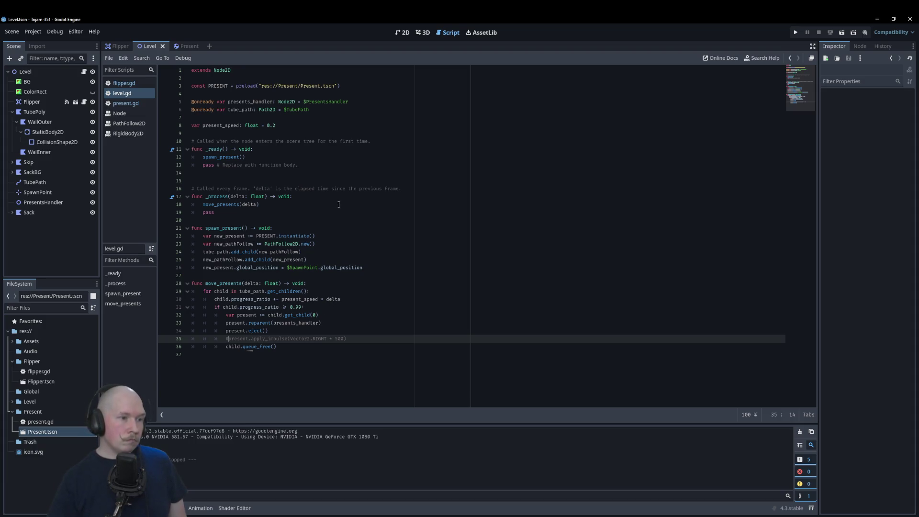
pyautogui.click(120, 105)
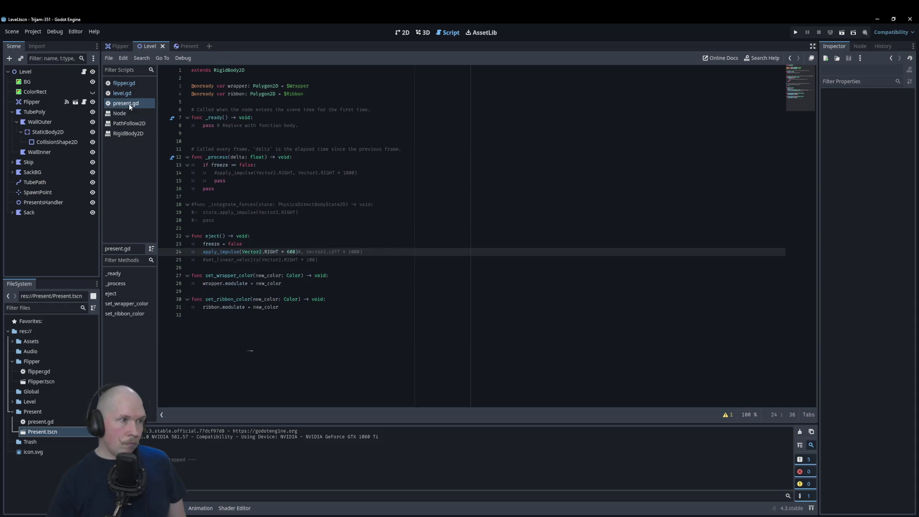
pyautogui.click(125, 84)
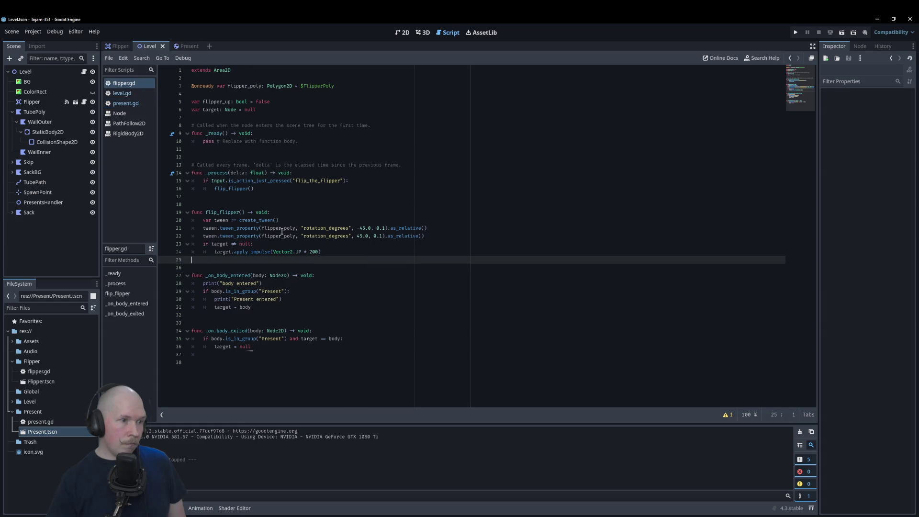
pyautogui.click(310, 252)
pyautogui.press('Delete')
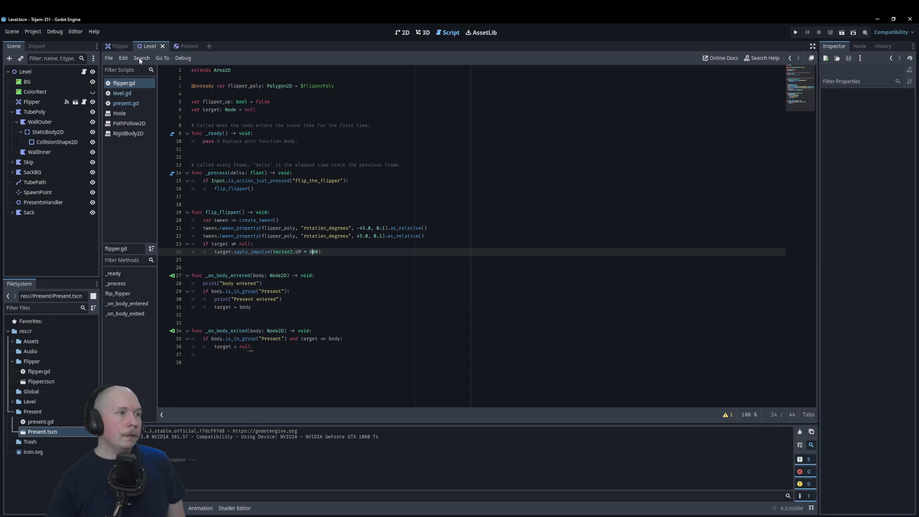
# Return to the Level scene in the 2D view
pyautogui.click(121, 47)
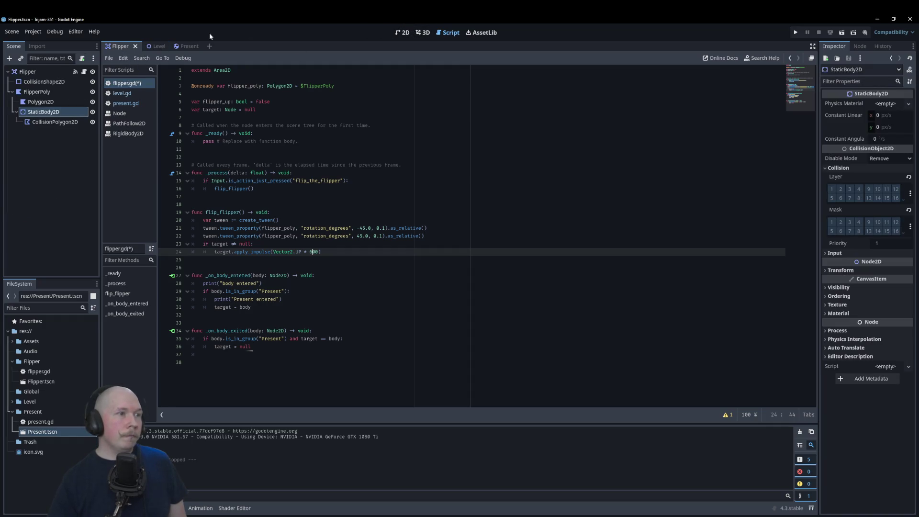
pyautogui.click(156, 47)
pyautogui.click(403, 32)
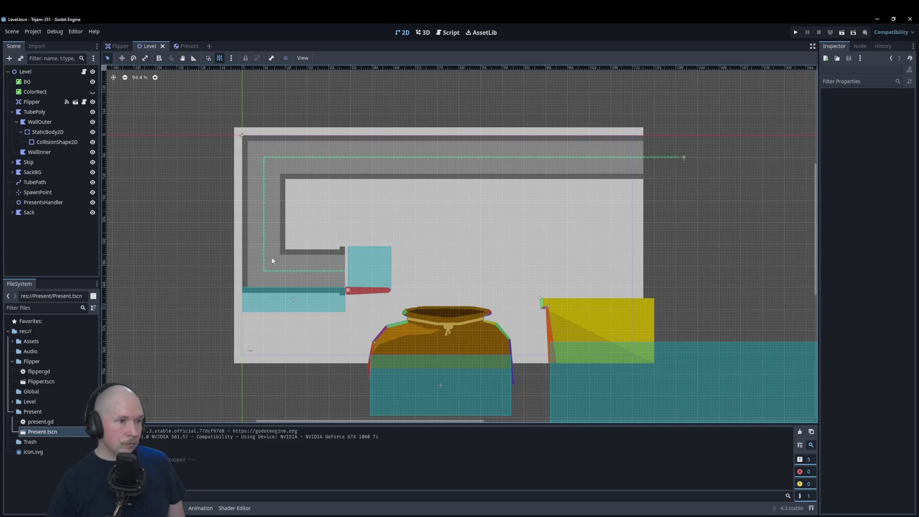
# Drag the TubePath curve's lower end point to the left
pyautogui.click(275, 271)
pyautogui.click(661, 158)
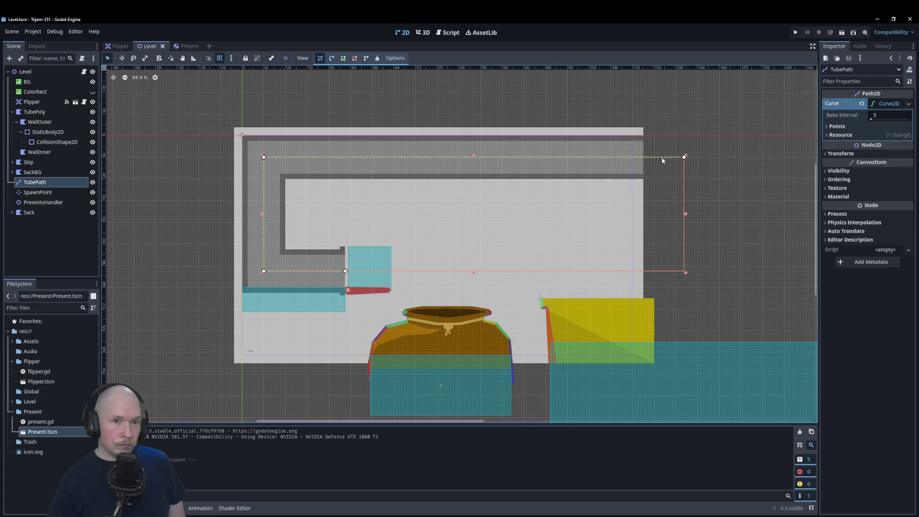
pyautogui.scroll(3, 382, 292)
pyautogui.moveTo(333, 267); pyautogui.dragTo(312, 266)
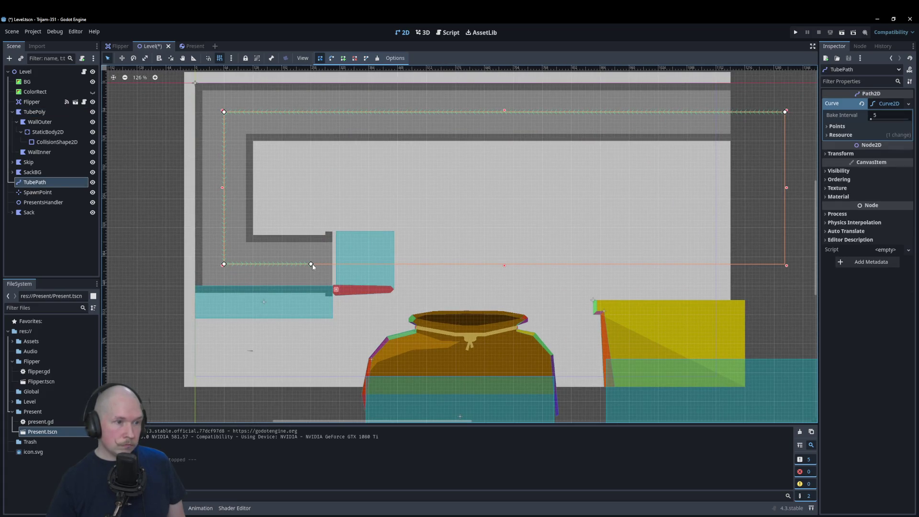
# Save and run the level with F6, flip the present, then close the game
pyautogui.press('F6')
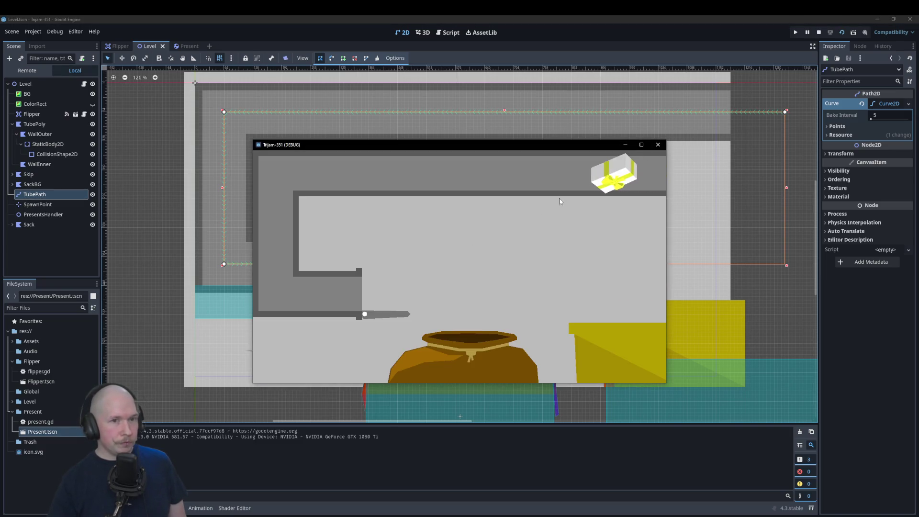
pyautogui.click(561, 243)
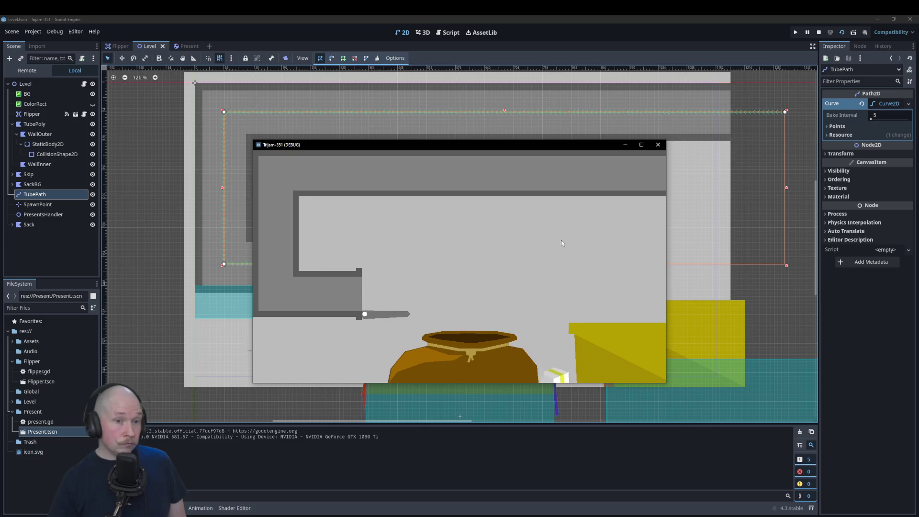
pyautogui.click(658, 144)
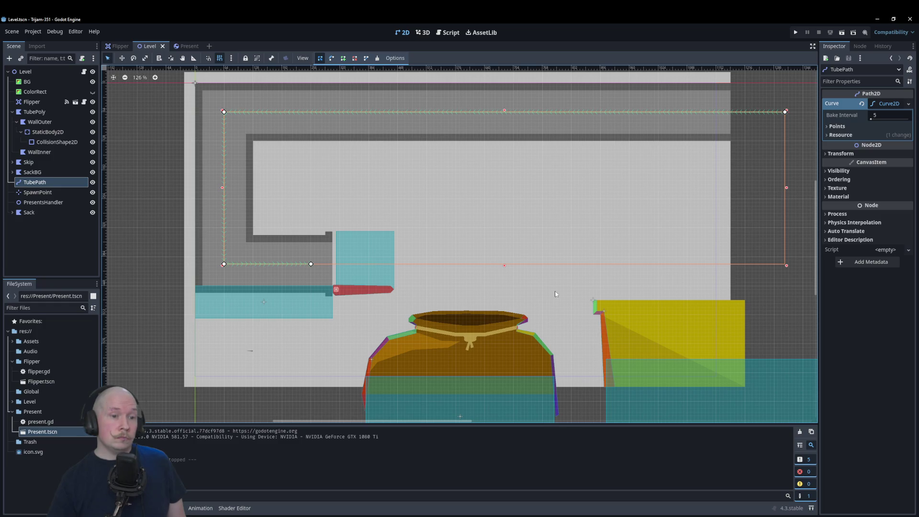
pyautogui.scroll(-3, 445, 274)
# Drag the right-side vertices of SkipHighlight and Skip farther right
pyautogui.scroll(1, 522, 323)
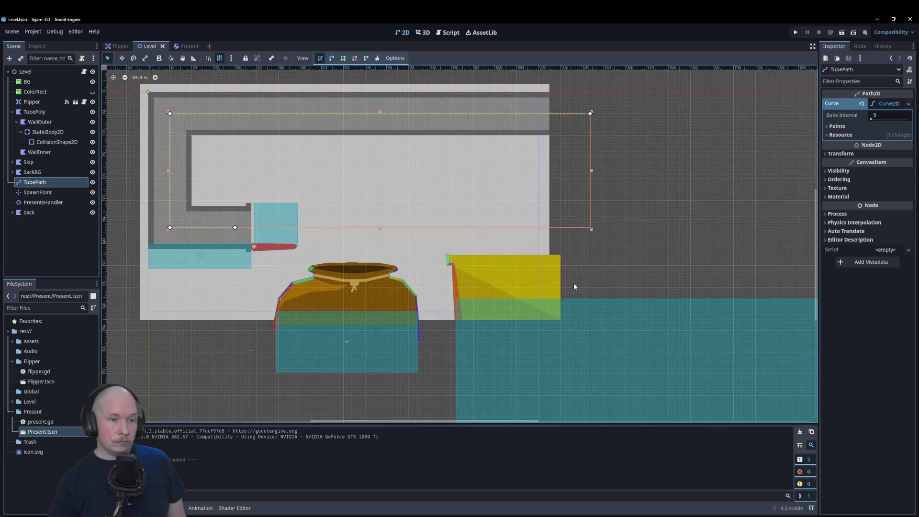
pyautogui.click(557, 280)
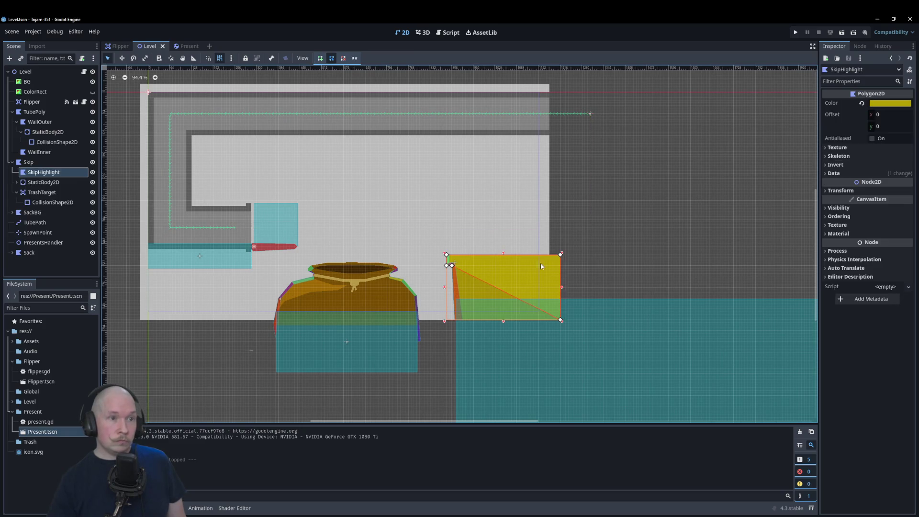
pyautogui.scroll(4, 553, 294)
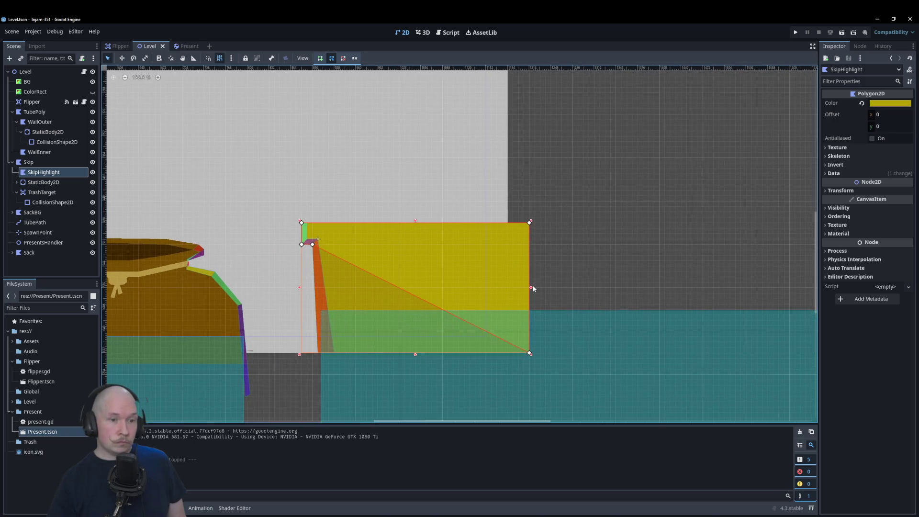
pyautogui.moveTo(530, 222); pyautogui.dragTo(660, 223)
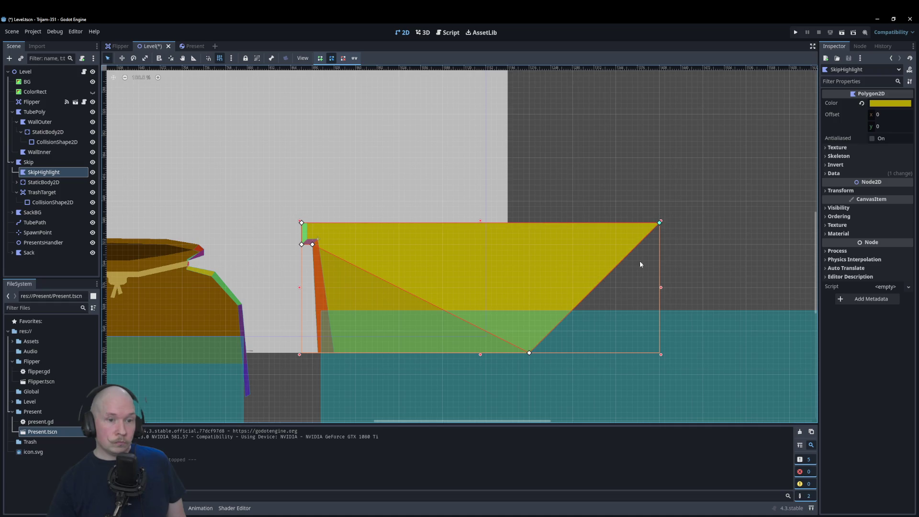
pyautogui.moveTo(530, 353); pyautogui.dragTo(659, 354)
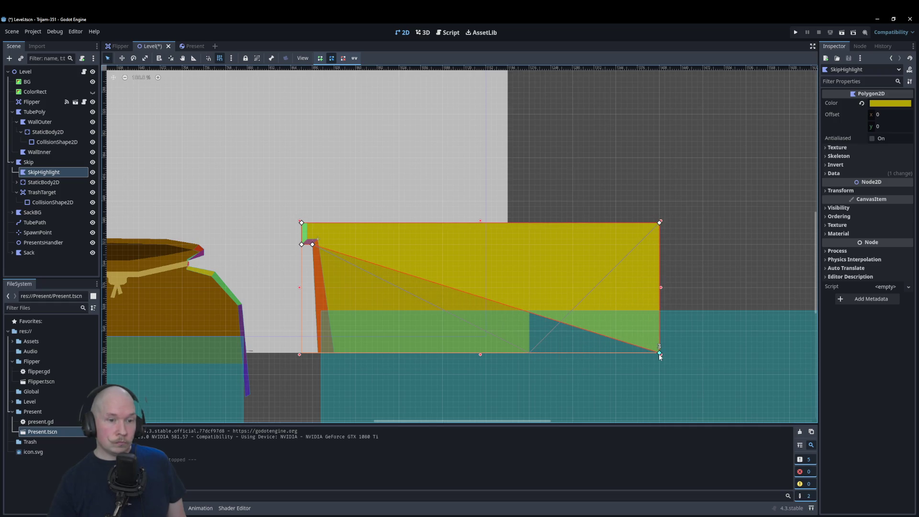
pyautogui.click(421, 290)
pyautogui.moveTo(530, 353); pyautogui.dragTo(659, 353)
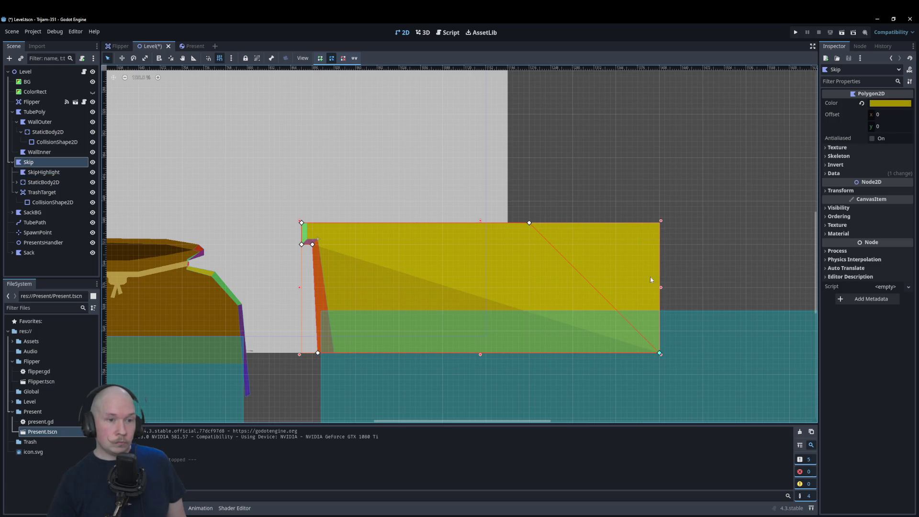
pyautogui.click(599, 194)
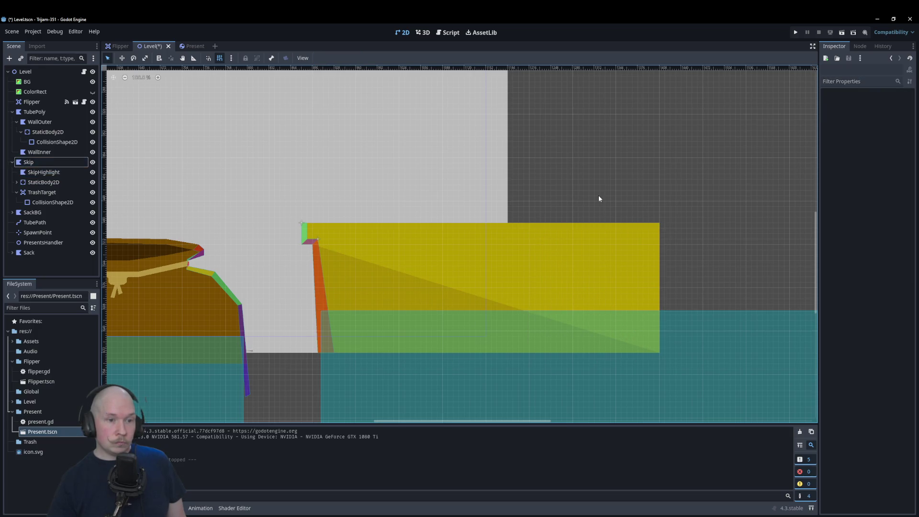
# Shift the Skip polygon slightly left so it sits against the sack
pyautogui.click(29, 163)
pyautogui.moveTo(568, 271); pyautogui.dragTo(498, 270)
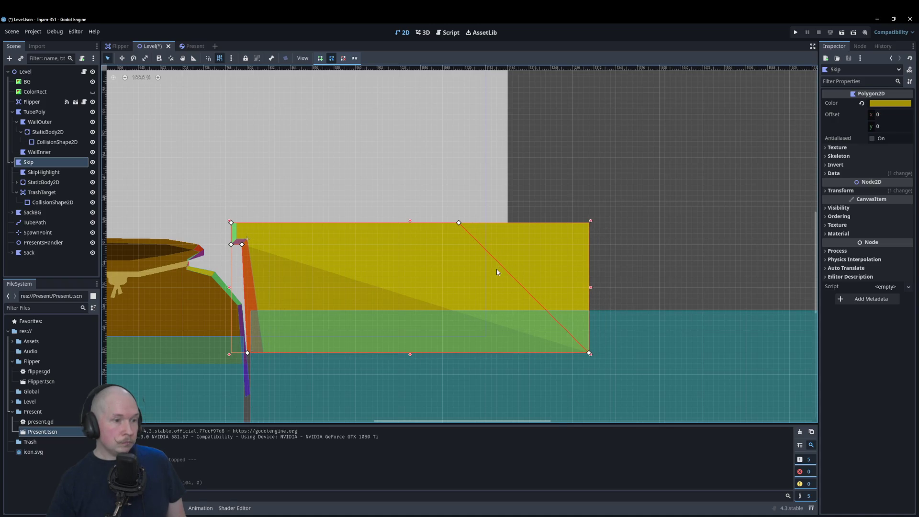
pyautogui.click(585, 211)
pyautogui.scroll(-3, 653, 232)
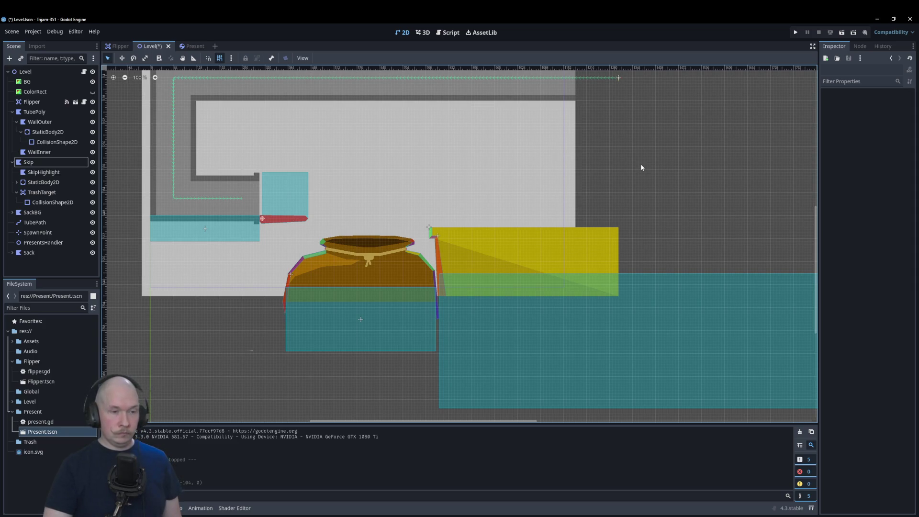
pyautogui.click(38, 163)
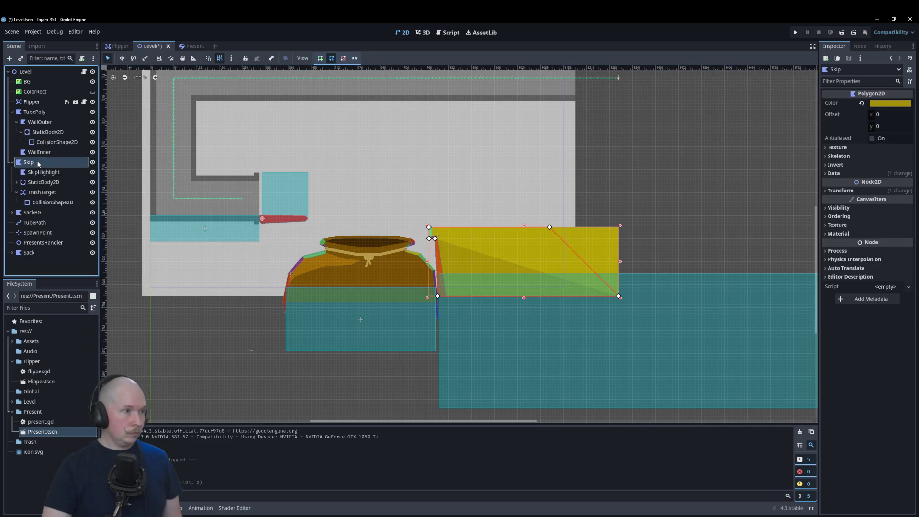
# Add a Polygon2D child node under Skip
pyautogui.rightClick(48, 167)
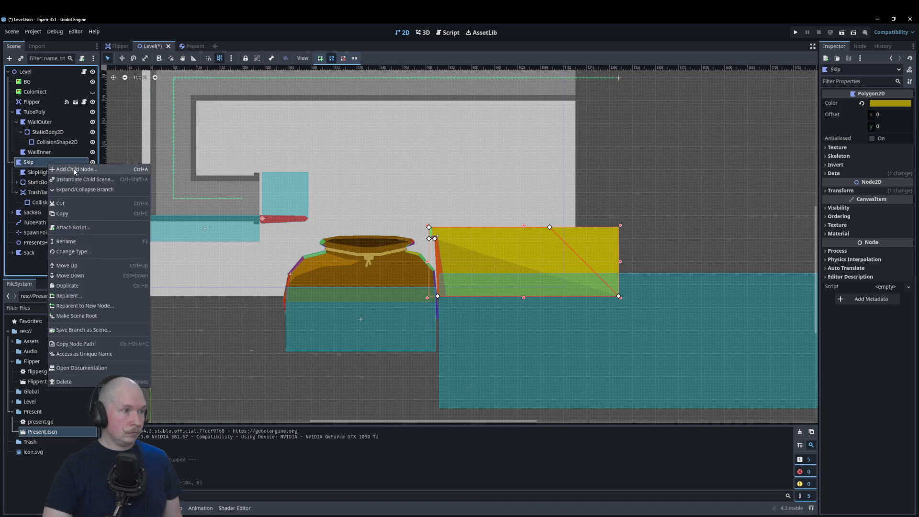
pyautogui.click(74, 172)
pyautogui.write('poly')
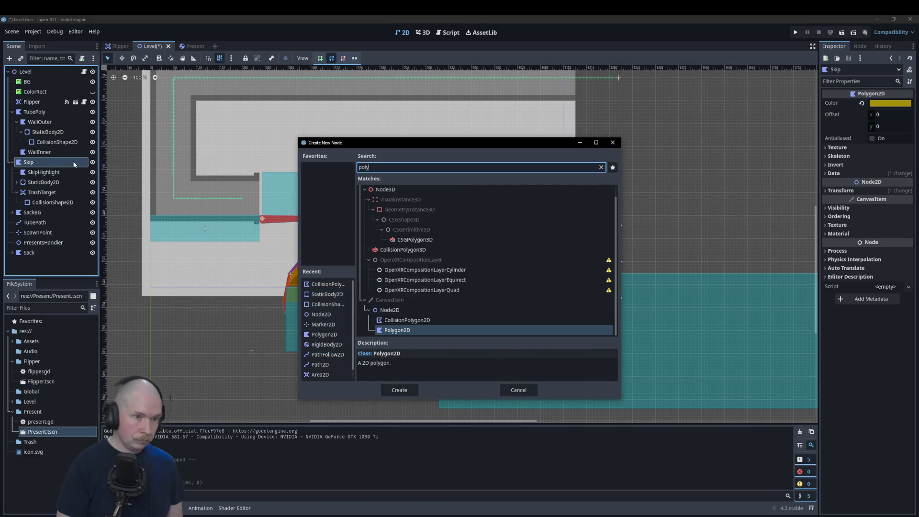
pyautogui.press('Return')
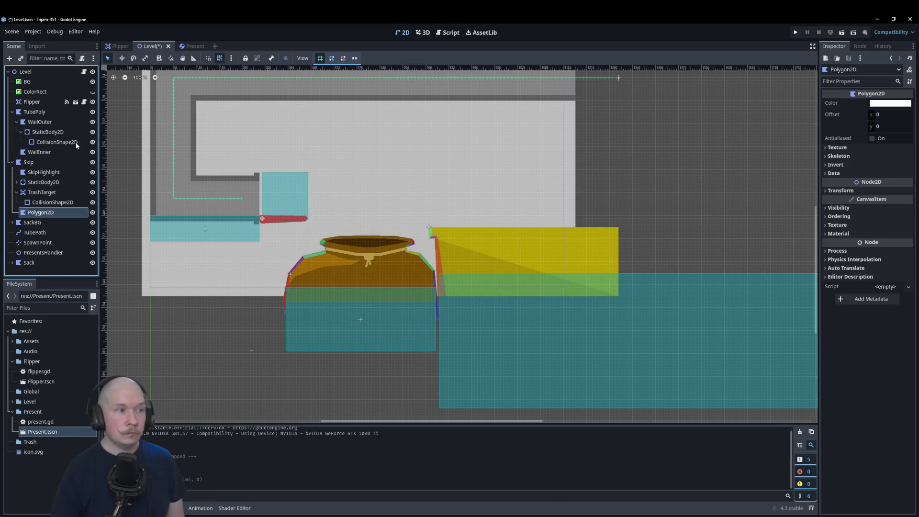
pyautogui.scroll(6, 481, 226)
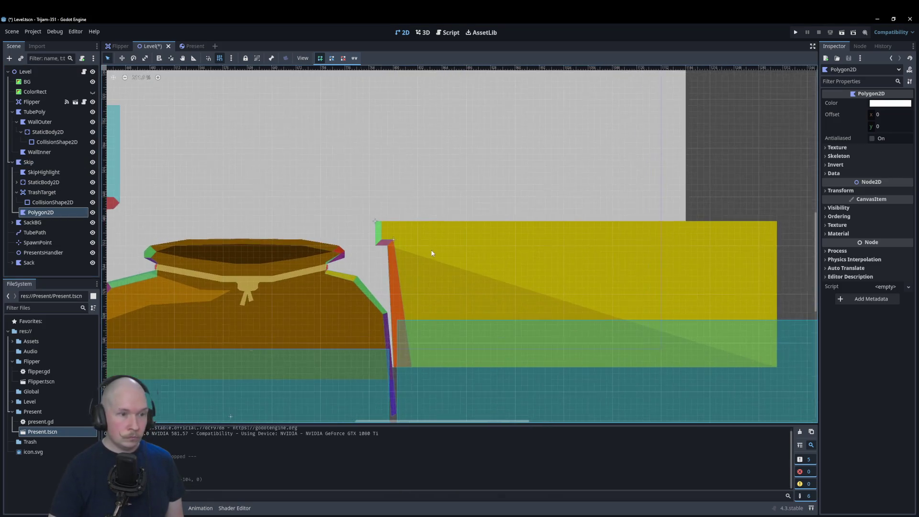
pyautogui.scroll(3, 394, 248)
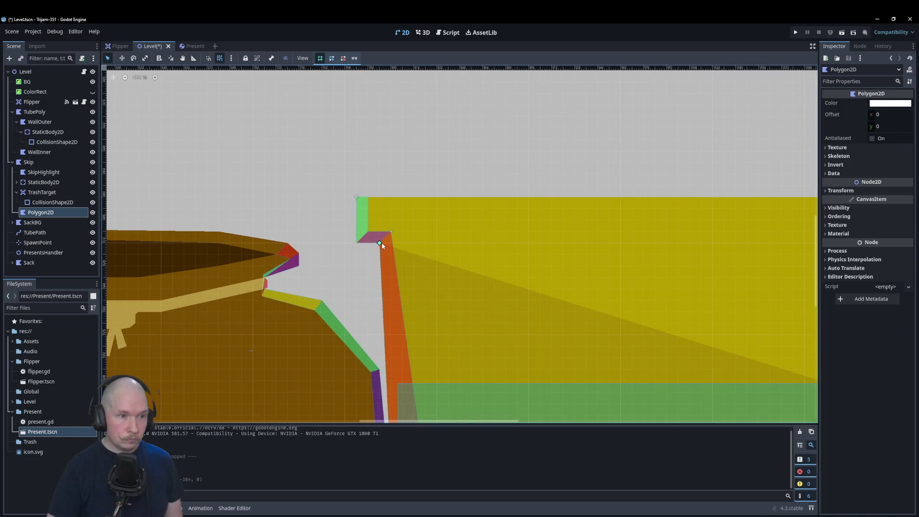
pyautogui.scroll(-5, 382, 249)
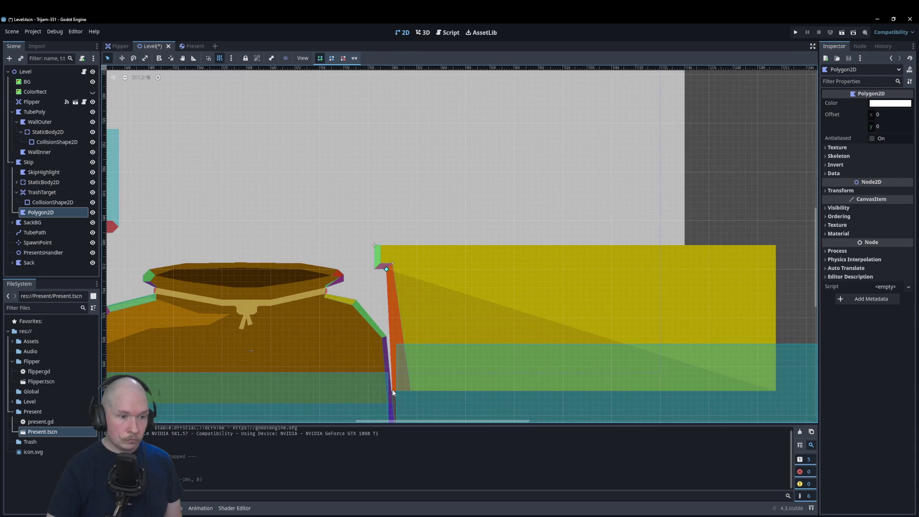
# Draw the polygon as a closed rectangle over the skip with a level top edge
pyautogui.click(392, 391)
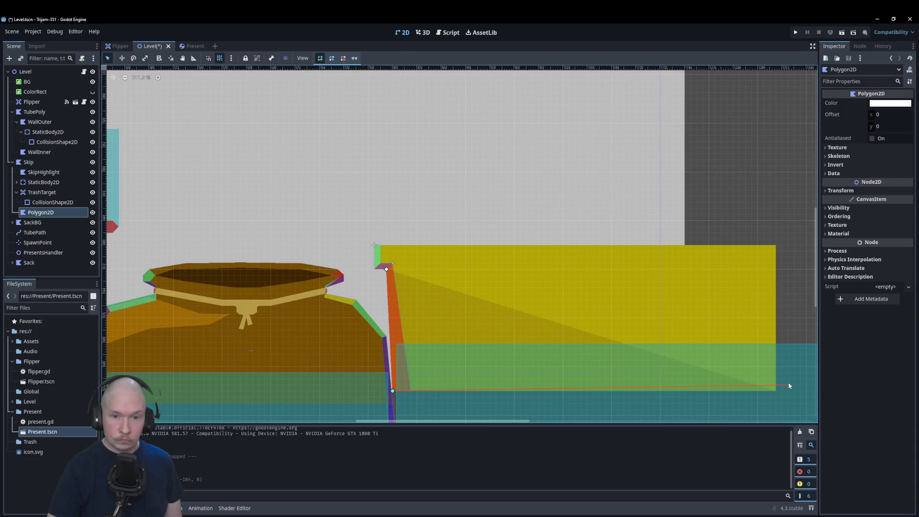
pyautogui.click(795, 256)
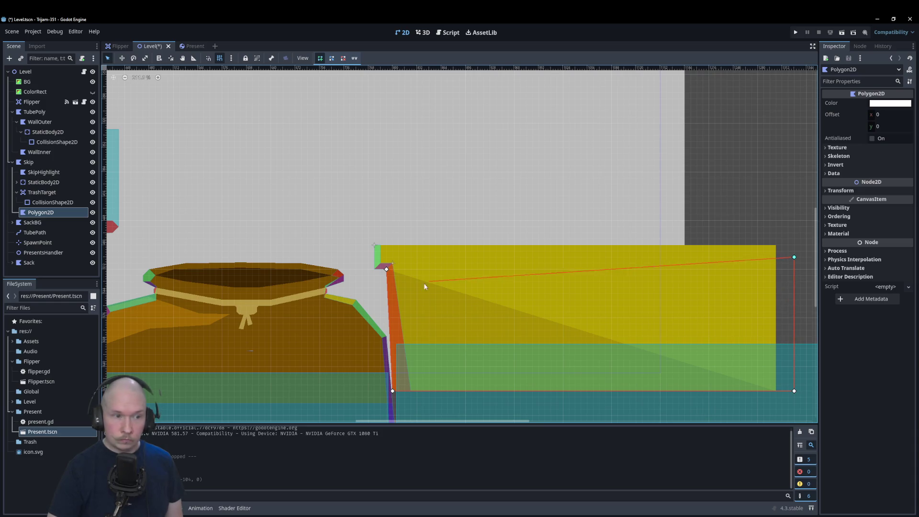
pyautogui.click(387, 270)
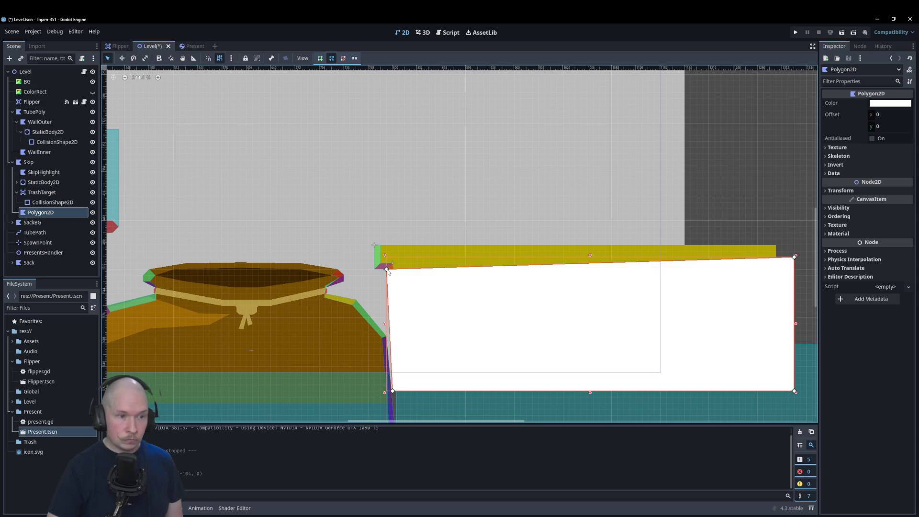
pyautogui.moveTo(794, 257); pyautogui.dragTo(795, 268)
# Set the polygon's Color to black with alpha about 54
pyautogui.click(894, 105)
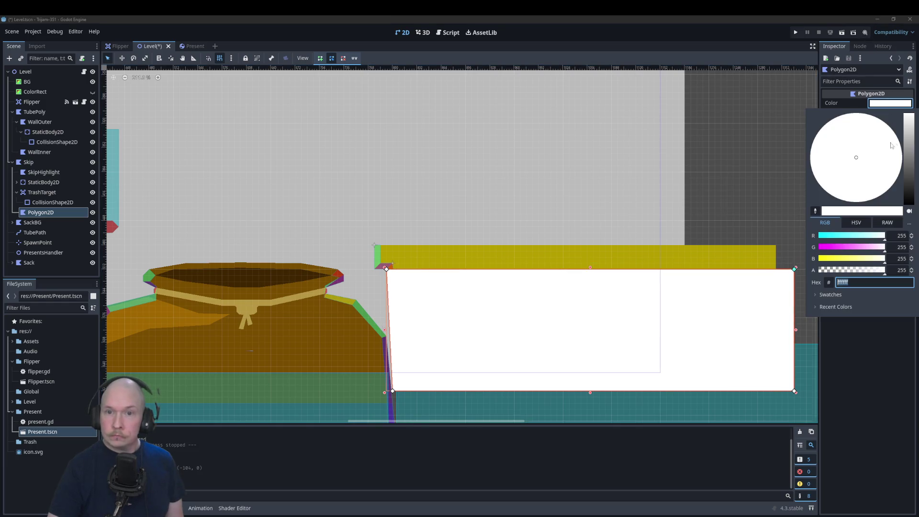
pyautogui.moveTo(911, 163); pyautogui.dragTo(911, 258)
pyautogui.moveTo(829, 271); pyautogui.dragTo(833, 272)
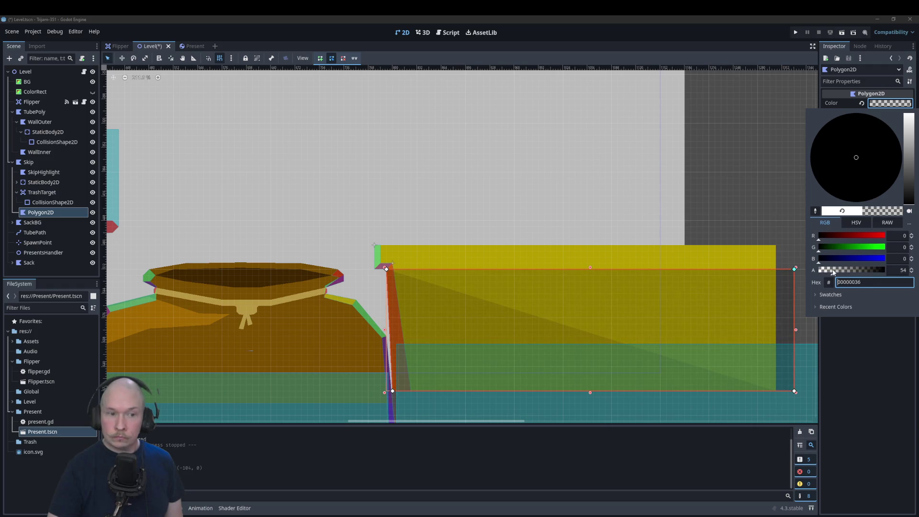
pyautogui.click(761, 197)
pyautogui.click(740, 188)
pyautogui.scroll(-3, 737, 186)
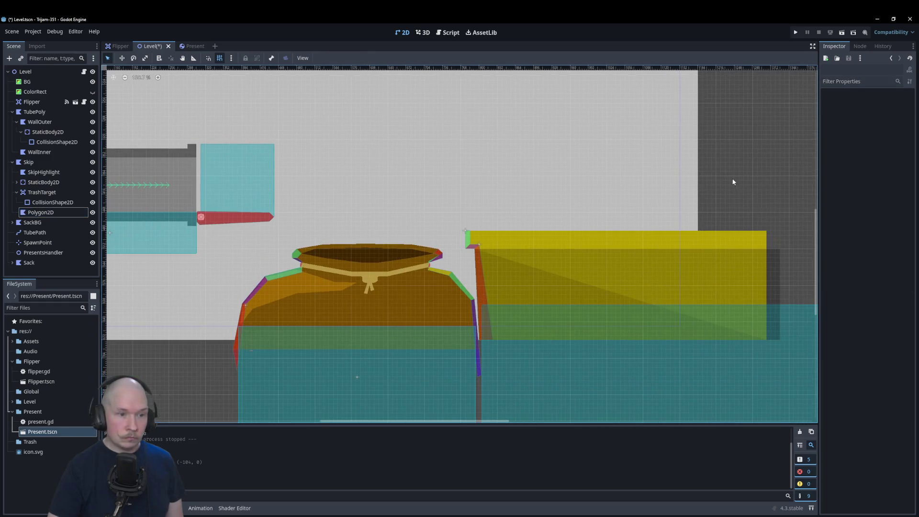
# Check the Present scene, then show flipper.gd in the Script editor
pyautogui.scroll(-6, 714, 192)
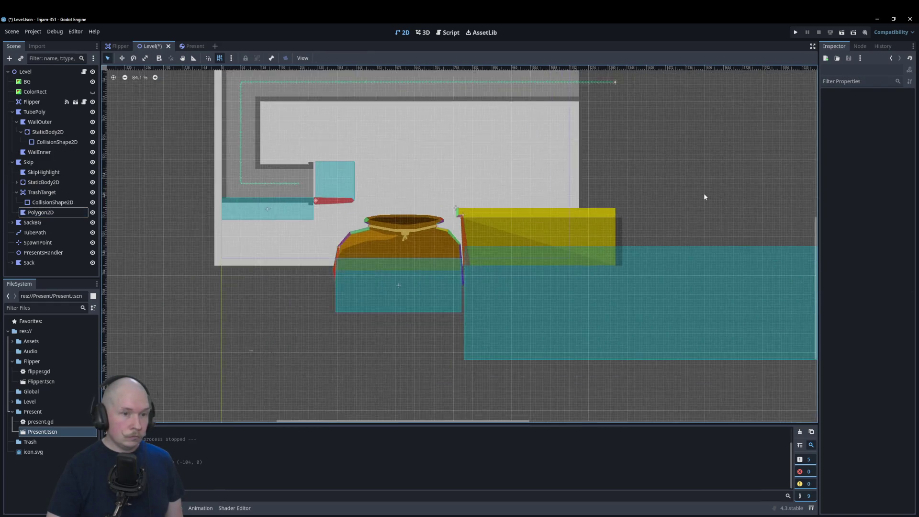
pyautogui.scroll(-1, 704, 197)
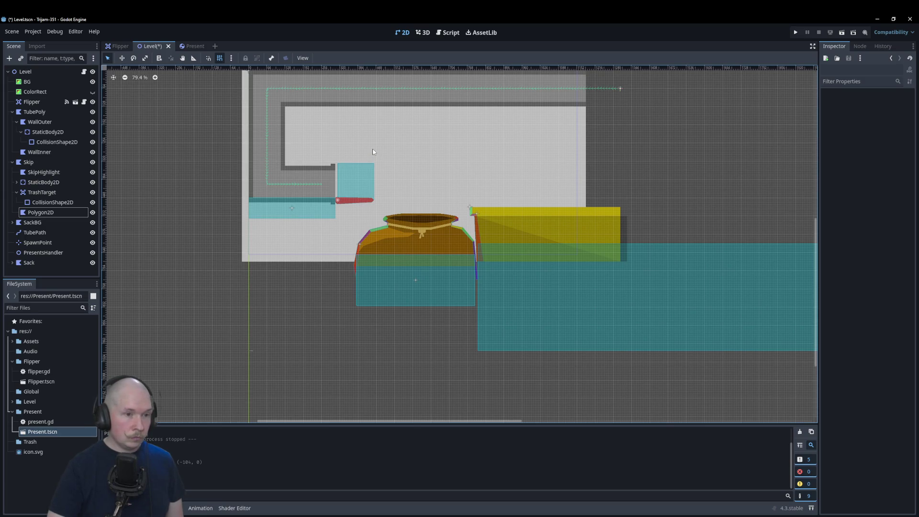
pyautogui.scroll(7, 478, 200)
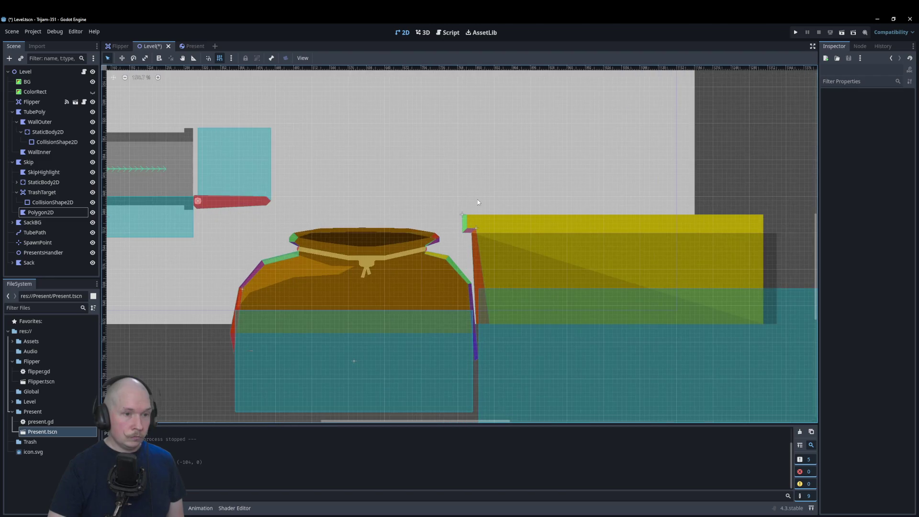
pyautogui.click(187, 47)
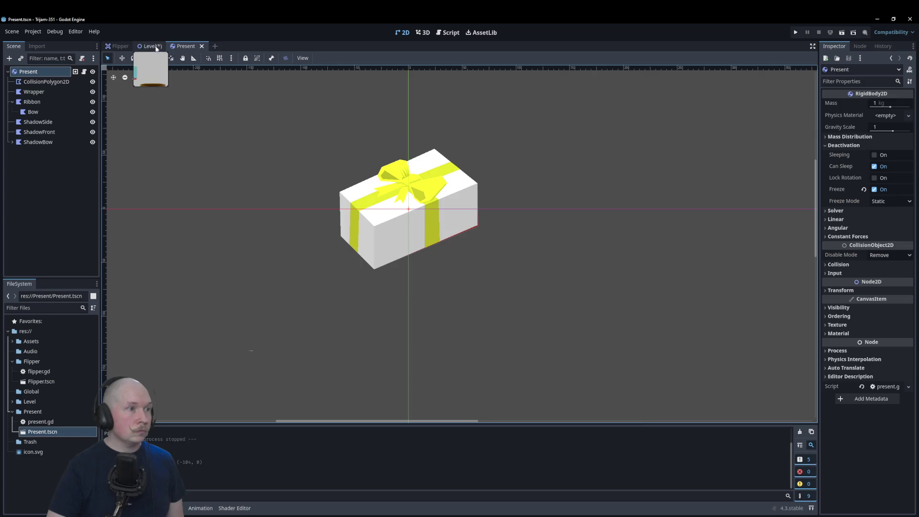
pyautogui.click(150, 46)
pyautogui.click(449, 33)
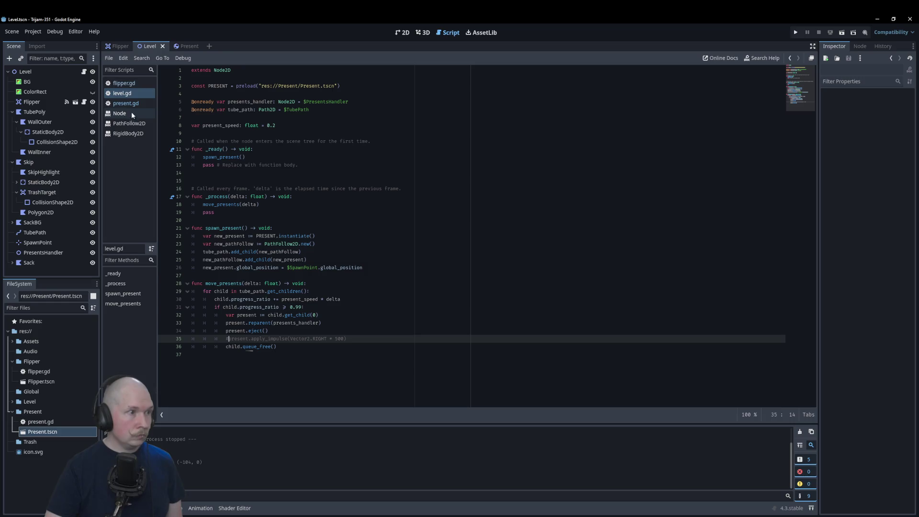
pyautogui.click(133, 84)
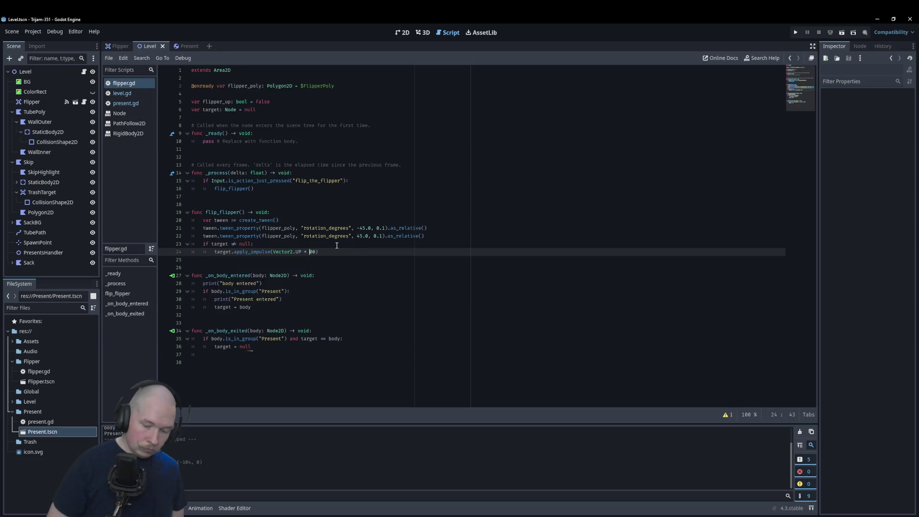
# Run the game with F5, flip the present, stop it, and drag Skip down the tree
pyautogui.press('F5')
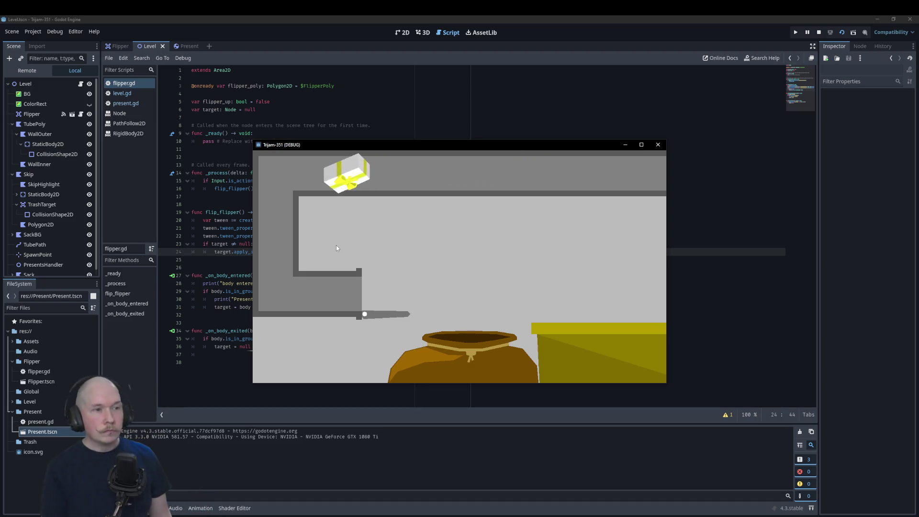
pyautogui.press('space')
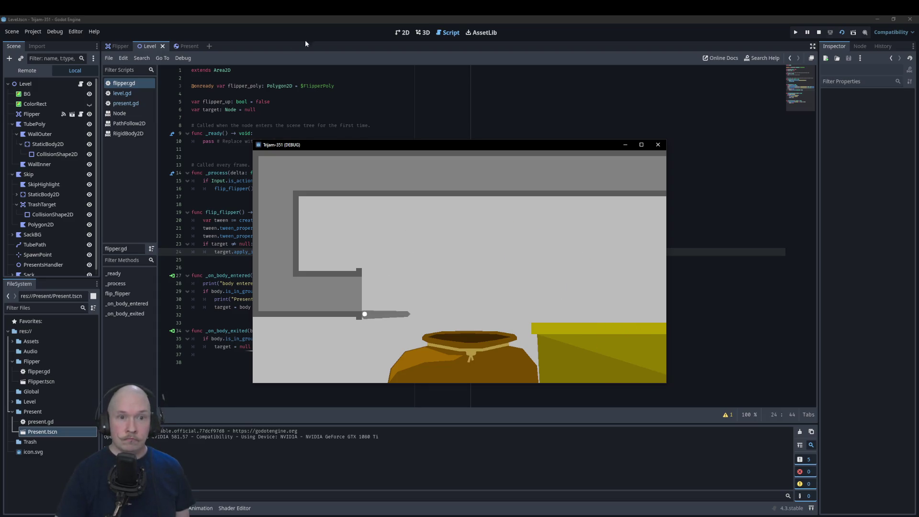
pyautogui.click(659, 145)
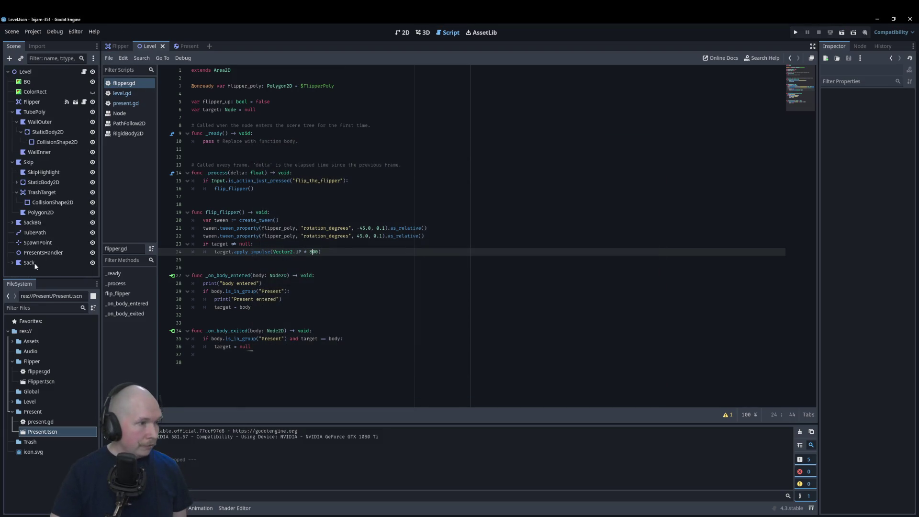
pyautogui.click(26, 162)
pyautogui.moveTo(30, 164); pyautogui.dragTo(38, 268)
# Collapse Skip and TubePoly, then add a Timer child node under Level
pyautogui.click(13, 213)
pyautogui.click(11, 113)
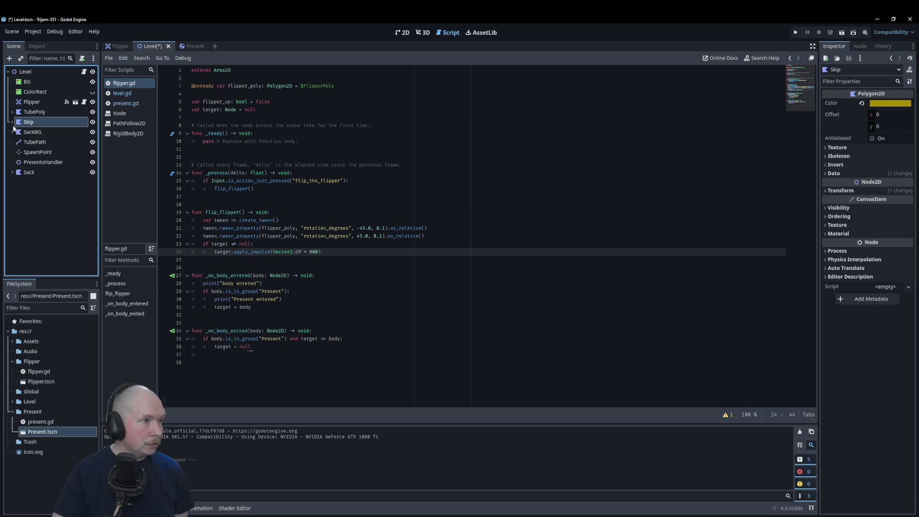
pyautogui.click(122, 93)
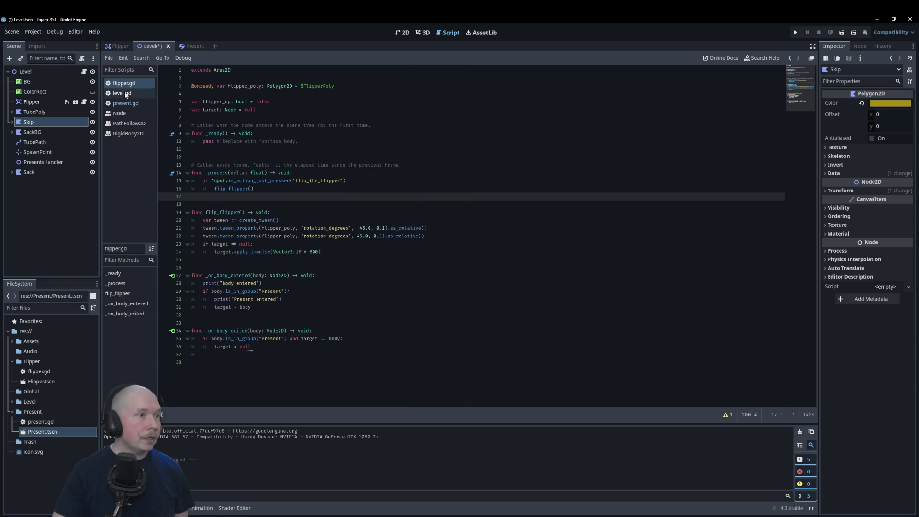
pyautogui.rightClick(45, 72)
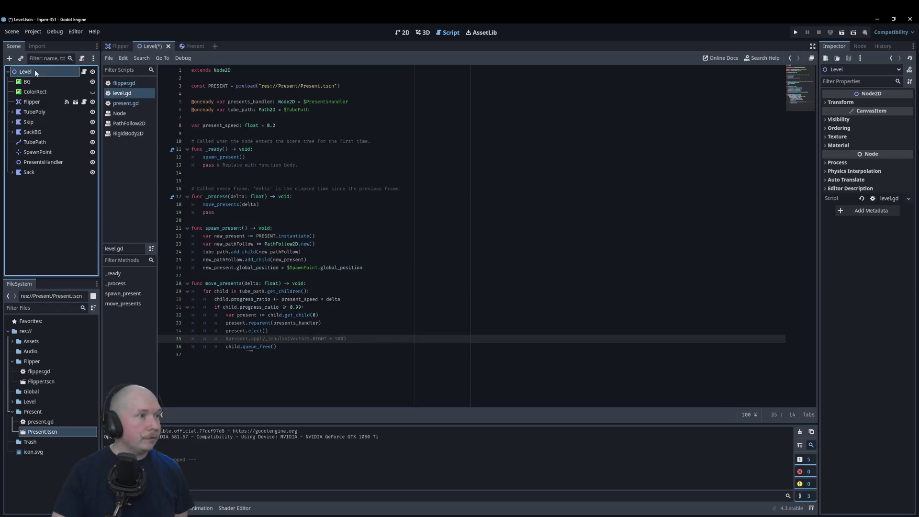
pyautogui.click(53, 89)
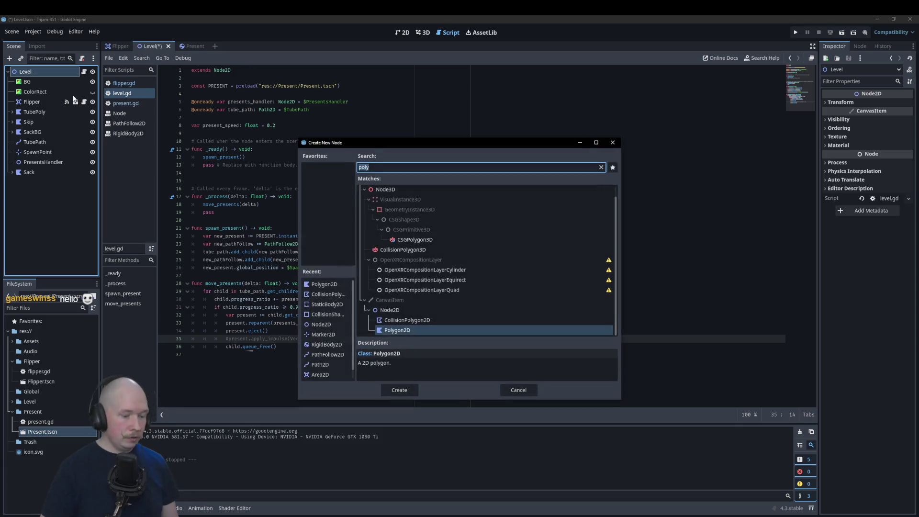
pyautogui.write('timer')
pyautogui.press('Return')
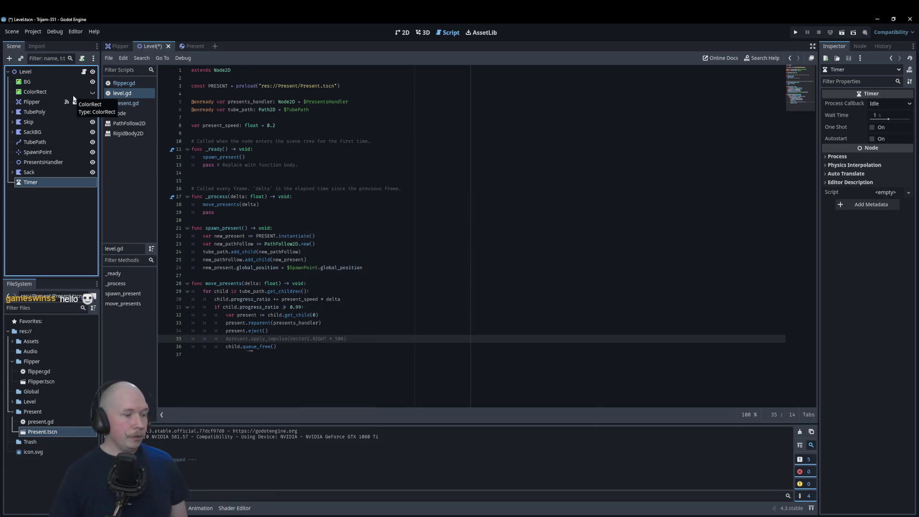
# Rename the timer to SpawnTimer and turn on its One Shot option
pyautogui.press('F2')
pyautogui.write('Spawn')
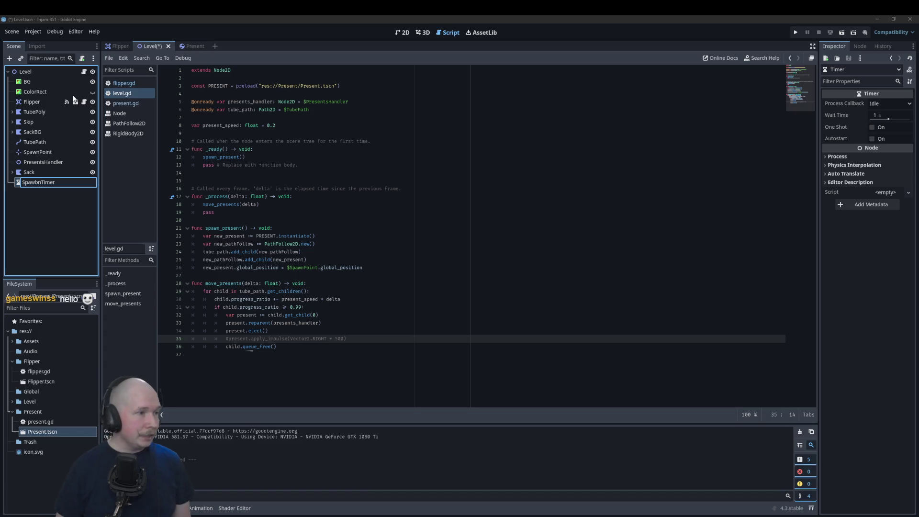
pyautogui.press('BackSpace')
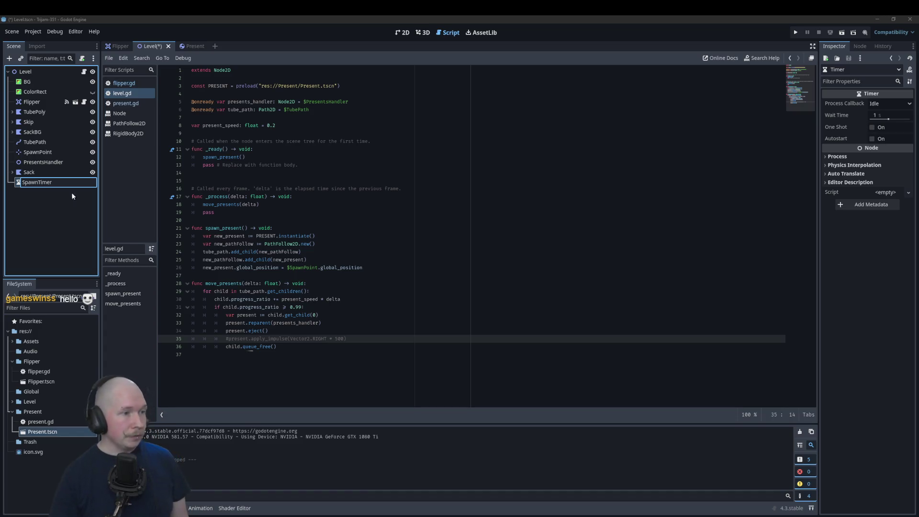
pyautogui.press('Return')
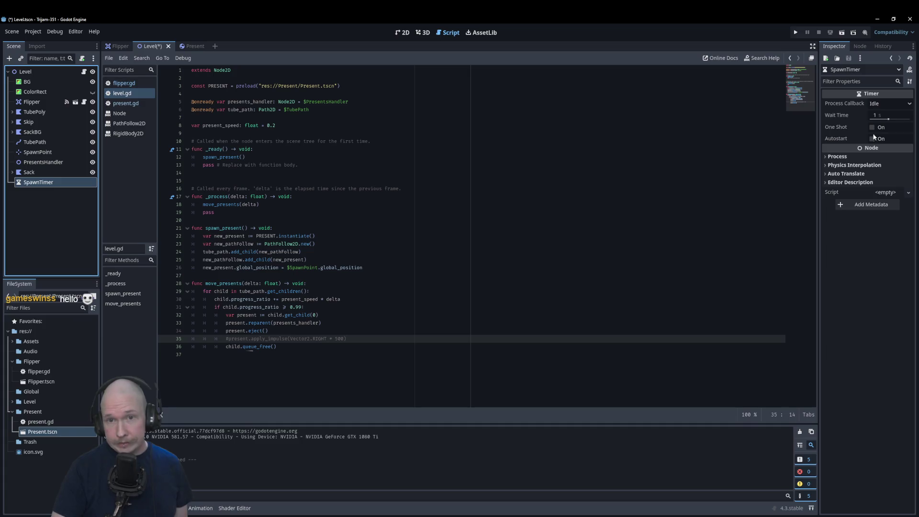
pyautogui.click(872, 128)
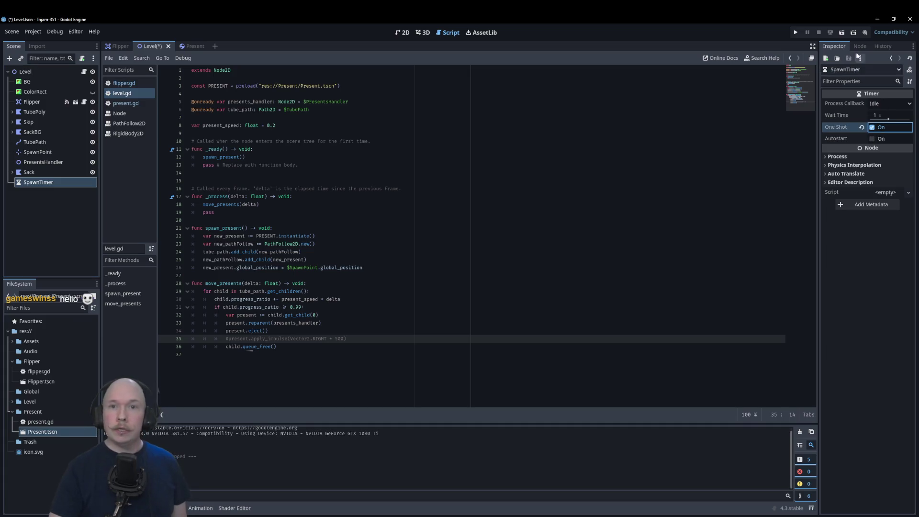
pyautogui.click(860, 46)
pyautogui.click(862, 93)
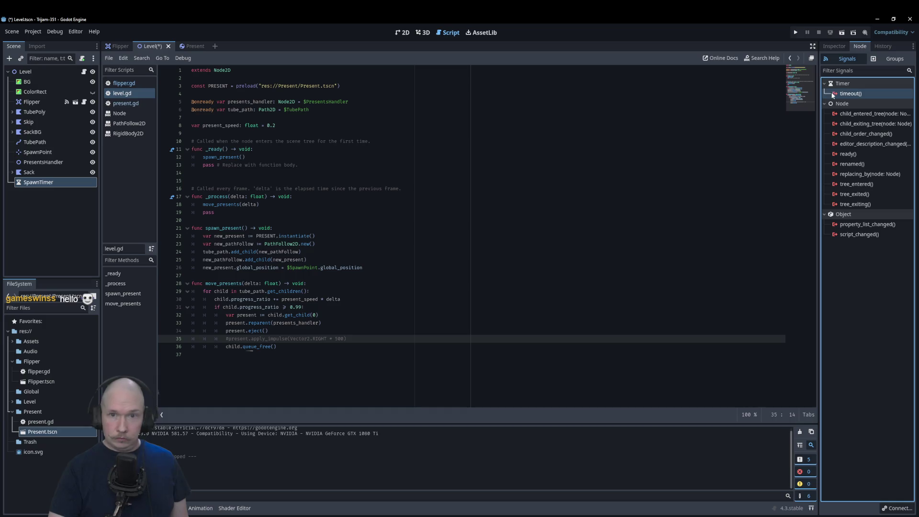
# Connect SpawnTimer's timeout to level.gd, creating _on_spawn_timer_timeout, and add a line inside it
pyautogui.press('Return')
pyautogui.click(433, 353)
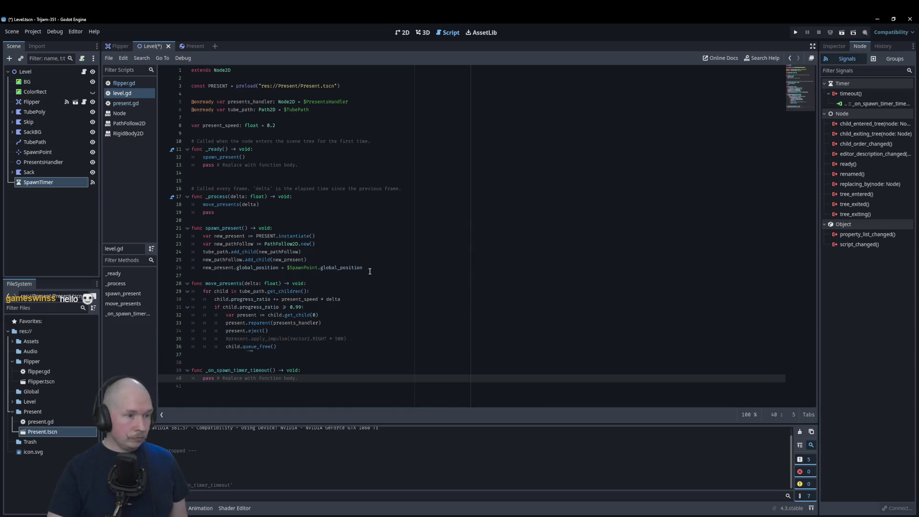
pyautogui.click(337, 370)
pyautogui.press('Return')
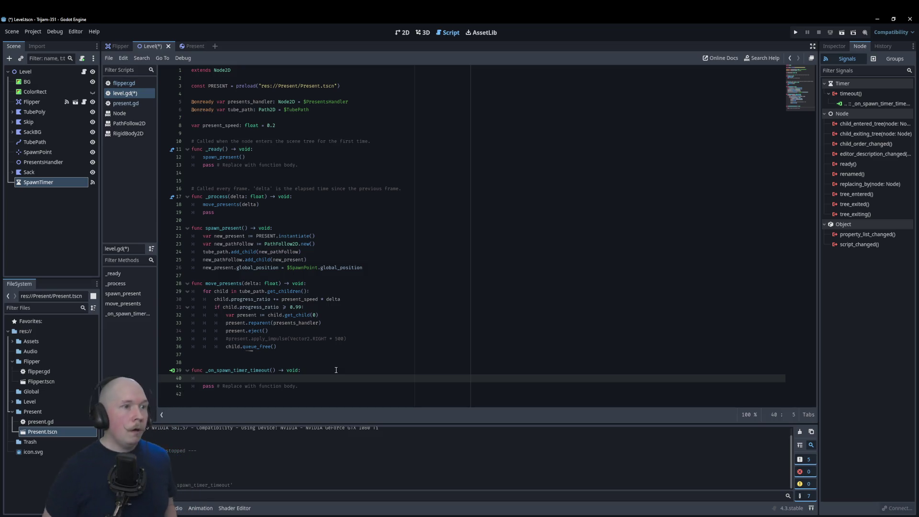
# Insert a blank line after line 8 of level.gd
pyautogui.click(379, 126)
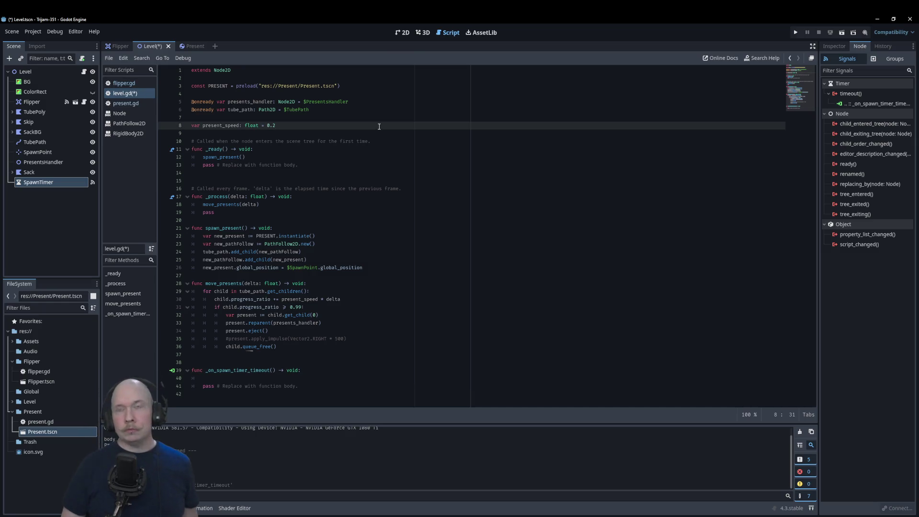
pyautogui.press('Return')
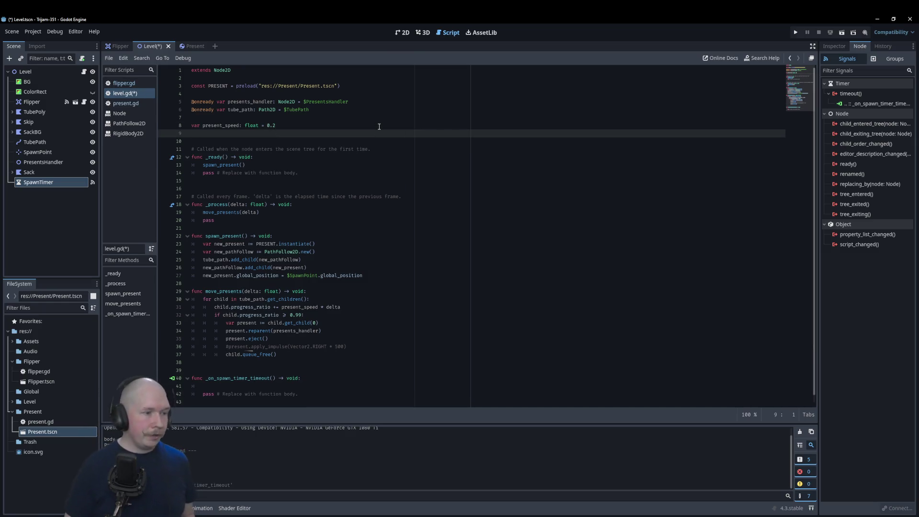
pyautogui.click(31, 32)
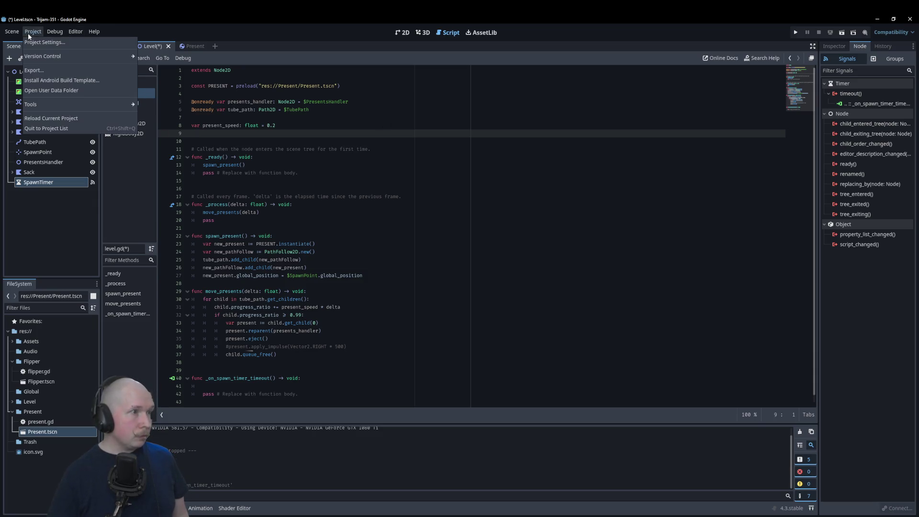
# Add a Global autoload with a new global.gd script in res://Global/
pyautogui.click(38, 42)
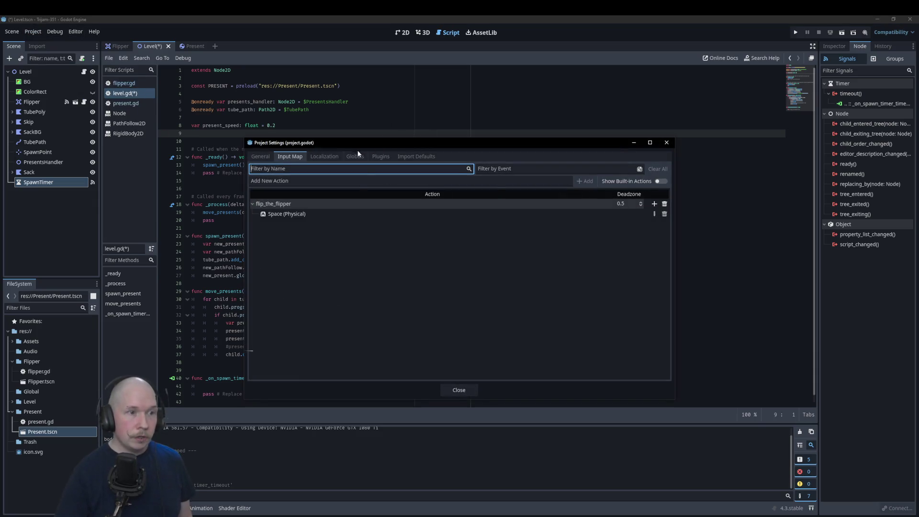
pyautogui.click(356, 156)
pyautogui.click(575, 180)
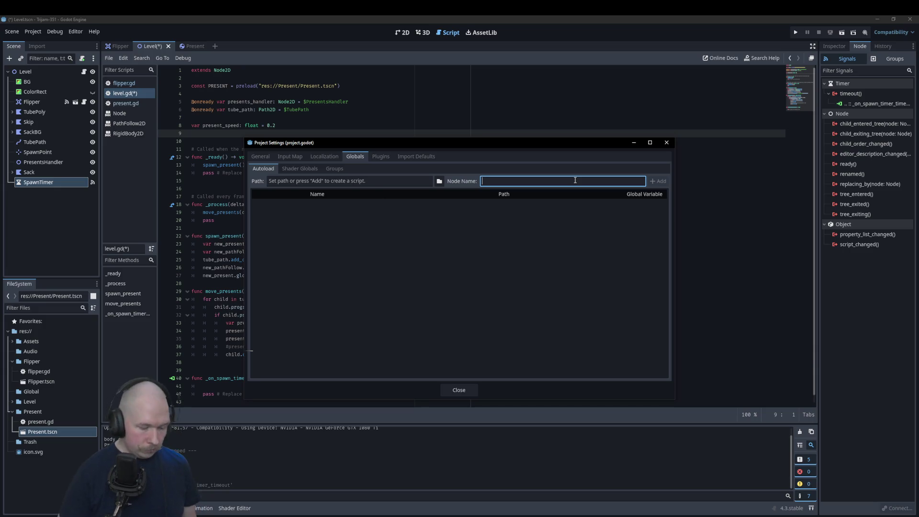
pyautogui.write('Global')
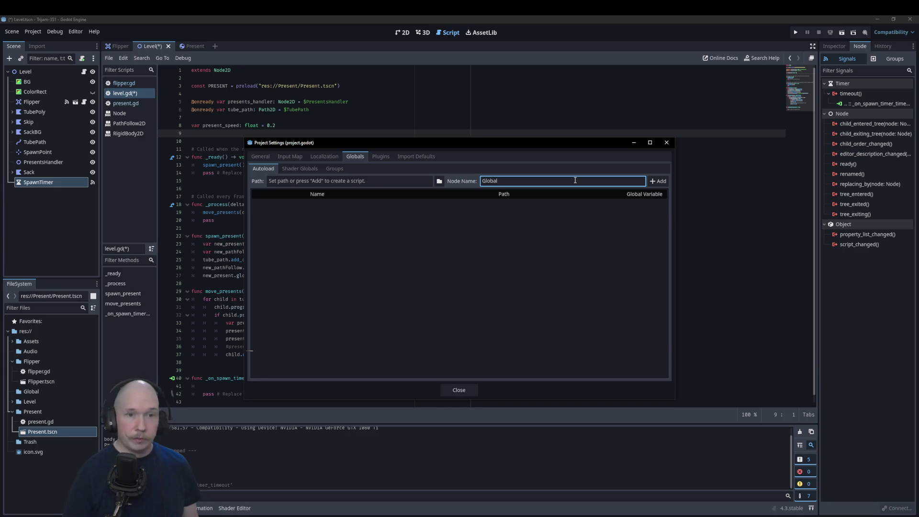
pyautogui.click(653, 181)
pyautogui.click(537, 265)
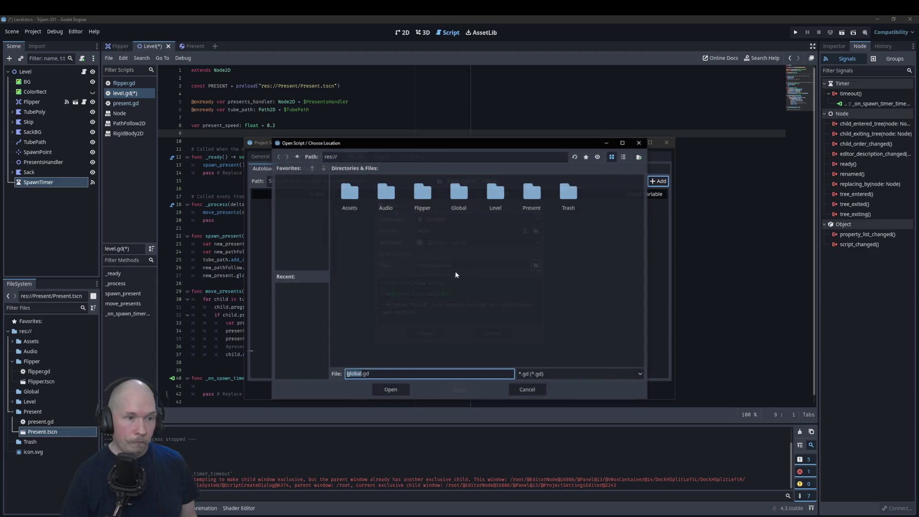
pyautogui.doubleClick(459, 197)
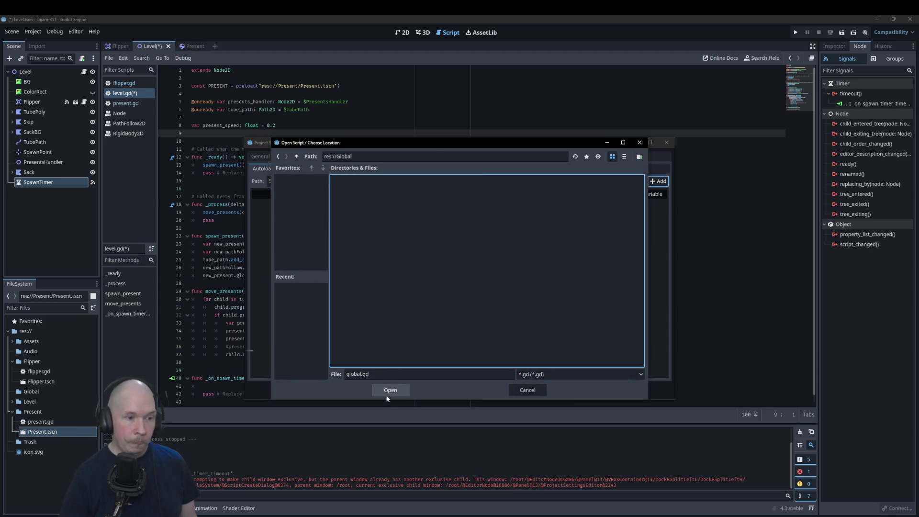
pyautogui.click(389, 392)
pyautogui.click(426, 333)
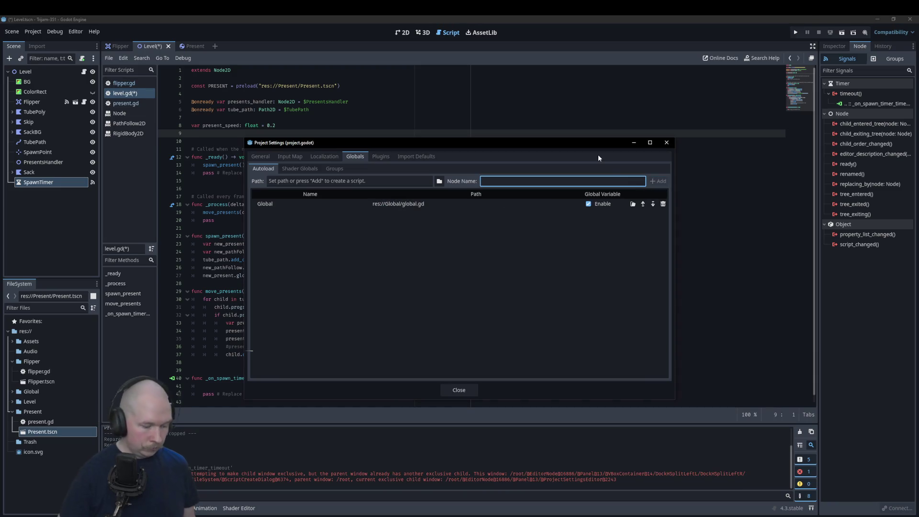
# Add an AudioHandler autoload with audio_handler.gd in the Global folder
pyautogui.write('AudioHandler')
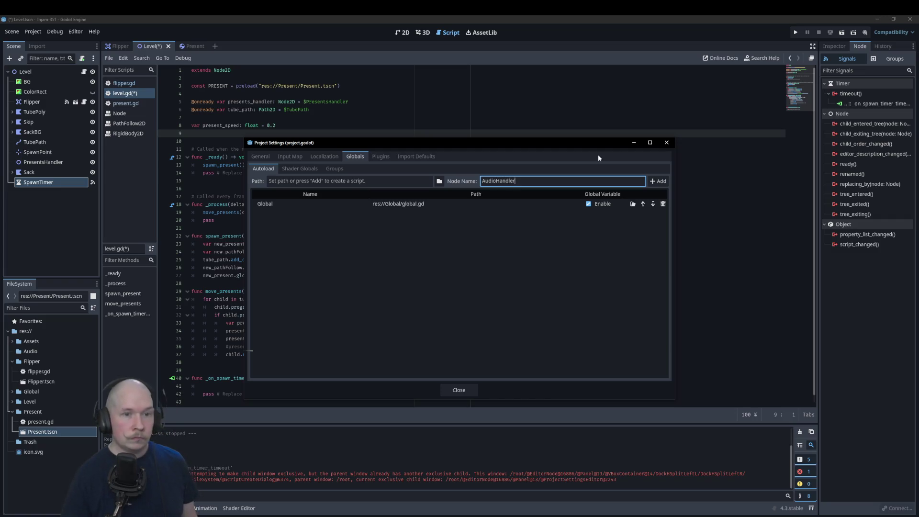
pyautogui.click(656, 181)
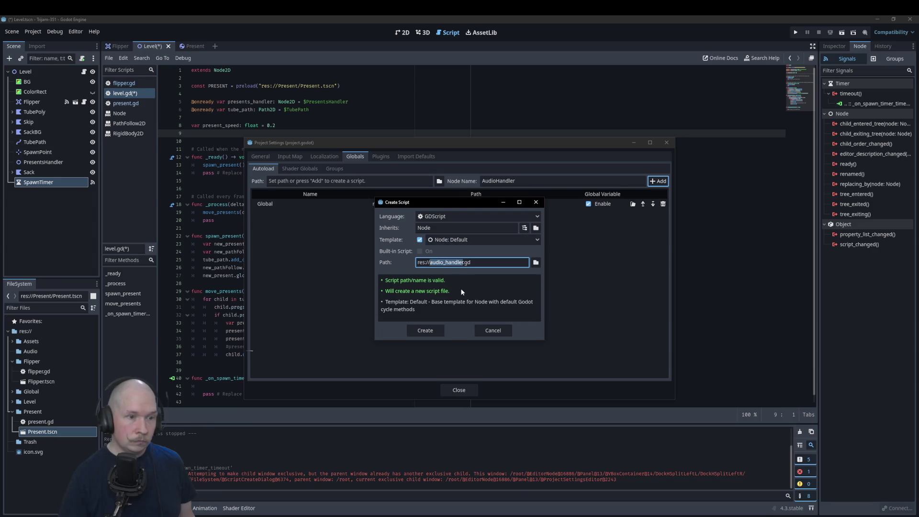
pyautogui.click(535, 262)
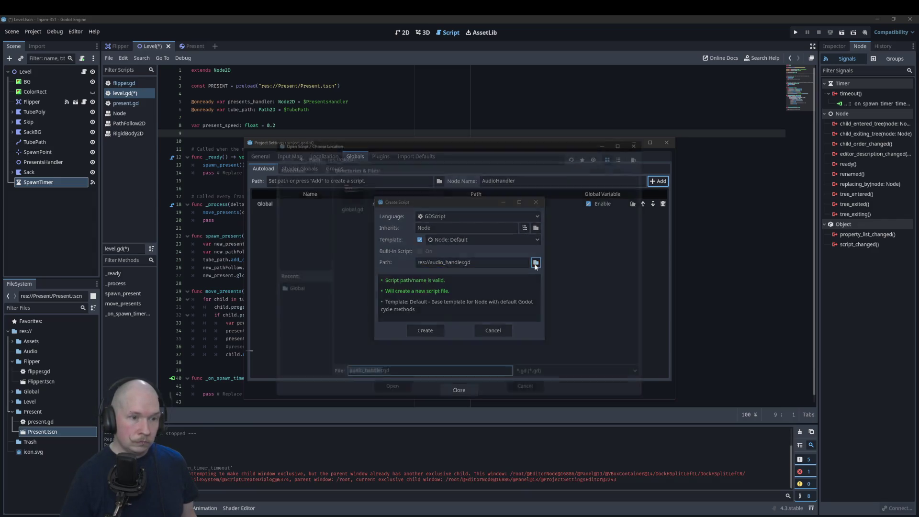
pyautogui.click(391, 389)
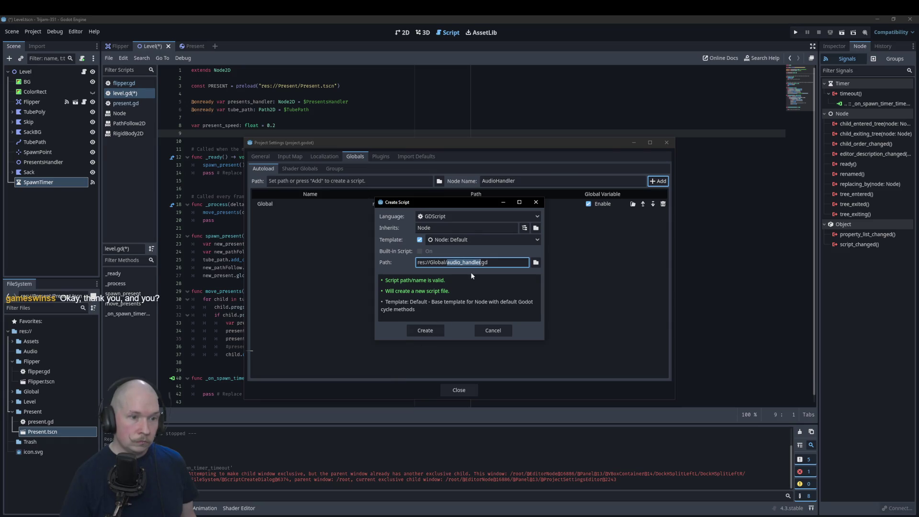
pyautogui.click(425, 330)
# Close Project Settings and save with Ctrl+S
pyautogui.click(465, 392)
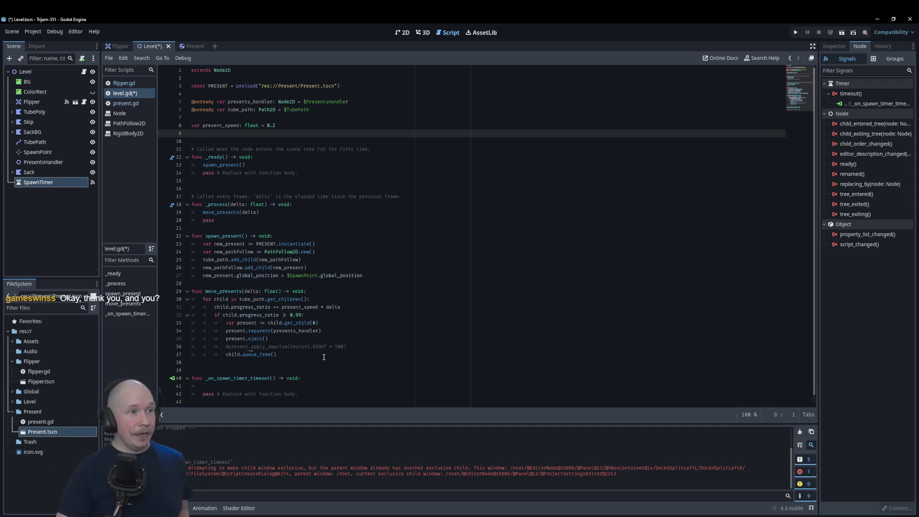
pyautogui.hotkey('ctrl', 's')
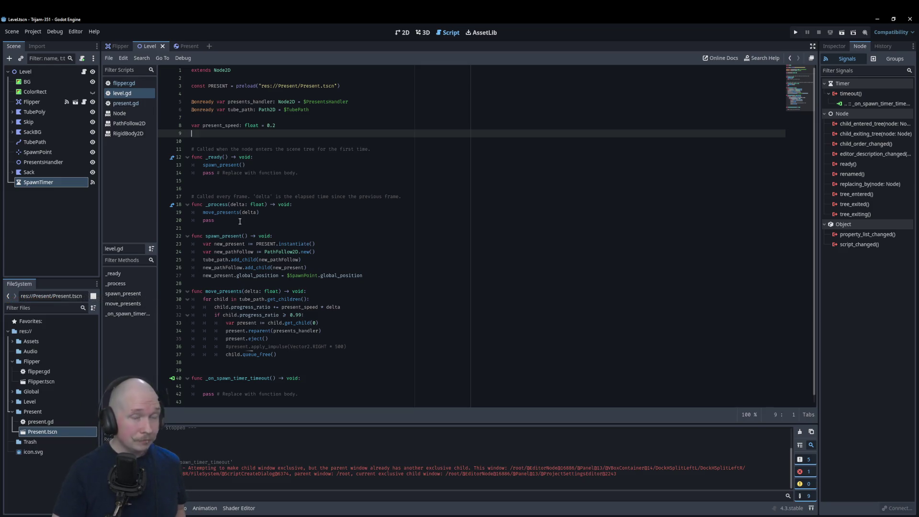
pyautogui.scroll(-1, 317, 358)
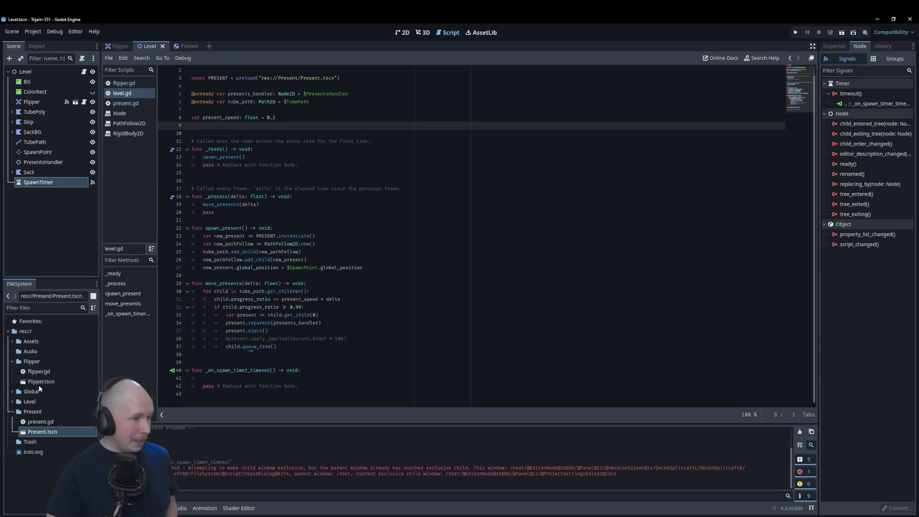
# Open global.gd from the Global folder in the FileSystem dock
pyautogui.click(12, 392)
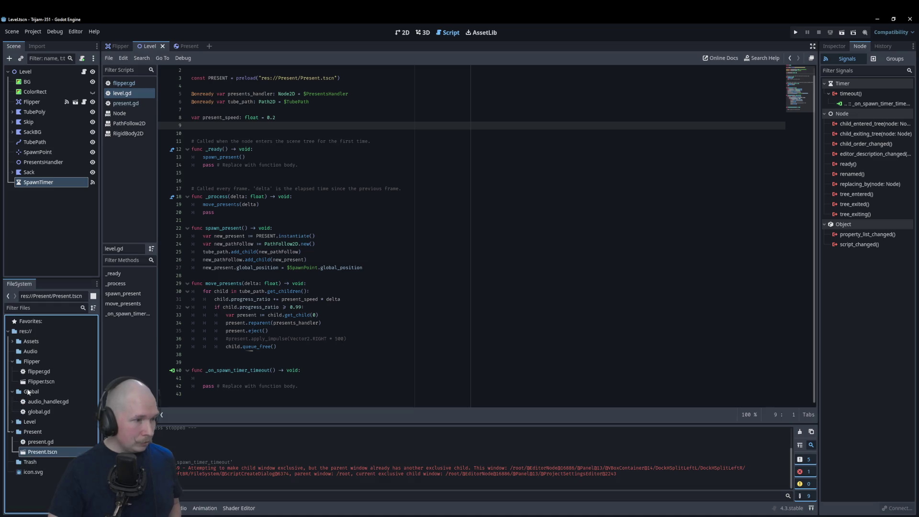
pyautogui.click(45, 413)
pyautogui.doubleClick(45, 412)
pyautogui.click(192, 203)
pyautogui.click(239, 87)
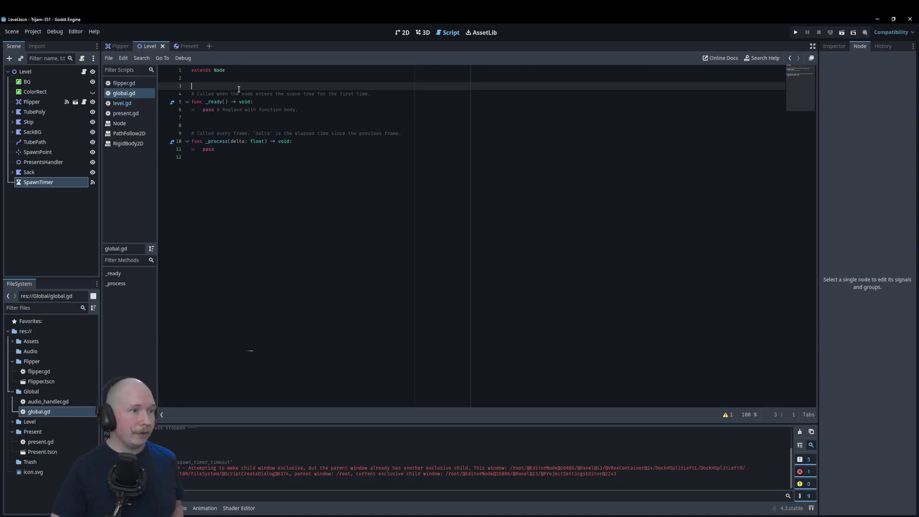
# Write a present_spawn_speed float variable set to 1.0 on line 3
pyautogui.write('var Spawn')
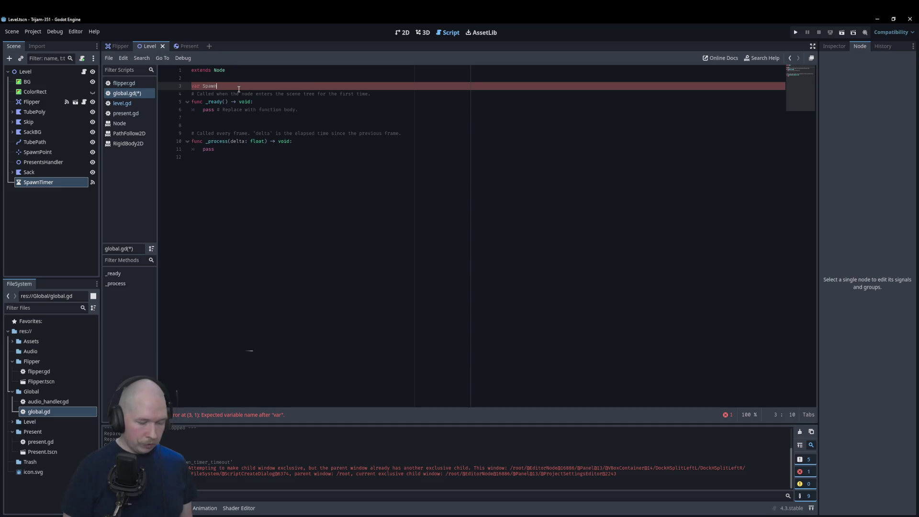
pyautogui.press('BackSpace')
pyautogui.press('BackSpace')
pyautogui.press('BackSpace')
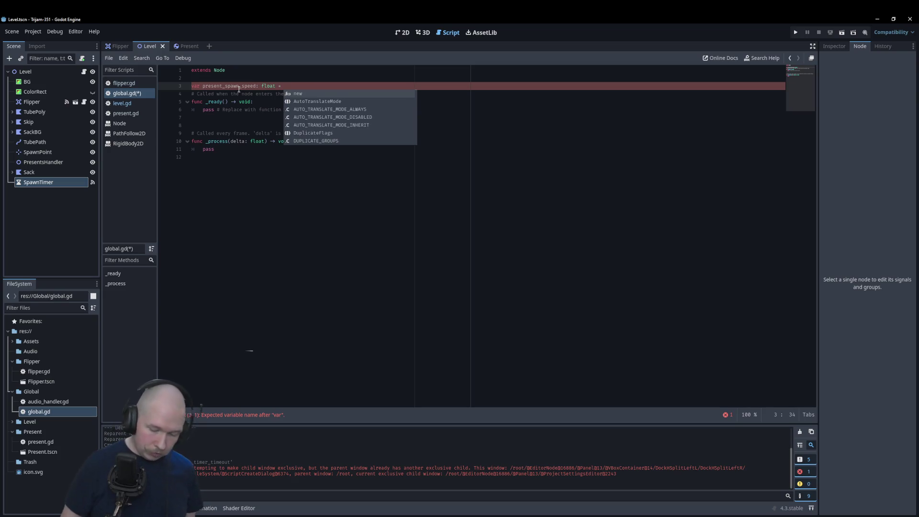
pyautogui.write('1.0')
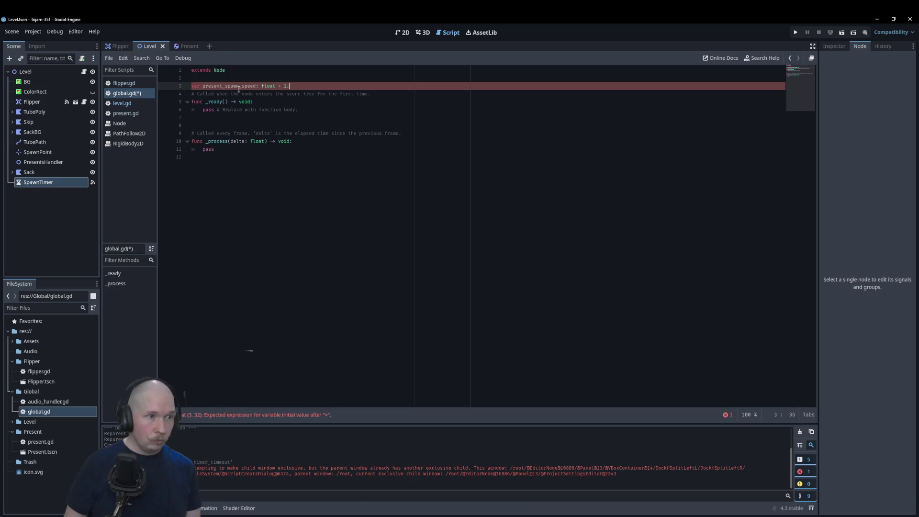
pyautogui.hotkey('ctrl', 'shift', 'Return')
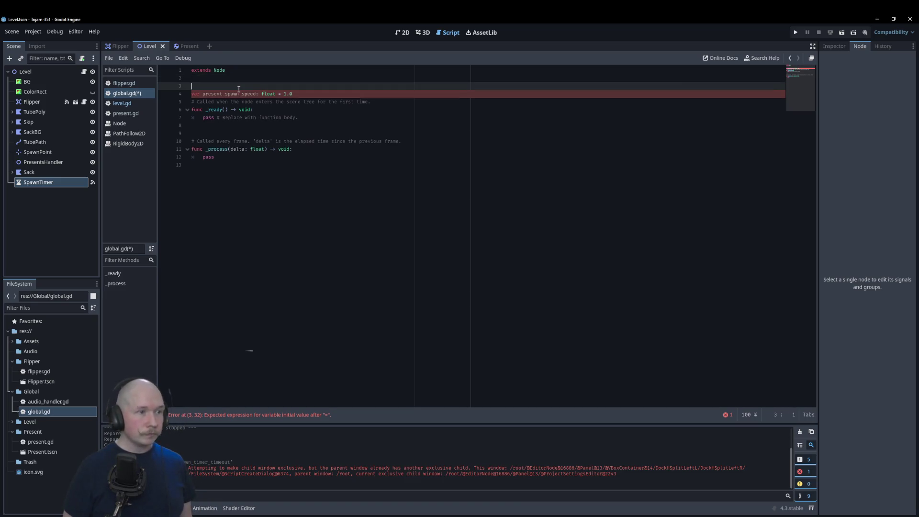
pyautogui.write('var')
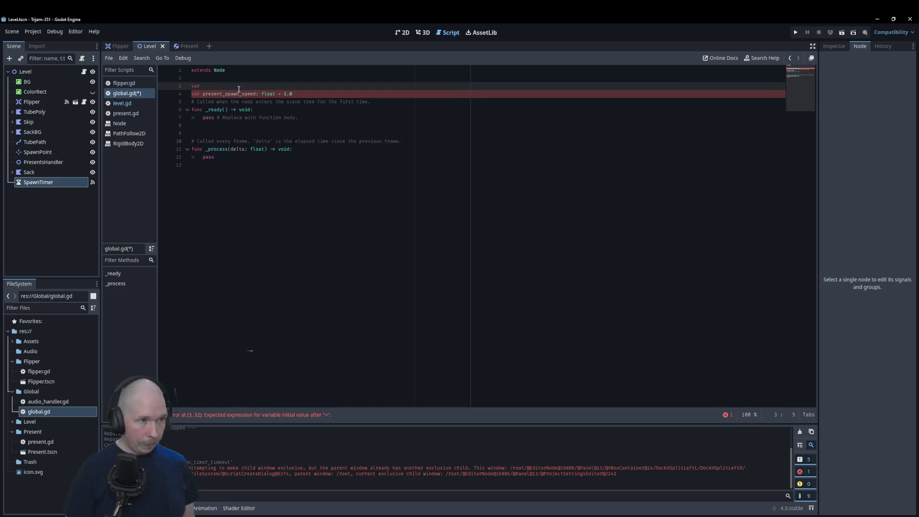
pyautogui.press('BackSpace')
pyautogui.press('BackSpace')
pyautogui.press('BackSpace')
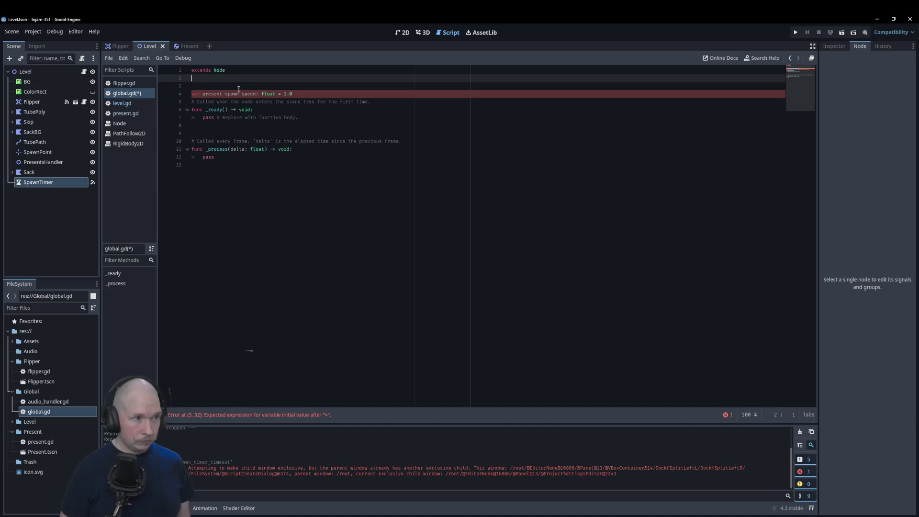
pyautogui.hotkey('ctrl', 'shift', 'Return')
# Add a DEFAULT_SPAWN_SPEED float constant of 1.0 above it and save
pyautogui.write('Cconst')
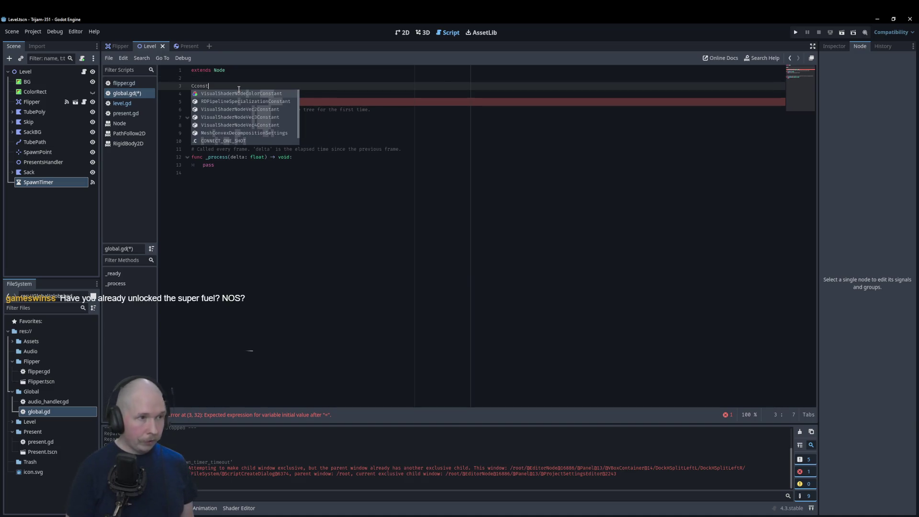
pyautogui.press('BackSpace')
pyautogui.press('BackSpace')
pyautogui.press('BackSpace')
pyautogui.write('const')
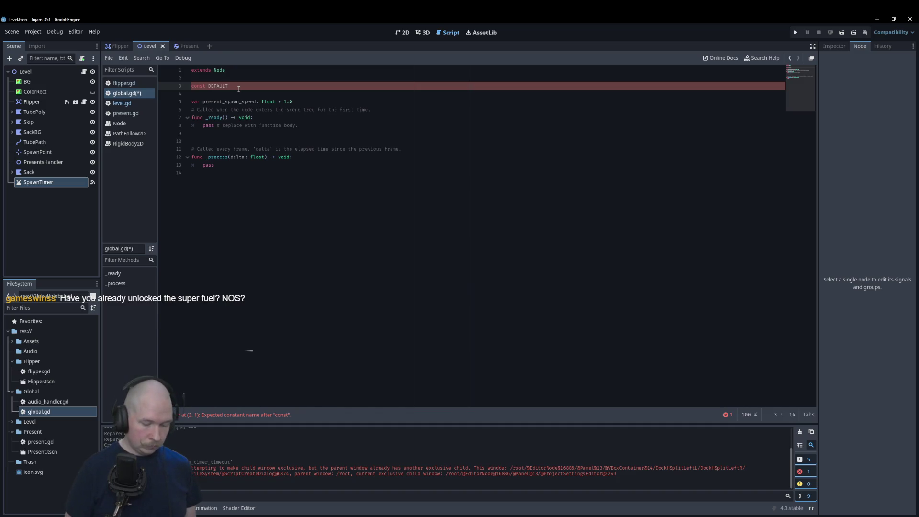
pyautogui.write('PA')
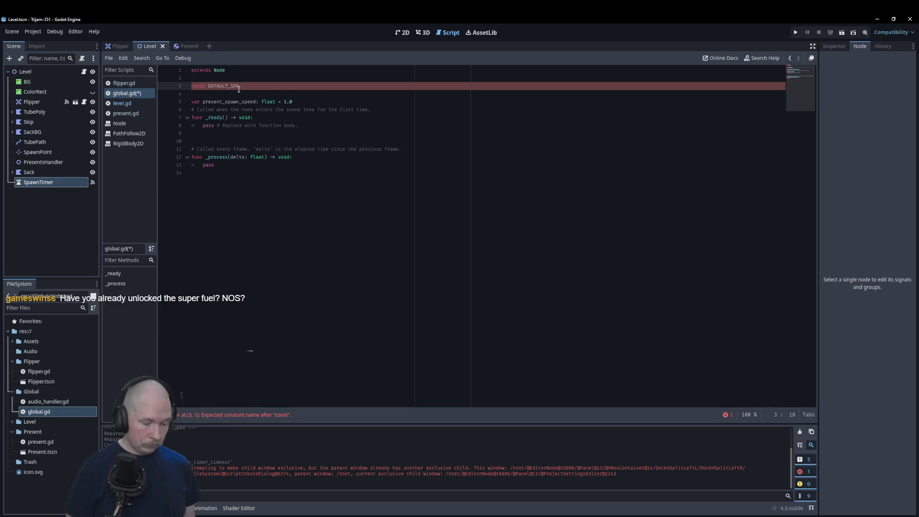
pyautogui.write('WN_SPEED: ')
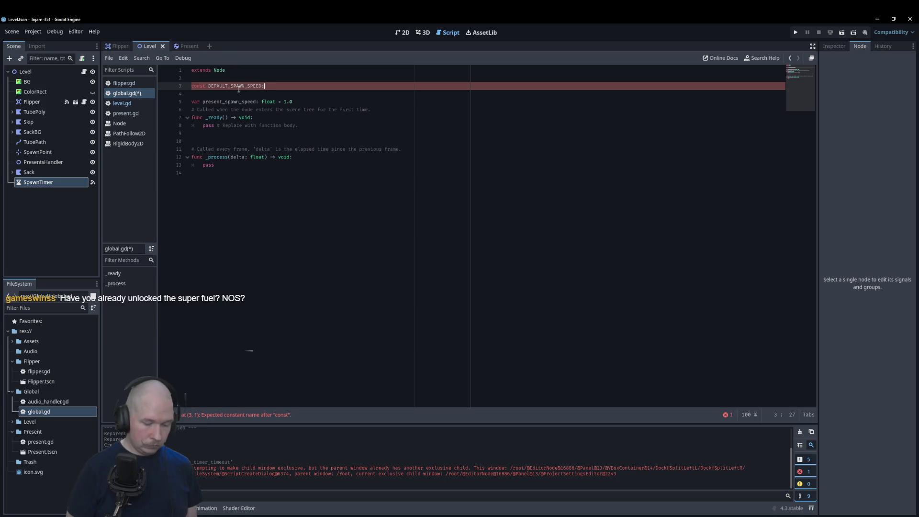
pyautogui.write('float')
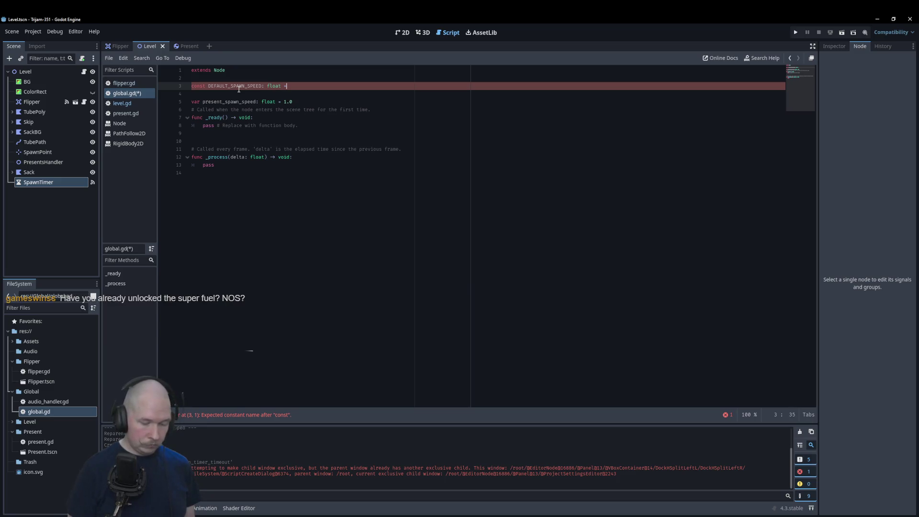
pyautogui.write(' = 1.0')
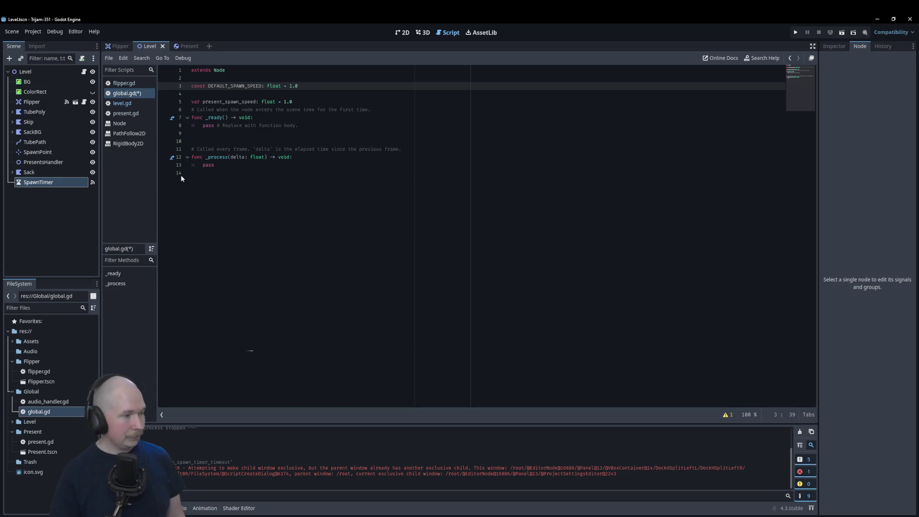
pyautogui.click(263, 95)
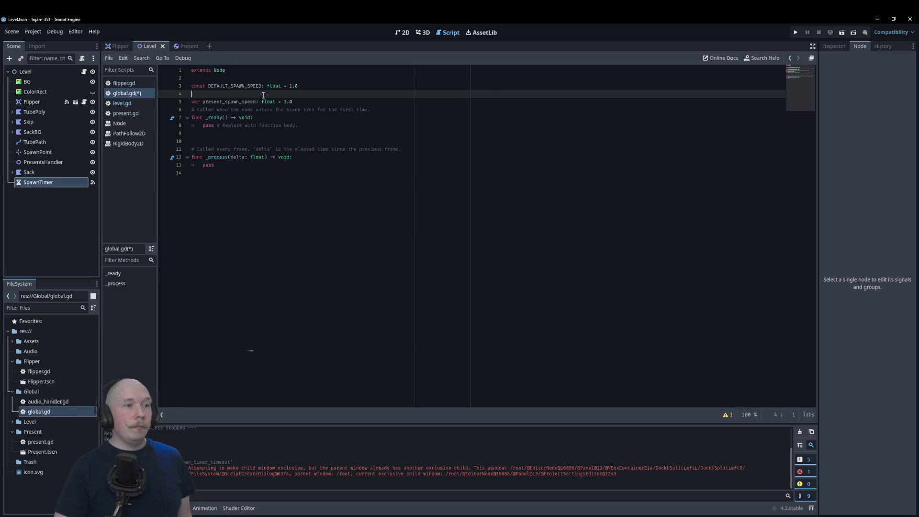
pyautogui.press('Return')
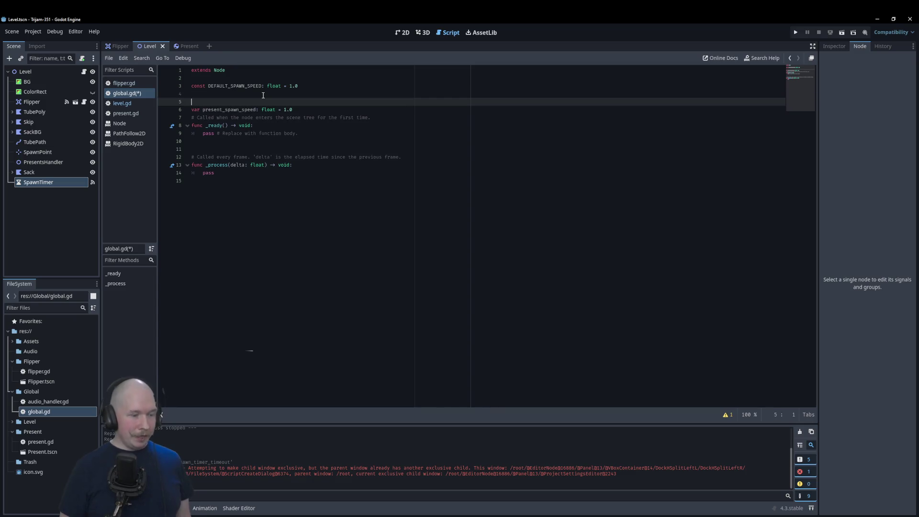
pyautogui.hotkey('ctrl', 's')
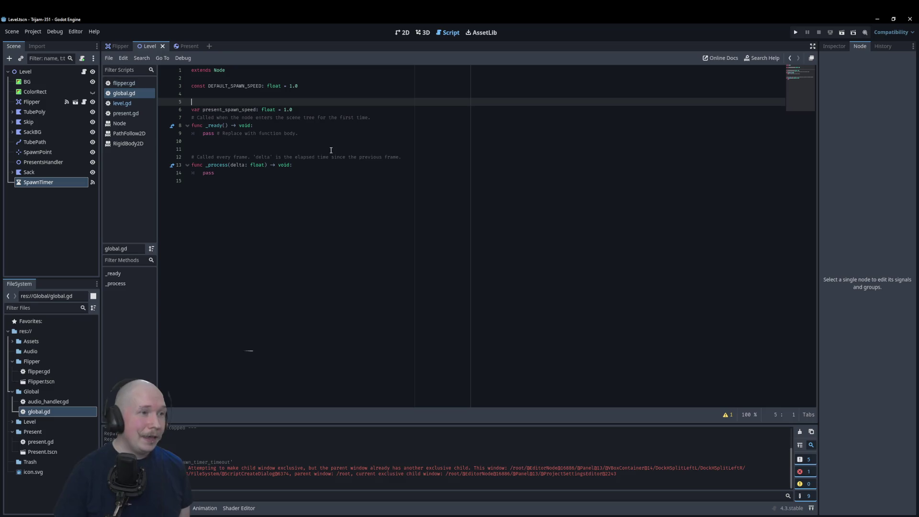
# Delete the _ready/_process stubs, add present_move_speed: float = 1.0, and save
pyautogui.click(317, 112)
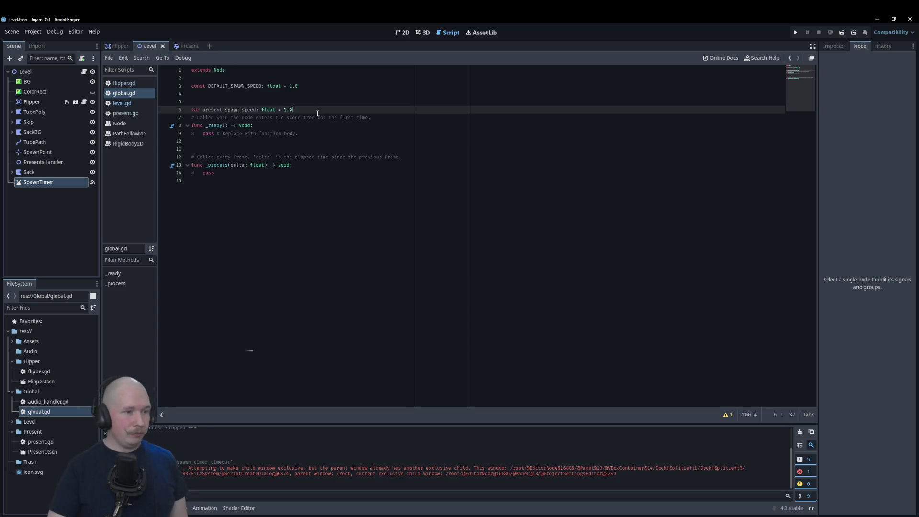
pyautogui.press('Return')
pyautogui.press('Return')
pyautogui.press('Return')
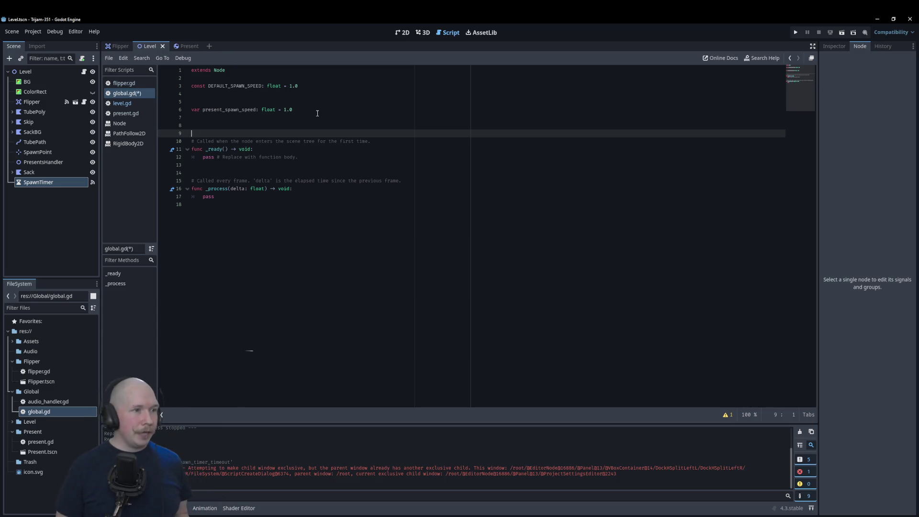
pyautogui.press('Up')
pyautogui.moveTo(220, 204); pyautogui.dragTo(189, 142)
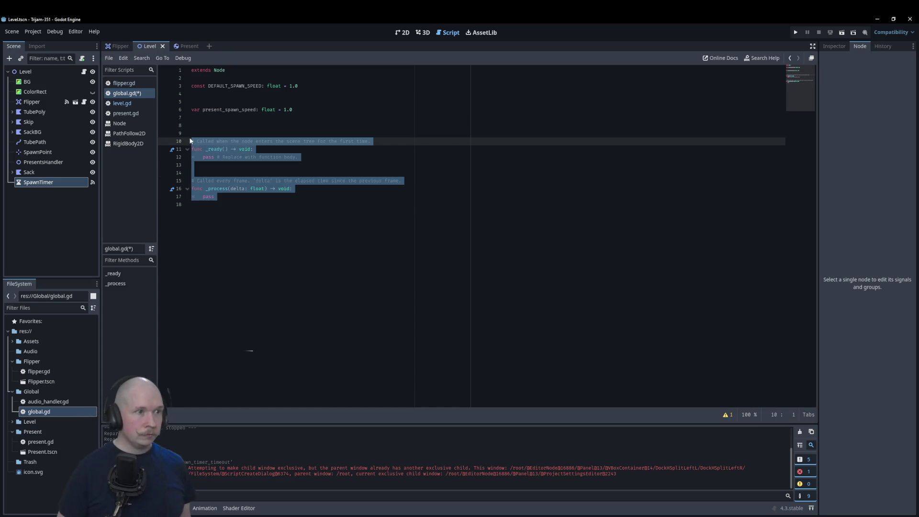
pyautogui.press('BackSpace')
pyautogui.press('BackSpace')
pyautogui.press('BackSpace')
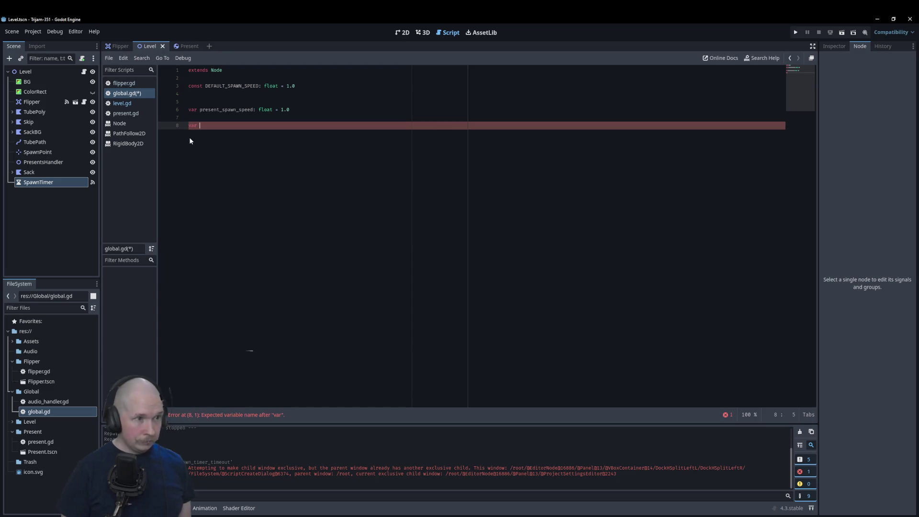
pyautogui.write('var present_')
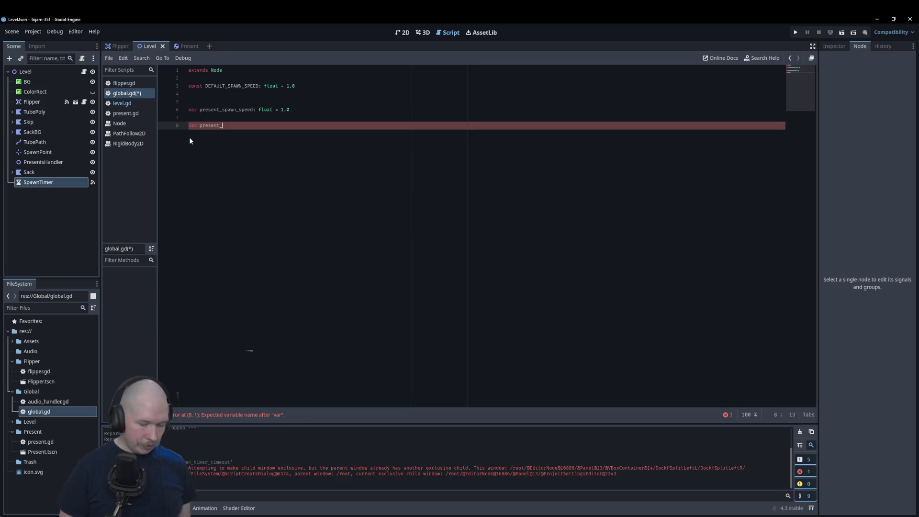
pyautogui.write('move_speed: float ')
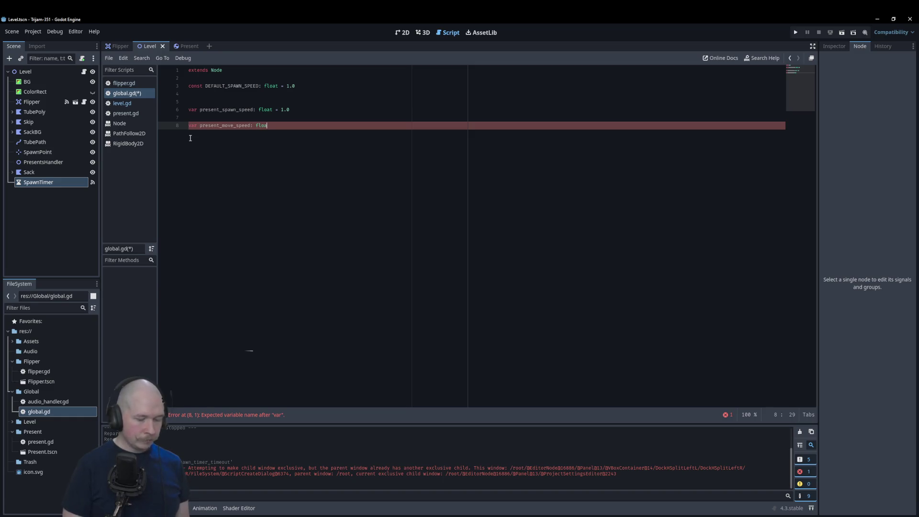
pyautogui.write('= 1.0')
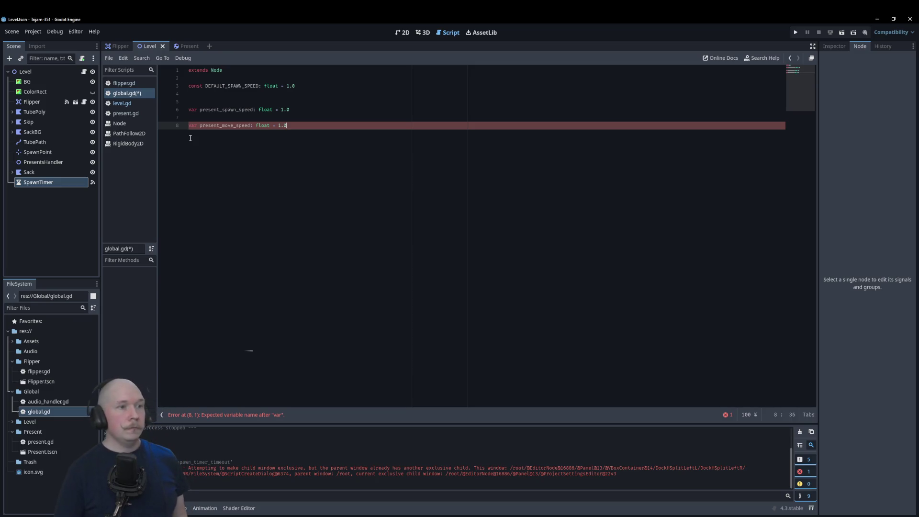
pyautogui.hotkey('ctrl', 's')
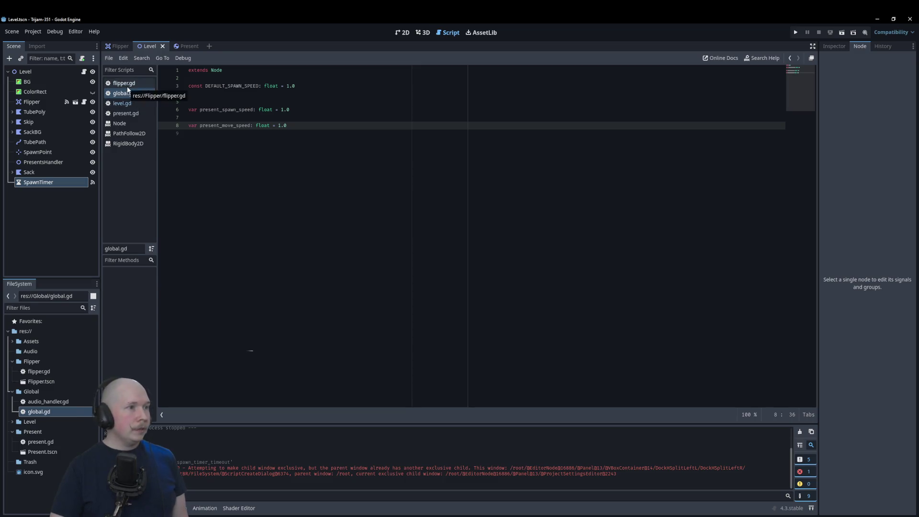
# In level.gd, add an onready reference to the SpawnTimer node
pyautogui.click(123, 103)
pyautogui.click(271, 379)
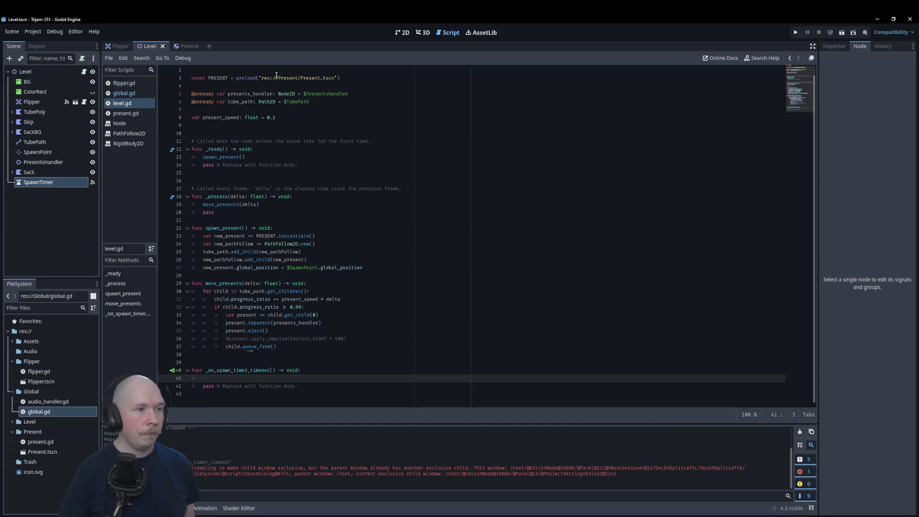
pyautogui.click(340, 150)
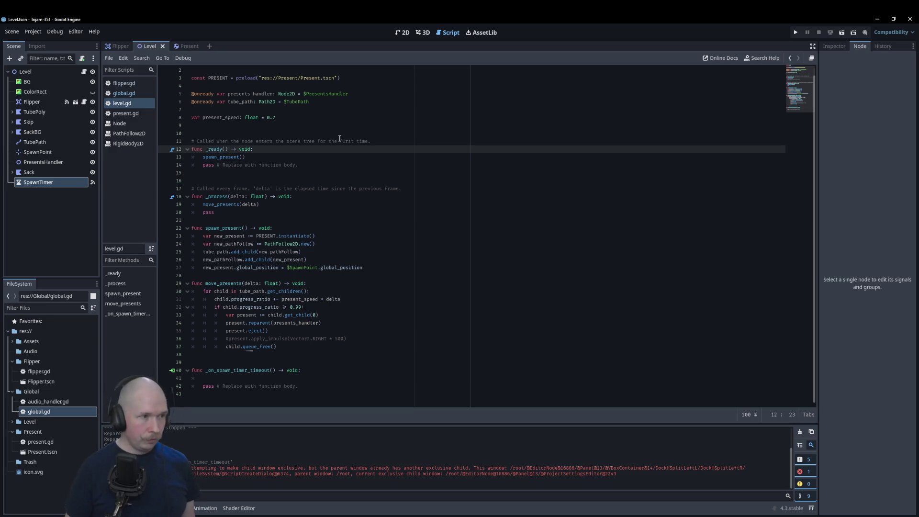
pyautogui.moveTo(41, 183); pyautogui.dragTo(308, 109)
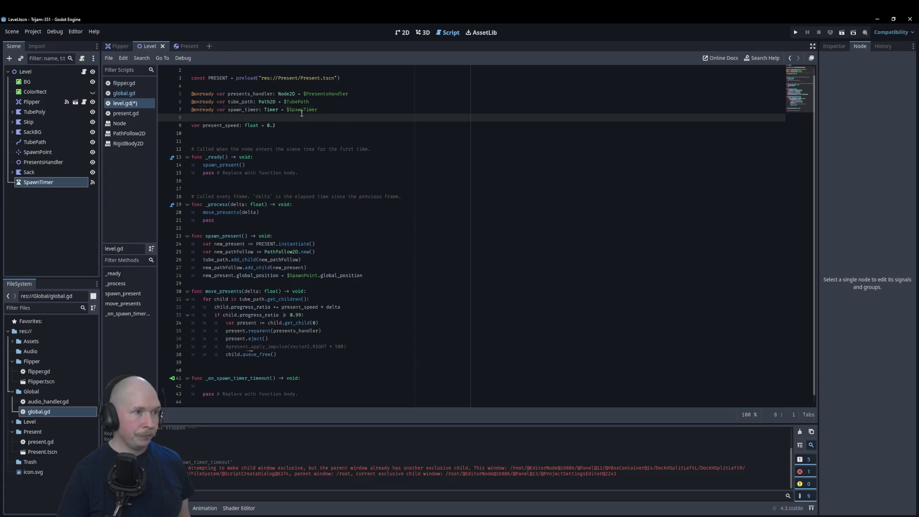
pyautogui.click(288, 165)
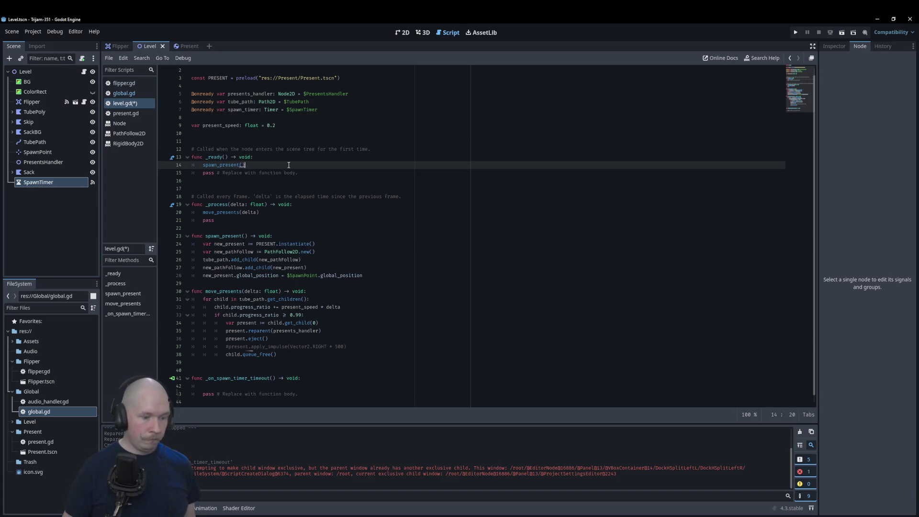
# Replace _ready's spawn_present() call with spawn_timer.start(Global.present_spawn_speed)
pyautogui.hotkey('shift', 'Home')
pyautogui.hotkey('ctrl', 'x')
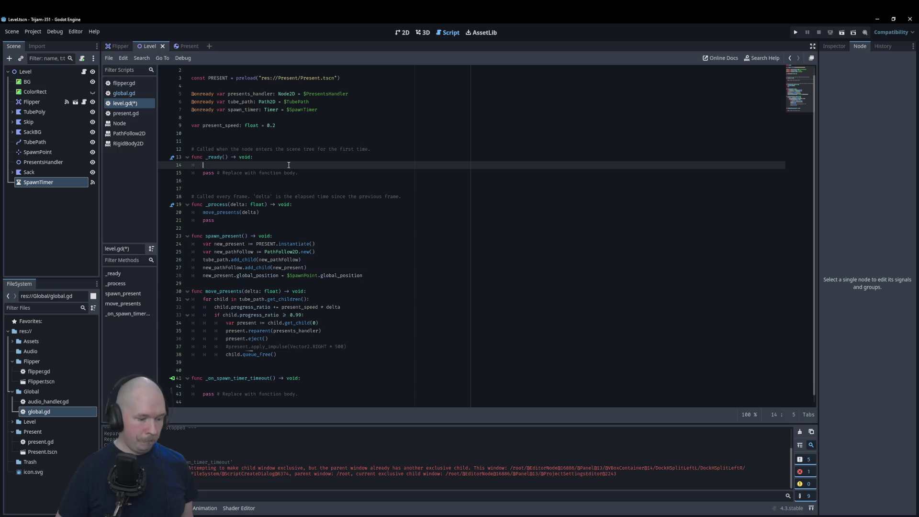
pyautogui.write('start')
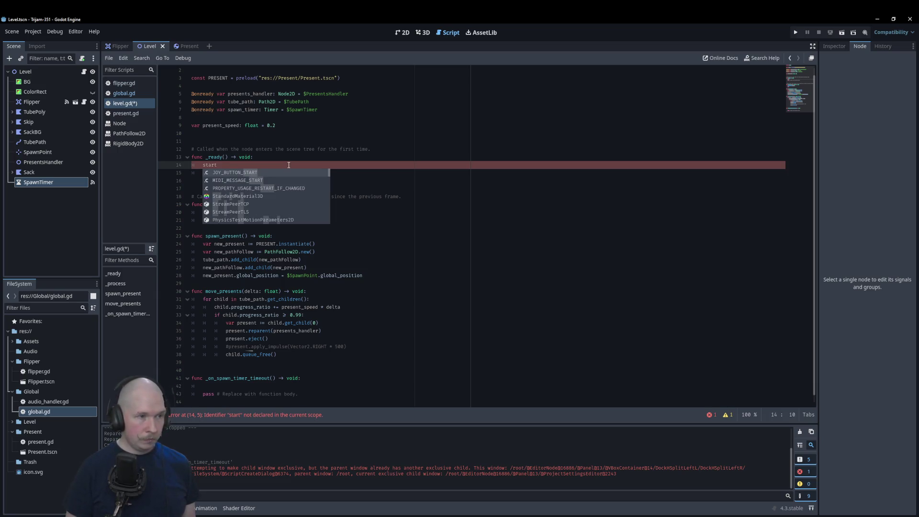
pyautogui.press('BackSpace')
pyautogui.press('BackSpace')
pyautogui.press('BackSpace')
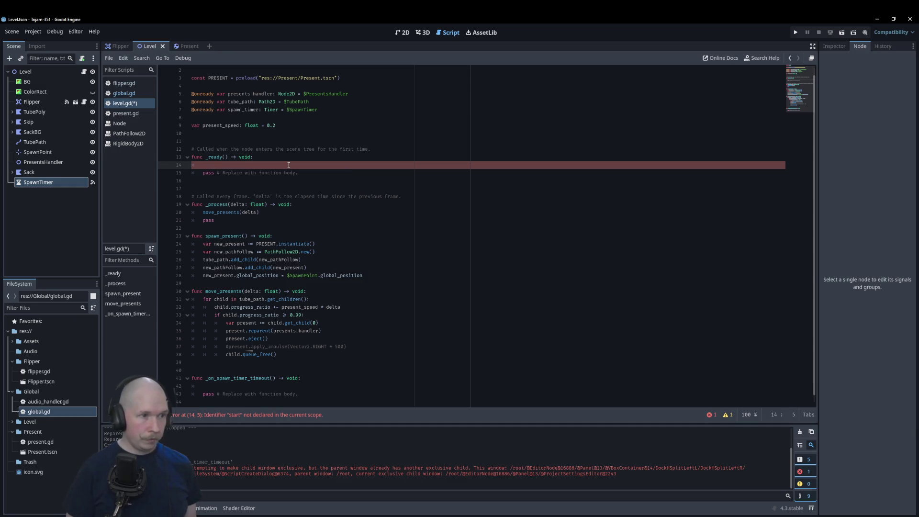
pyautogui.write('spawn')
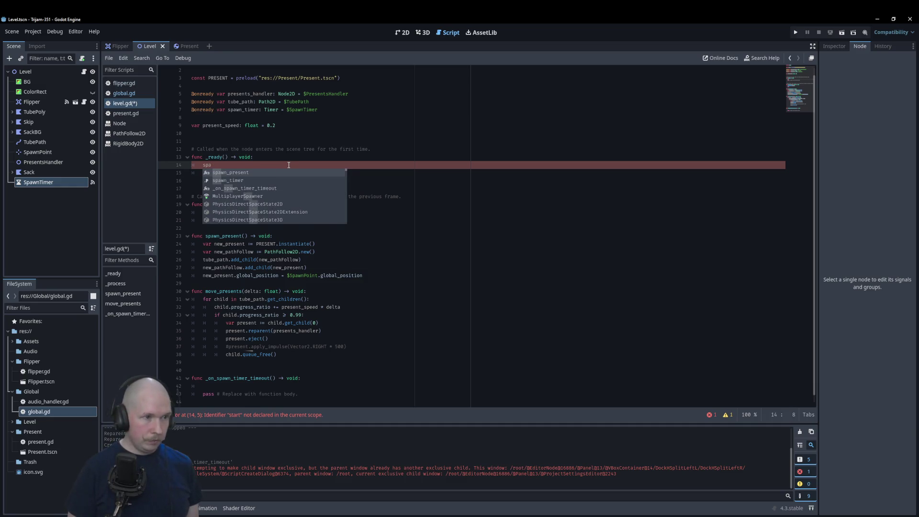
pyautogui.press('Return')
pyautogui.press('BackSpace')
pyautogui.press('BackSpace')
pyautogui.press('BackSpace')
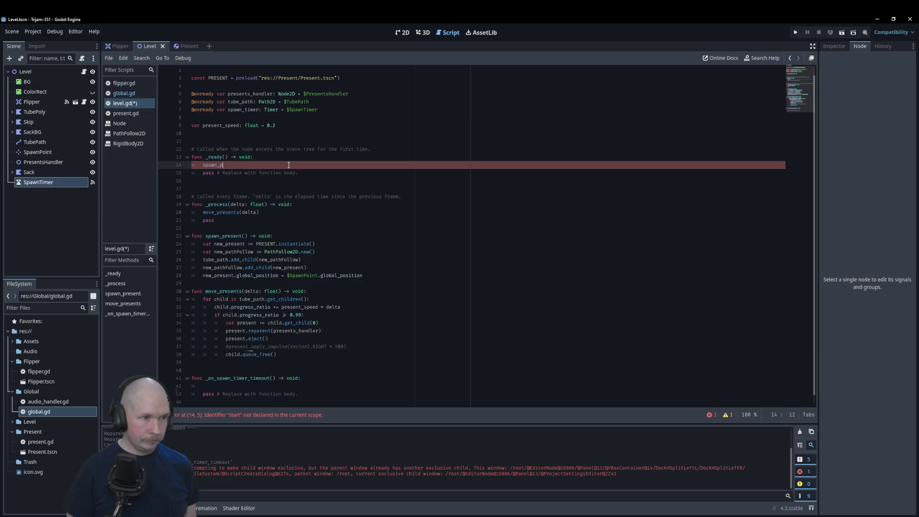
pyautogui.write('timer')
pyautogui.press('Escape')
pyautogui.write('start')
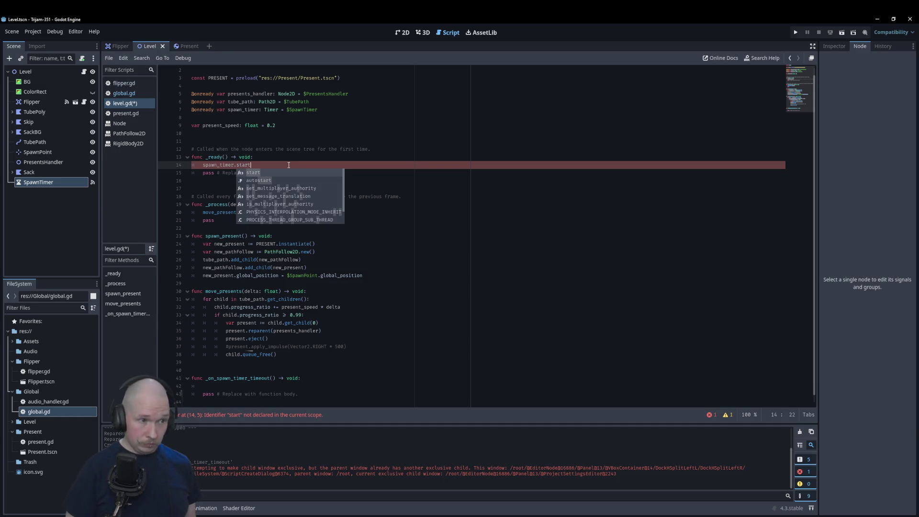
pyautogui.write('(Global')
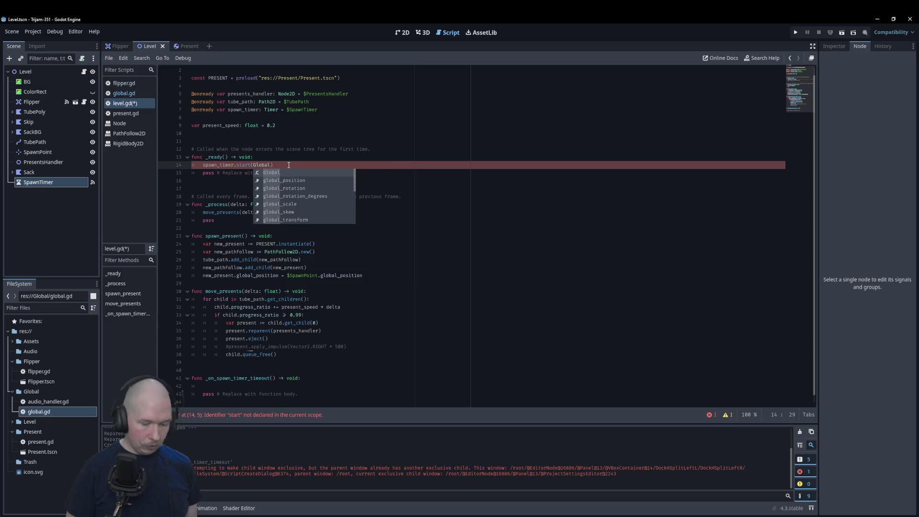
pyautogui.write('.')
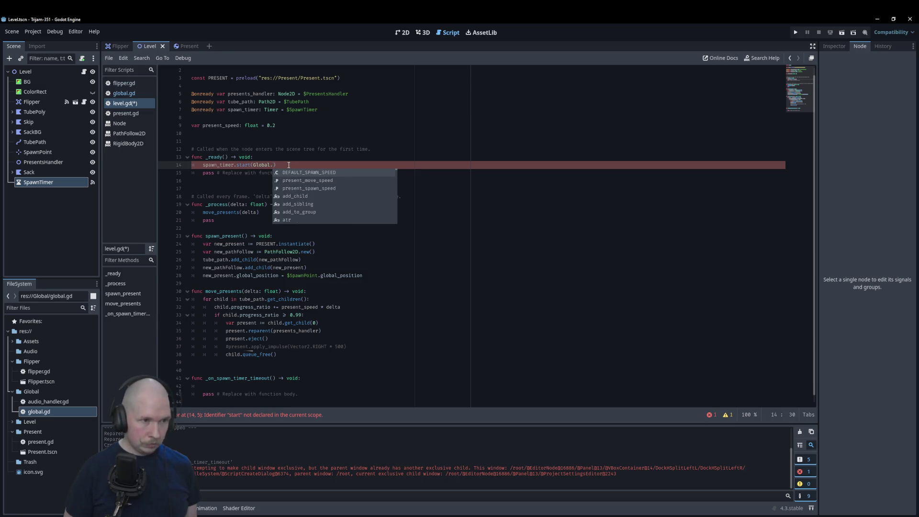
pyautogui.press('Down')
pyautogui.press('Down')
pyautogui.press('Return')
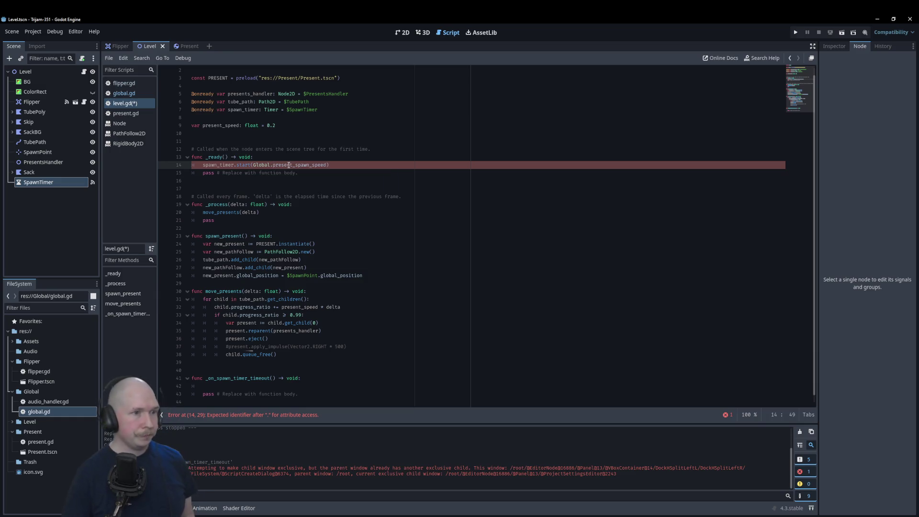
# Make the timeout handler call spawn_present() and restart the timer, drop pass, save, and run
pyautogui.click(339, 385)
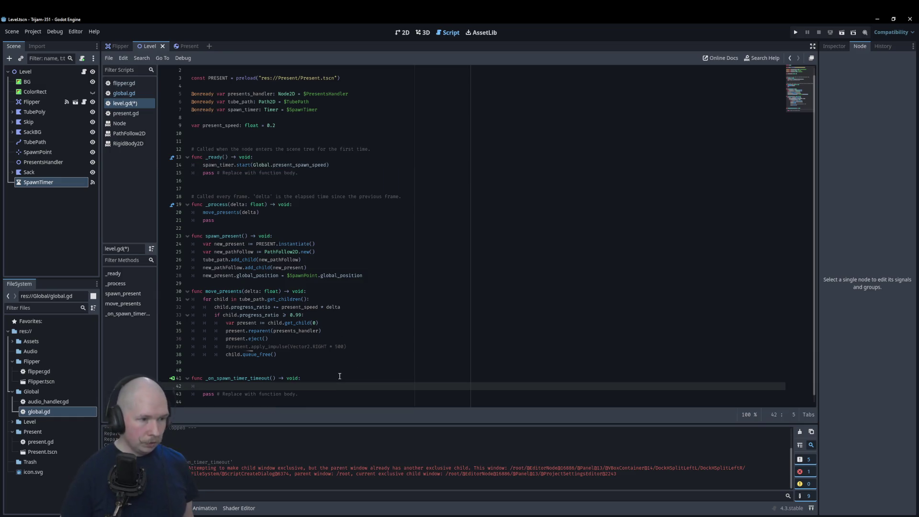
pyautogui.write('spawn_present()')
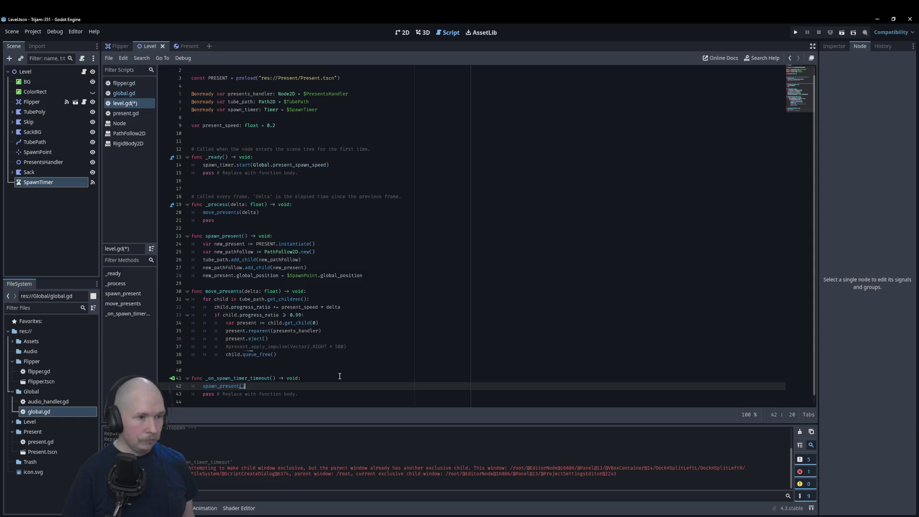
pyautogui.moveTo(203, 165); pyautogui.dragTo(329, 165)
pyautogui.hotkey('ctrl', 'c')
pyautogui.click(246, 385)
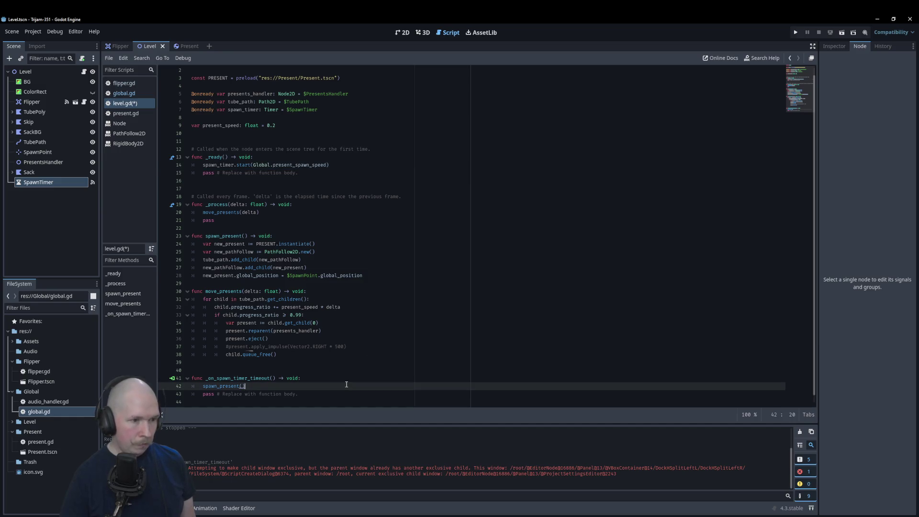
pyautogui.press('Return')
pyautogui.hotkey('ctrl', 'v')
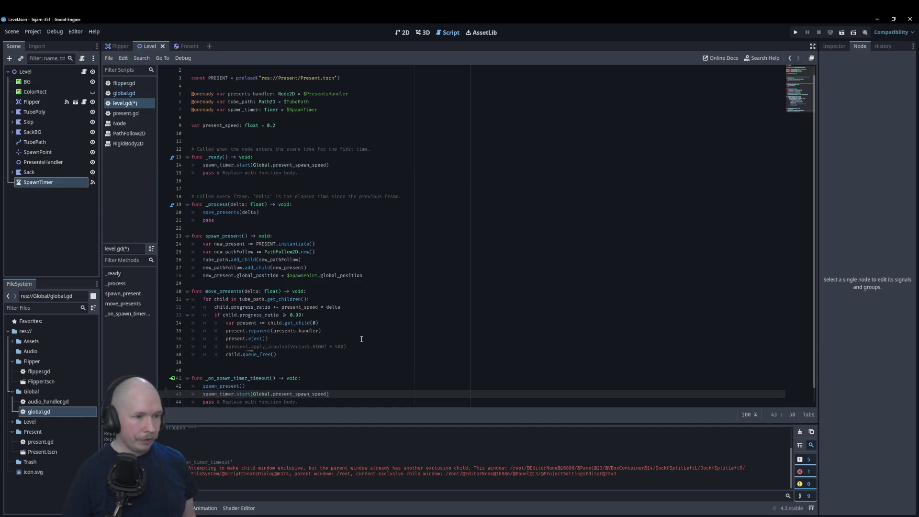
pyautogui.scroll(-1, 350, 363)
pyautogui.click(241, 393)
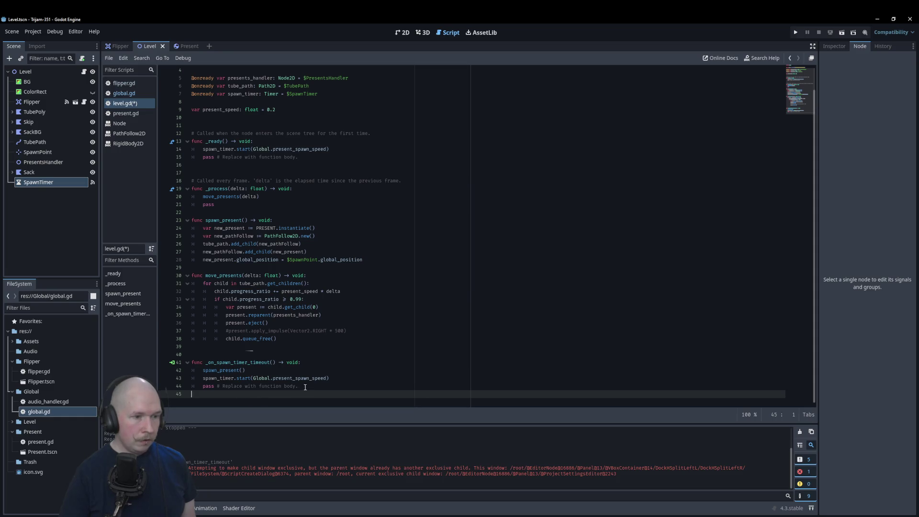
pyautogui.moveTo(299, 386); pyautogui.dragTo(178, 387)
pyautogui.press('BackSpace')
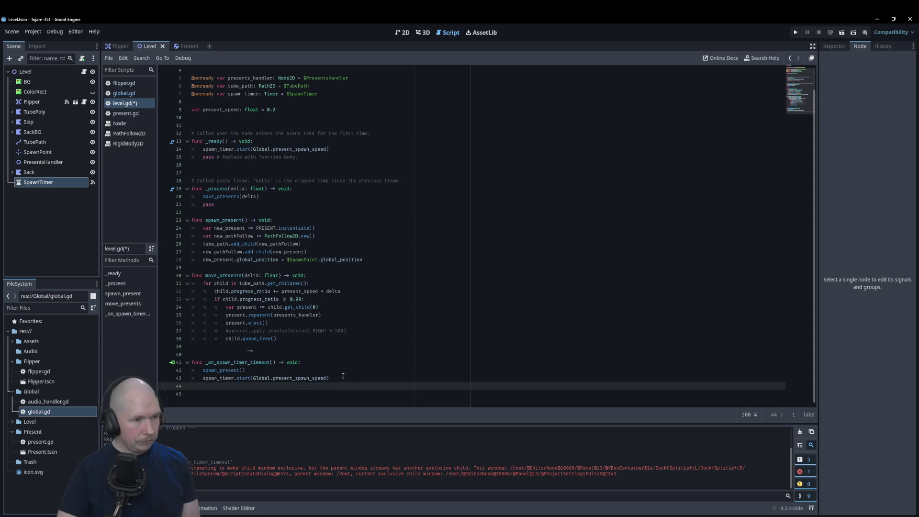
pyautogui.hotkey('ctrl', 's')
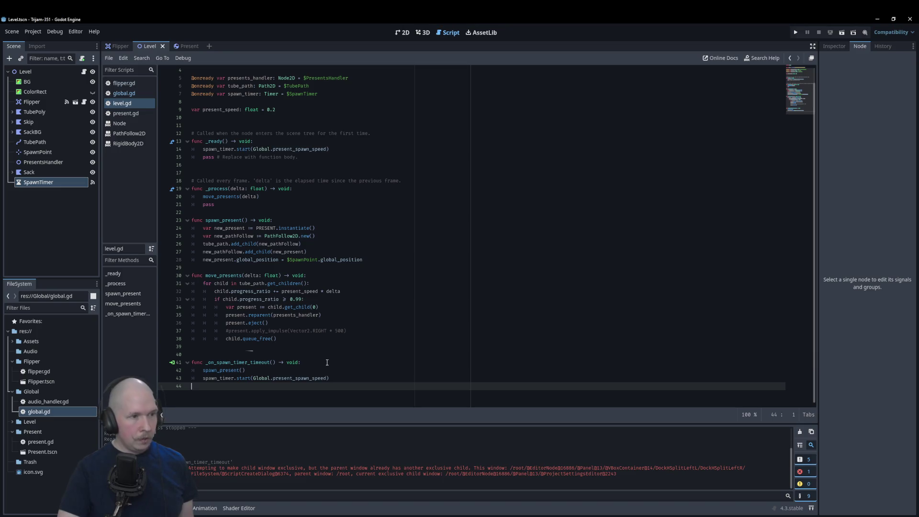
pyautogui.press('F6')
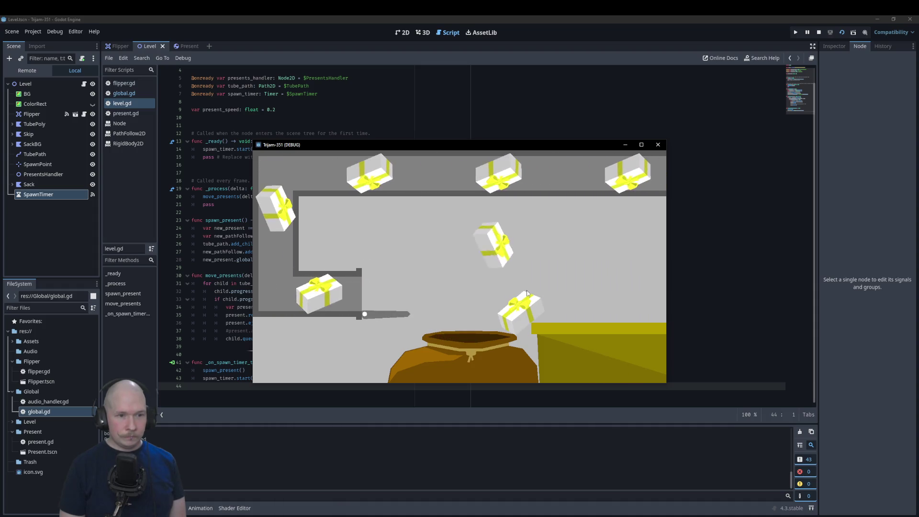
pyautogui.click(528, 293)
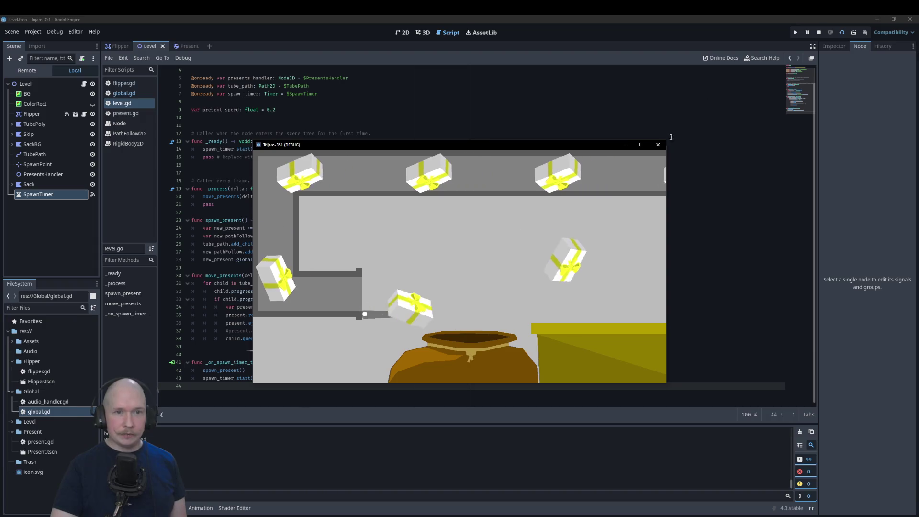
pyautogui.click(658, 144)
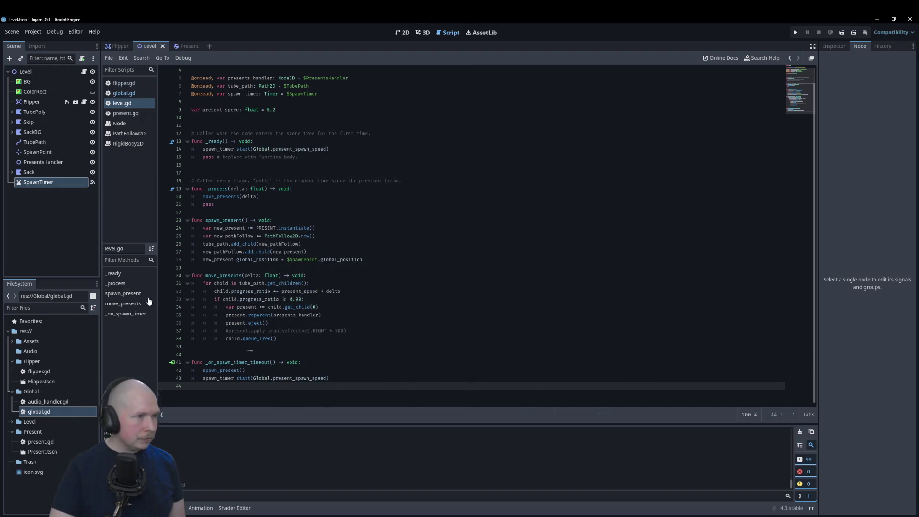
# Move the Skip node to the bottom of the scene tree and rerun the game
pyautogui.click(27, 123)
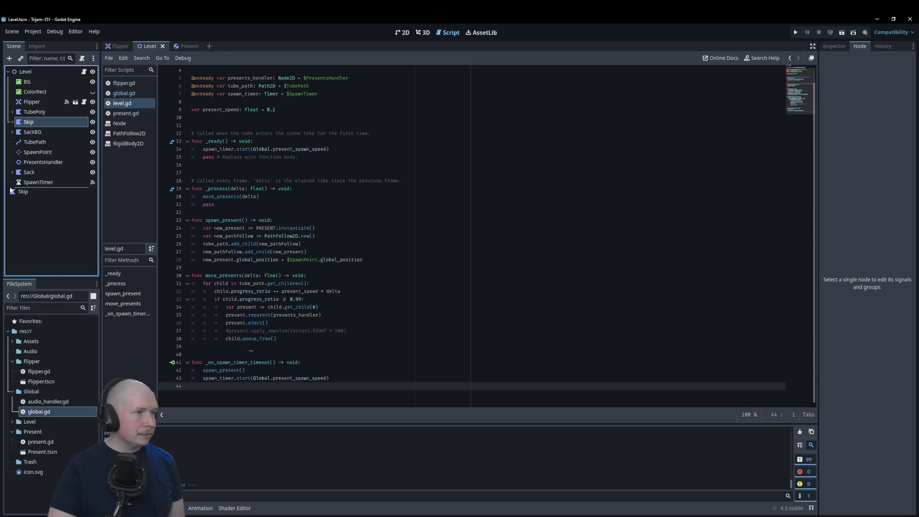
pyautogui.moveTo(11, 190); pyautogui.dragTo(13, 191)
pyautogui.press('F5')
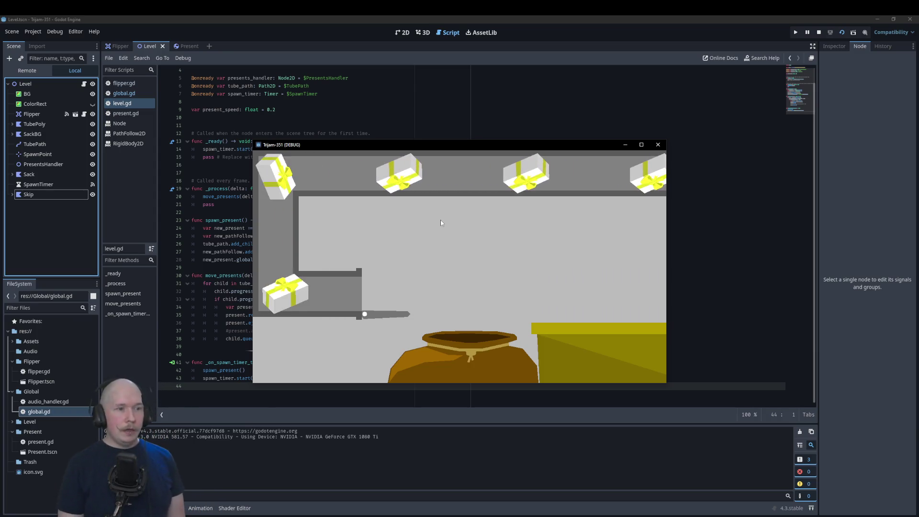
# Flip presents off the conveyor repeatedly, then close the game window
pyautogui.click(440, 220)
pyautogui.click(440, 220)
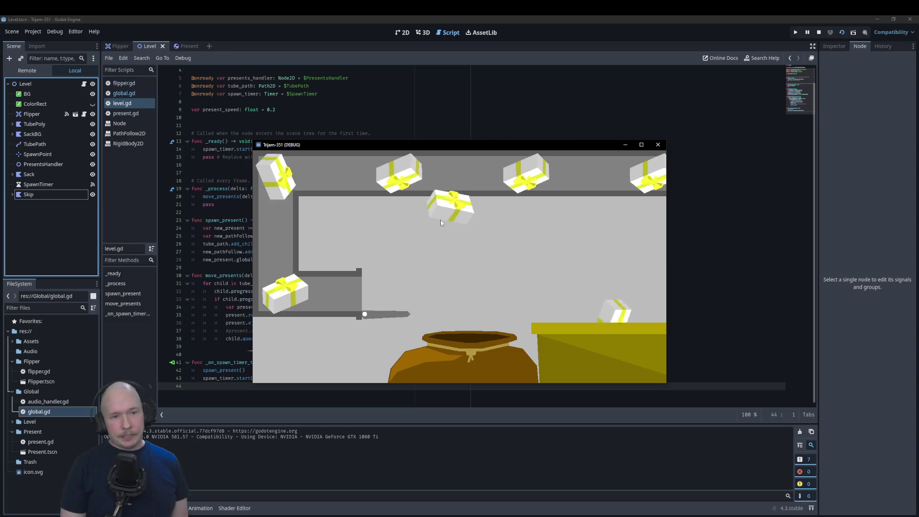
pyautogui.click(440, 219)
pyautogui.click(440, 220)
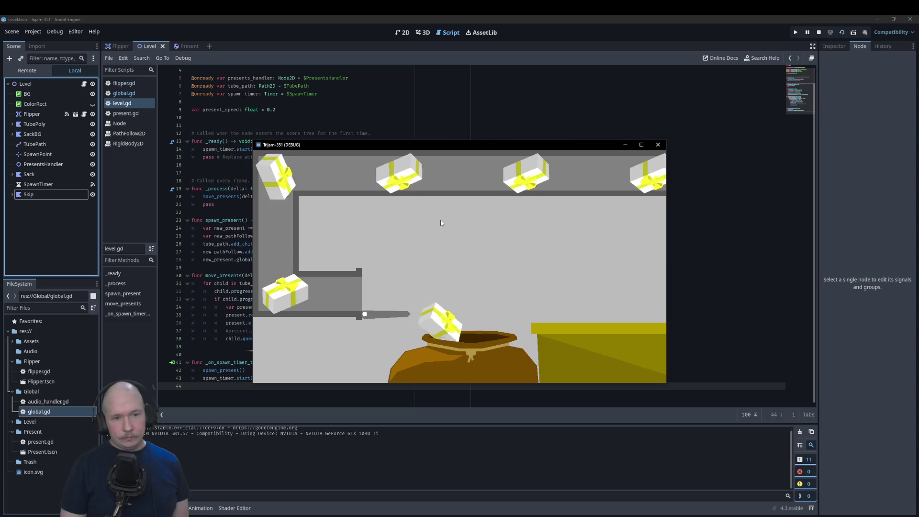
pyautogui.click(440, 220)
pyautogui.click(440, 219)
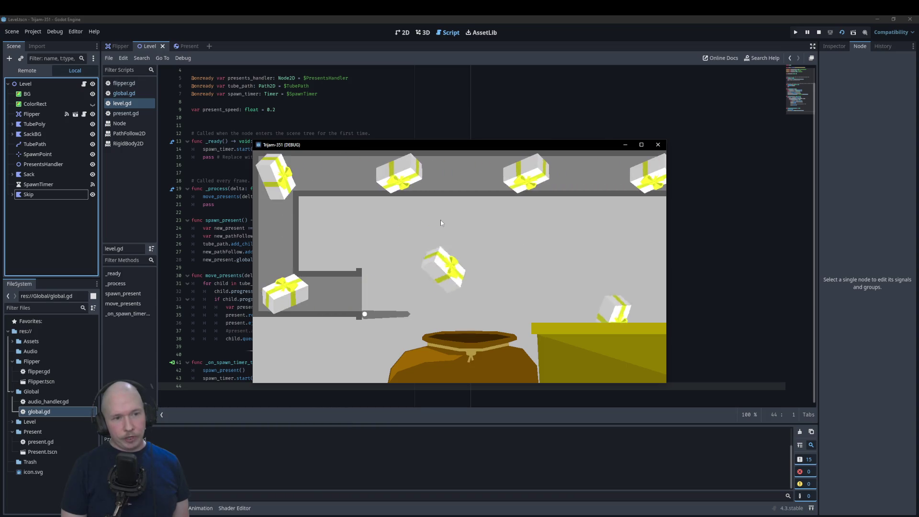
pyautogui.click(440, 220)
pyautogui.click(440, 220)
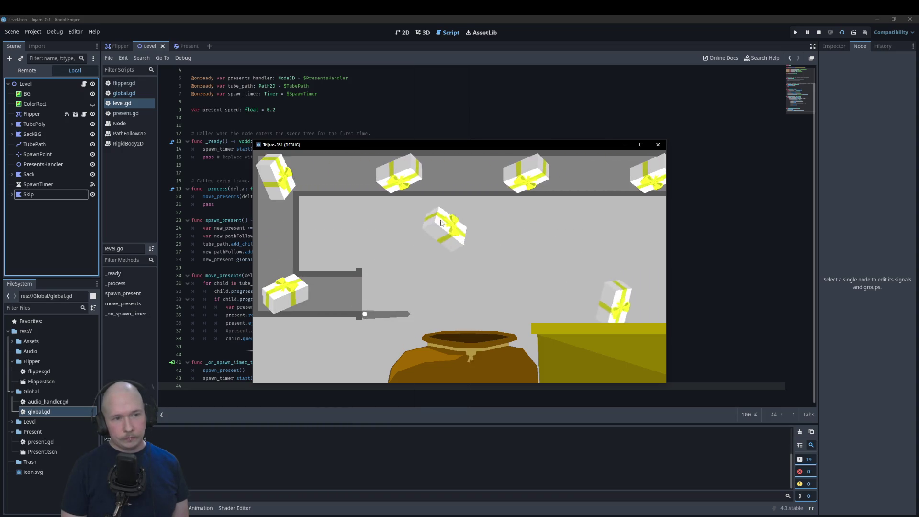
pyautogui.click(440, 220)
pyautogui.click(440, 220)
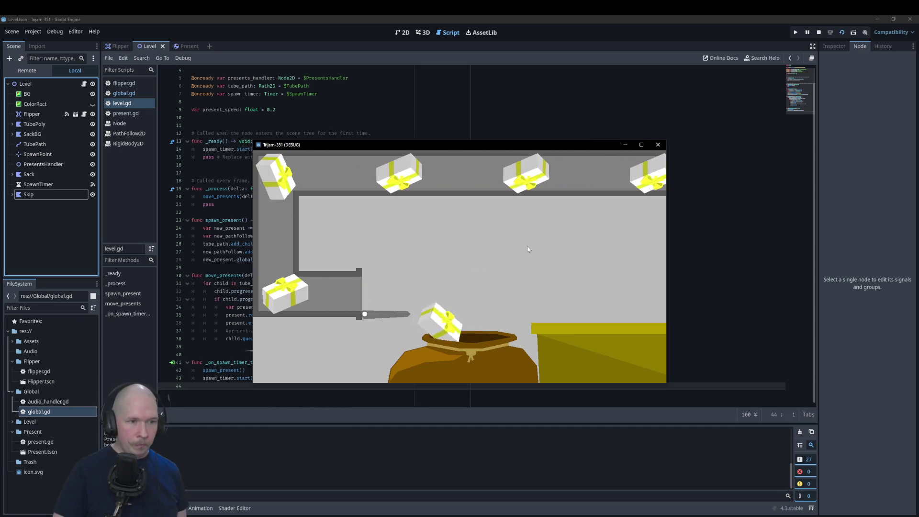
pyautogui.click(658, 144)
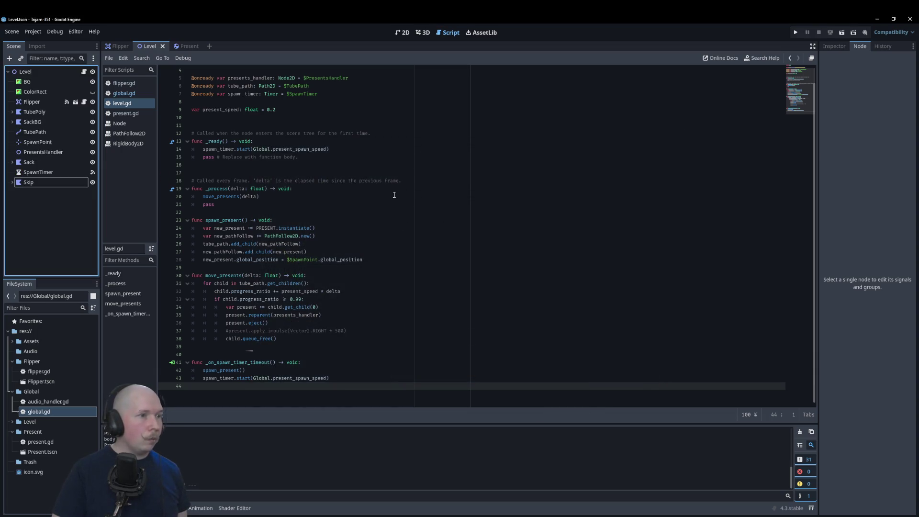
# In present.gd, declare wrapper_color: Color and ribbon_color: Color variables
pyautogui.click(181, 46)
pyautogui.click(60, 73)
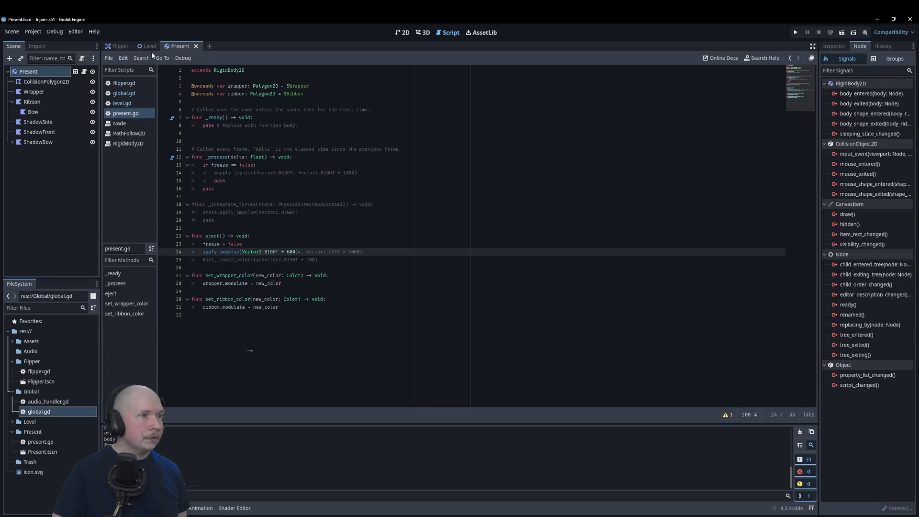
pyautogui.click(148, 46)
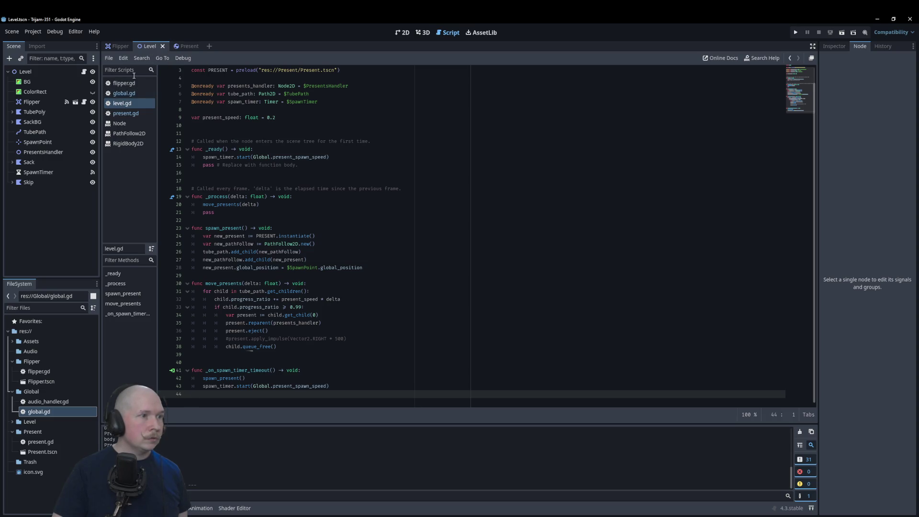
pyautogui.click(126, 113)
pyautogui.click(288, 100)
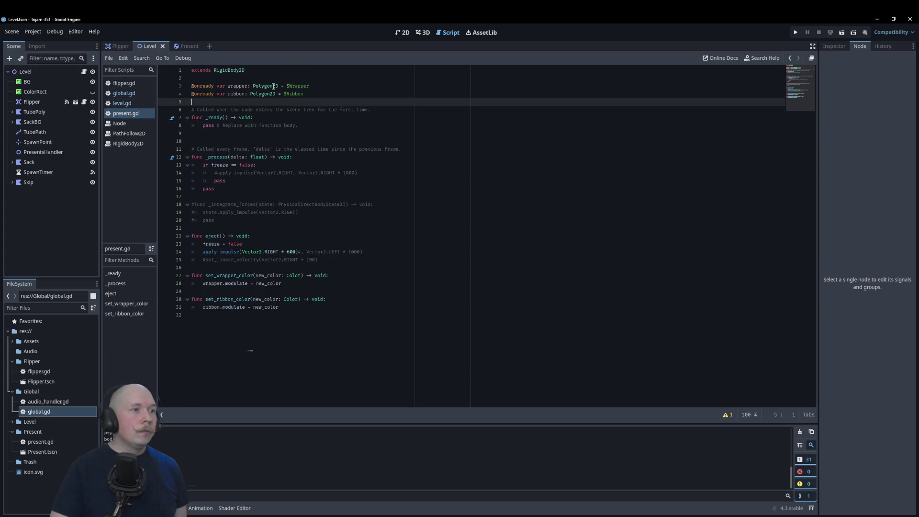
pyautogui.press('Return')
pyautogui.press('Up')
pyautogui.press('Return')
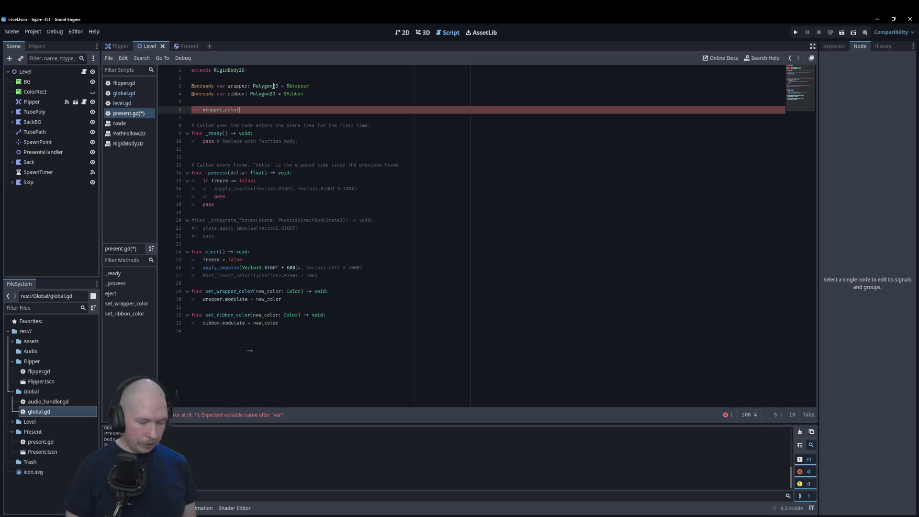
pyautogui.press('BackSpace')
pyautogui.press('BackSpace')
pyautogui.write('Colo')
pyautogui.press('Return')
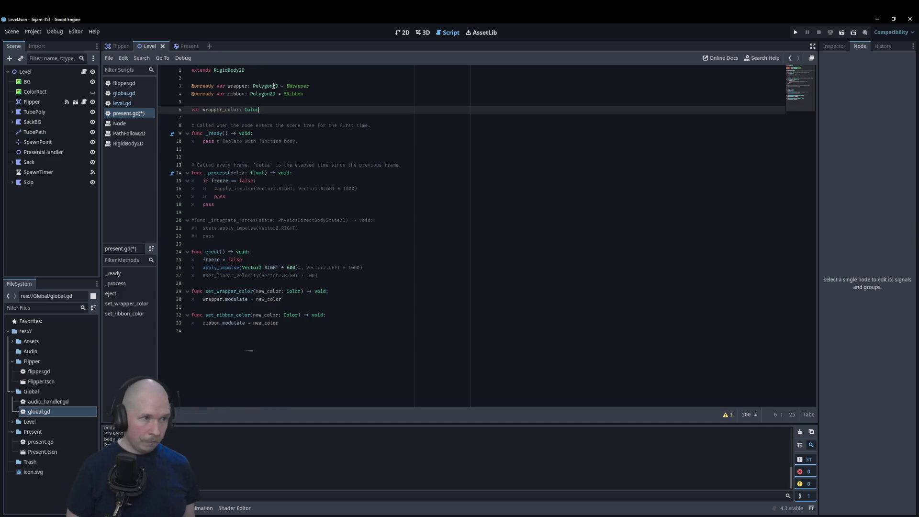
pyautogui.hotkey('ctrl', 'shift', 'd')
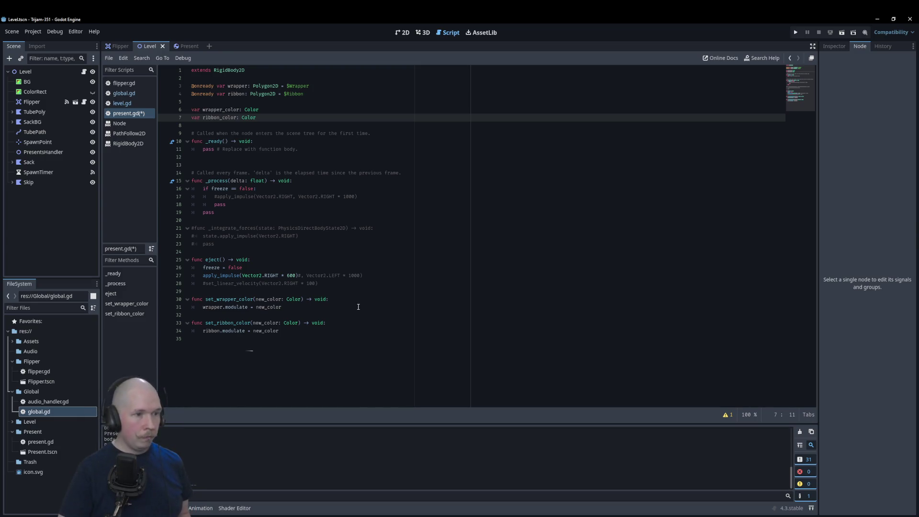
# Assign wrapper_color = new_color inside set_wrapper_color
pyautogui.click(377, 306)
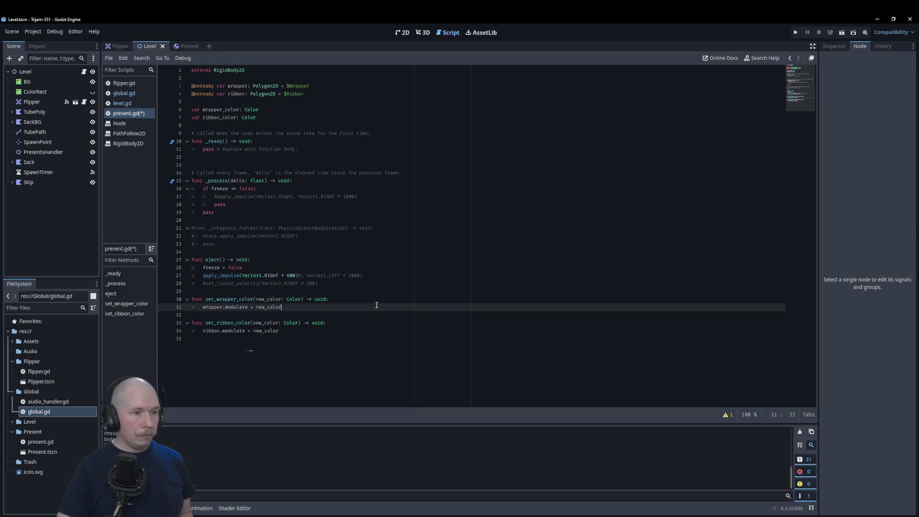
pyautogui.click(362, 300)
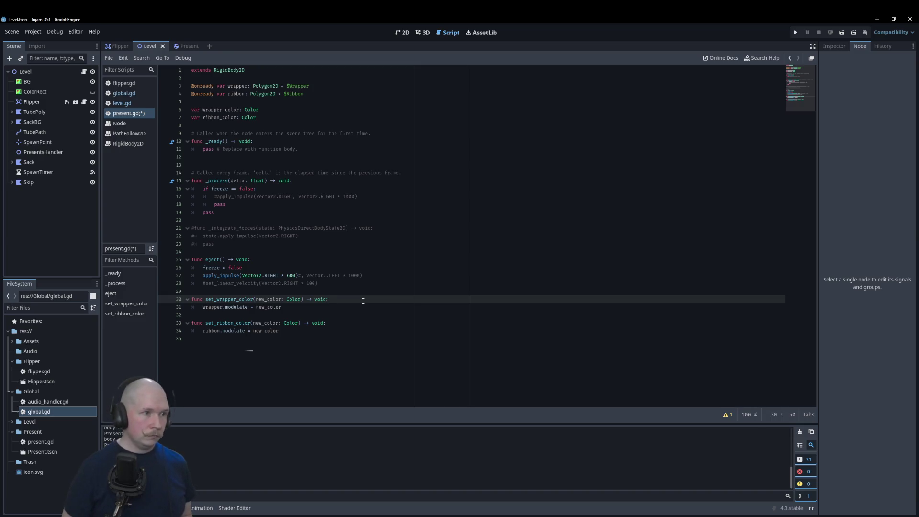
pyautogui.press('Return')
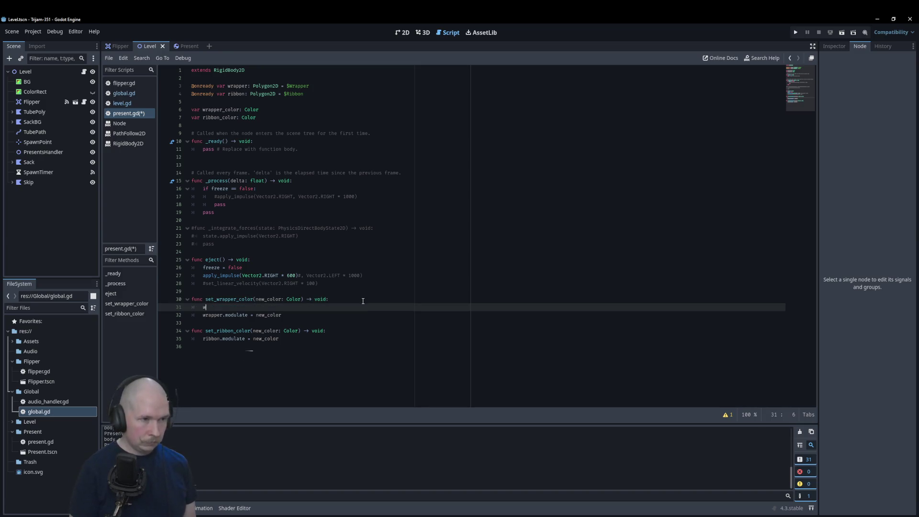
pyautogui.write('ra')
pyautogui.press('Down')
pyautogui.press('Return')
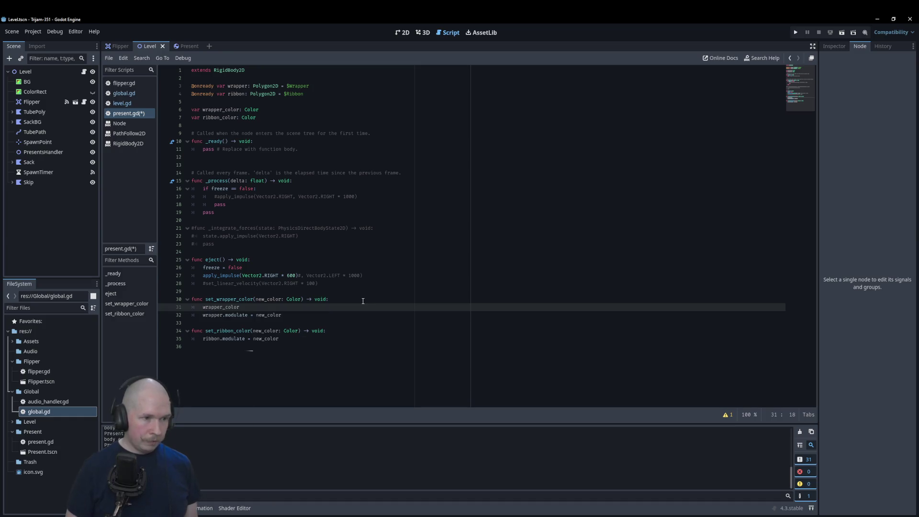
pyautogui.write(' = new')
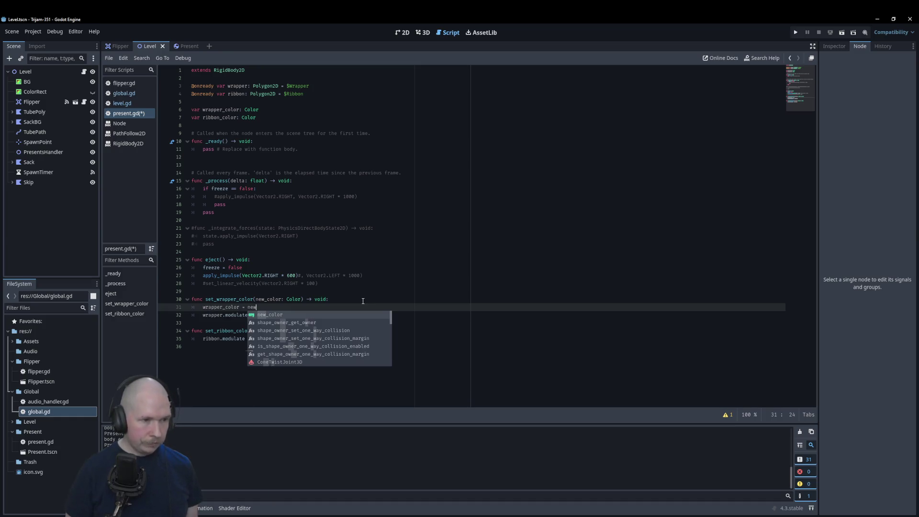
pyautogui.press('Return')
# Assign ribbon_color = new_color inside set_ribbon_color and save the script
pyautogui.click(335, 330)
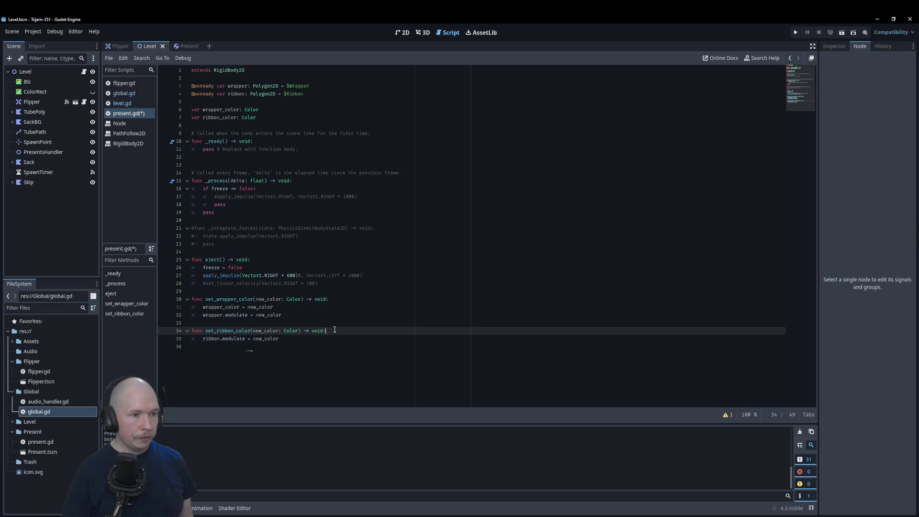
pyautogui.press('Return')
pyautogui.write('ribbon')
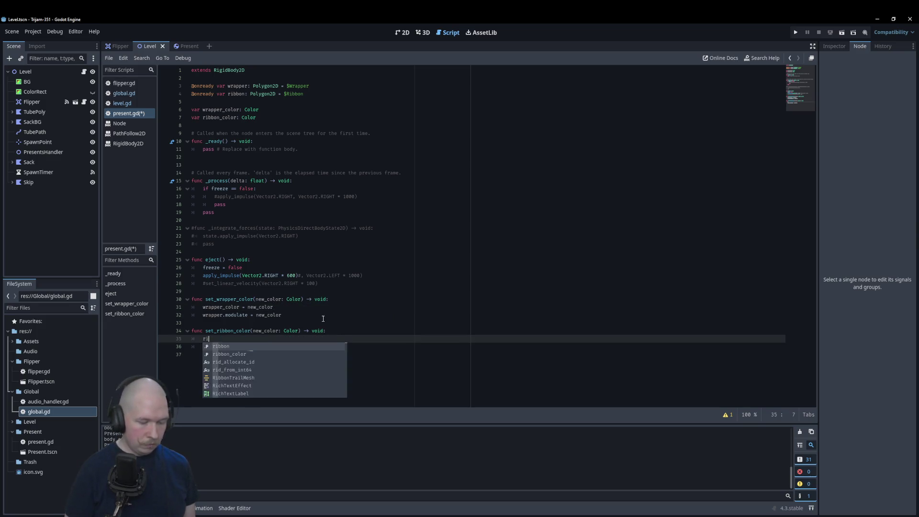
pyautogui.press('Down')
pyautogui.press('Return')
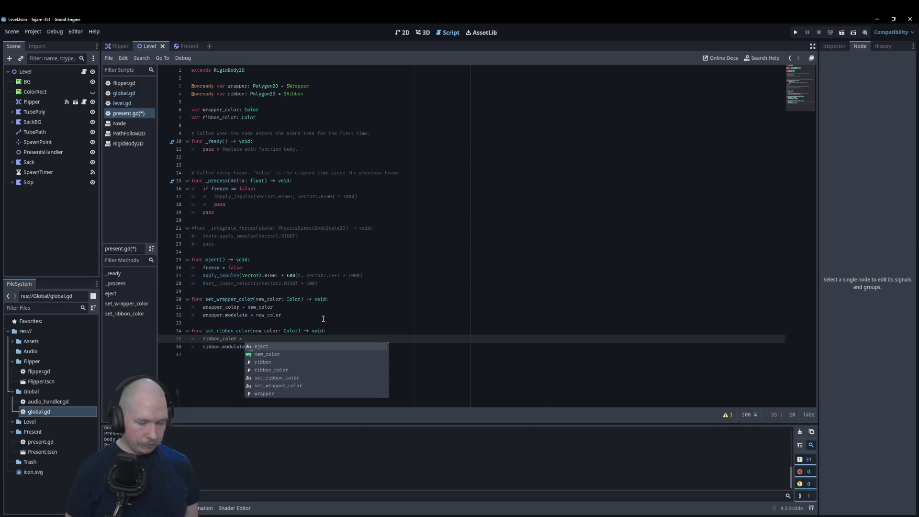
pyautogui.write('n')
pyautogui.press('Return')
pyautogui.hotkey('ctrl', 's')
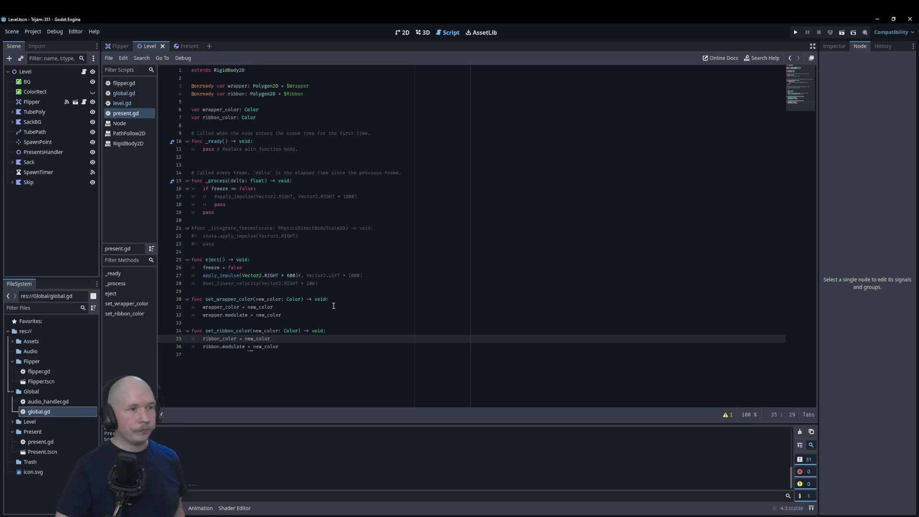
# Remove the _process freeze-check and commented code, leaving eject's impulse as Vector2.RIGHT * 600
pyautogui.moveTo(253, 210); pyautogui.dragTo(167, 191)
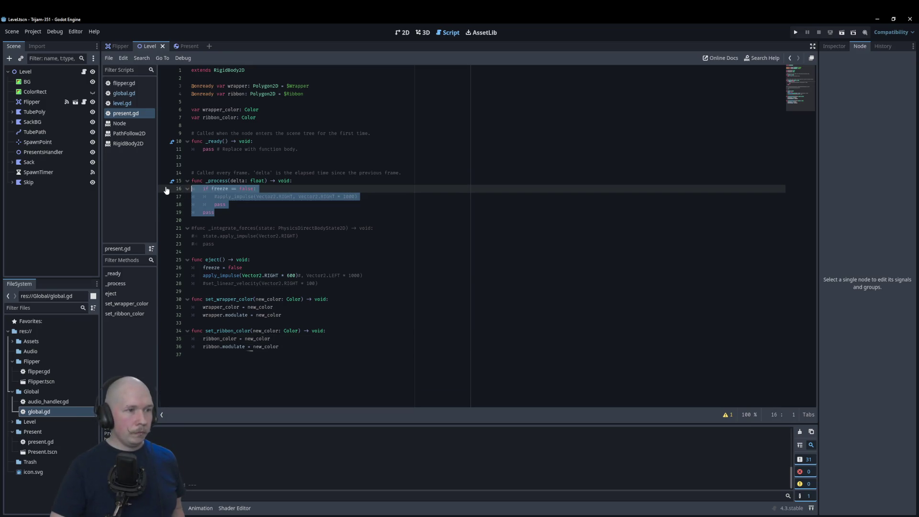
pyautogui.hotkey('ctrl', 'z')
pyautogui.hotkey('ctrl', 'z')
pyautogui.hotkey('ctrl', 'z')
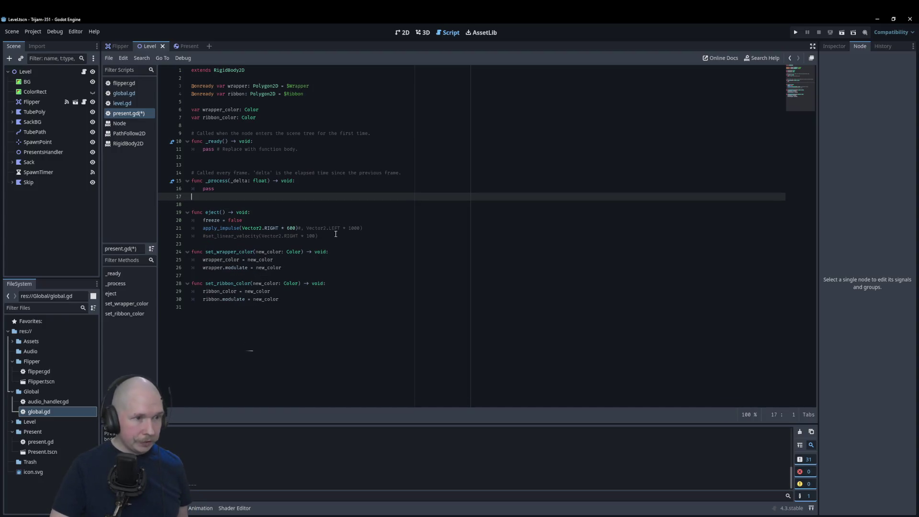
pyautogui.click(297, 228)
pyautogui.moveTo(298, 228); pyautogui.dragTo(331, 233)
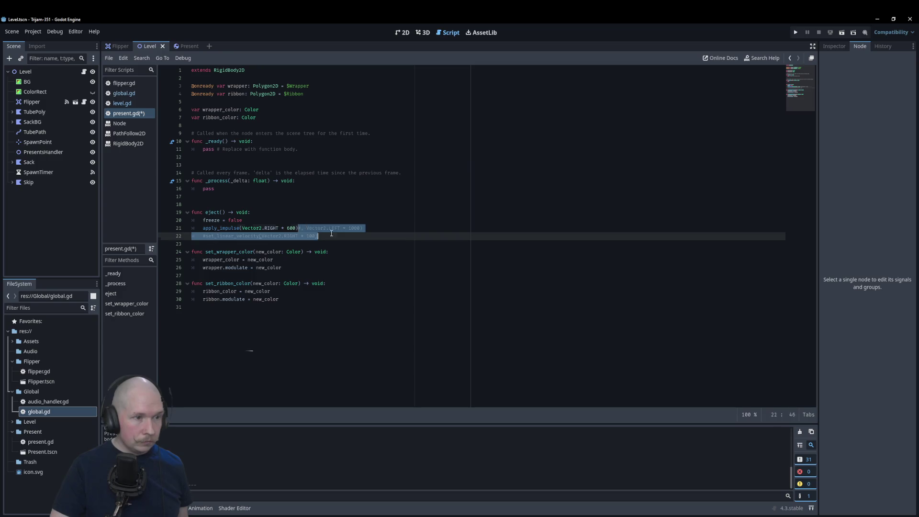
pyautogui.press('BackSpace')
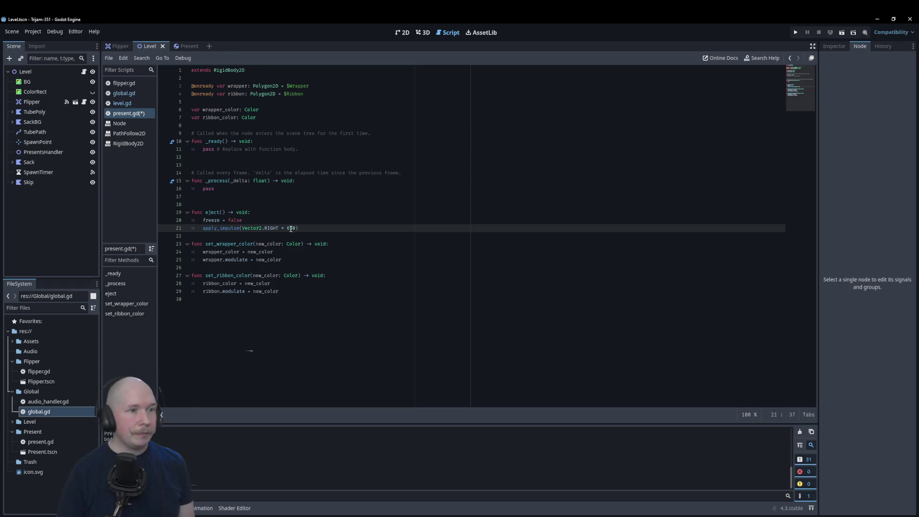
# Run the game to test, stop it, and return to the Level scene's 2D view
pyautogui.press('F5')
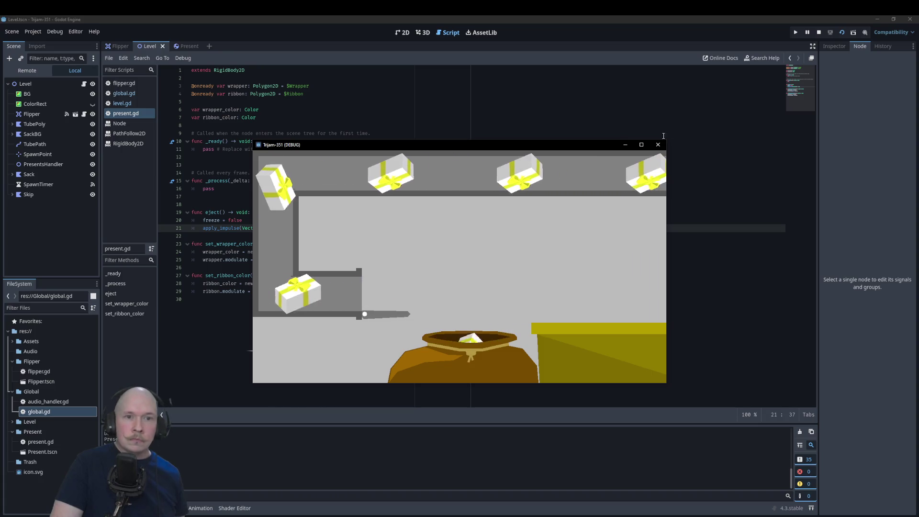
pyautogui.press('F8')
pyautogui.click(117, 46)
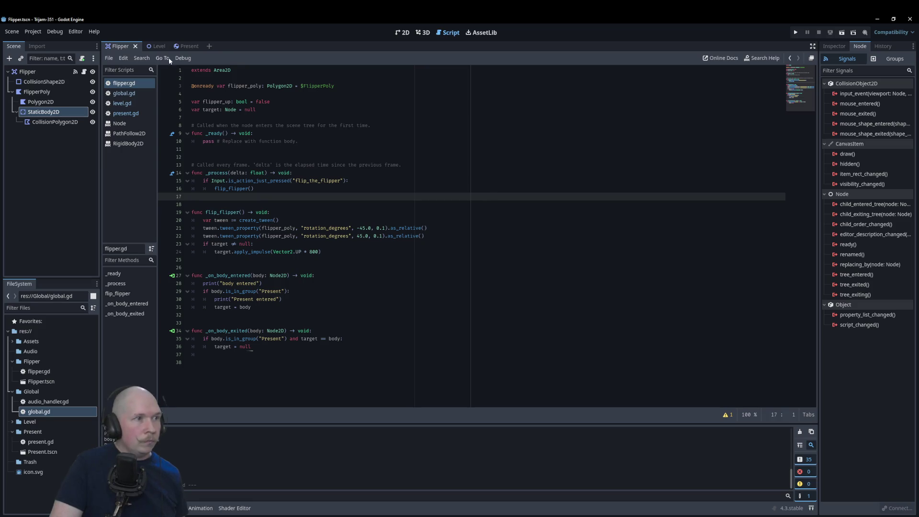
pyautogui.click(156, 46)
pyautogui.click(405, 35)
# Reshape the sack's second collision polygon, moving its vertices up toward the yellow box and rim
pyautogui.scroll(5, 448, 235)
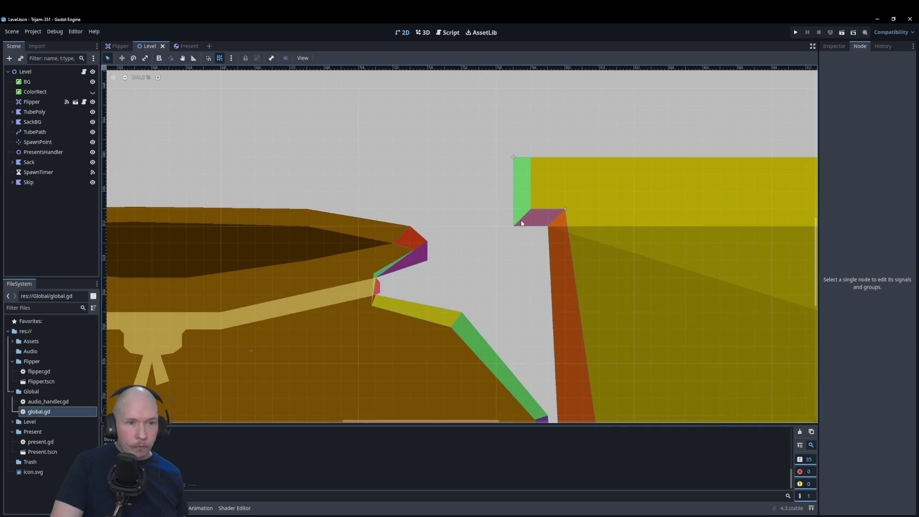
pyautogui.click(414, 238)
pyautogui.moveTo(411, 227)
pyautogui.mouseDown()
pyautogui.moveTo(527, 212)
pyautogui.moveTo(518, 195)
pyautogui.mouseUp()
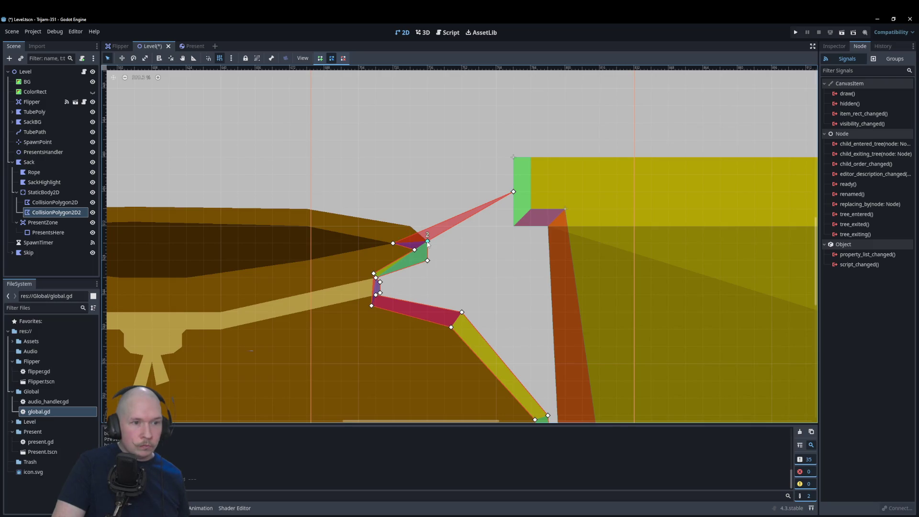
pyautogui.moveTo(427, 241); pyautogui.dragTo(513, 227)
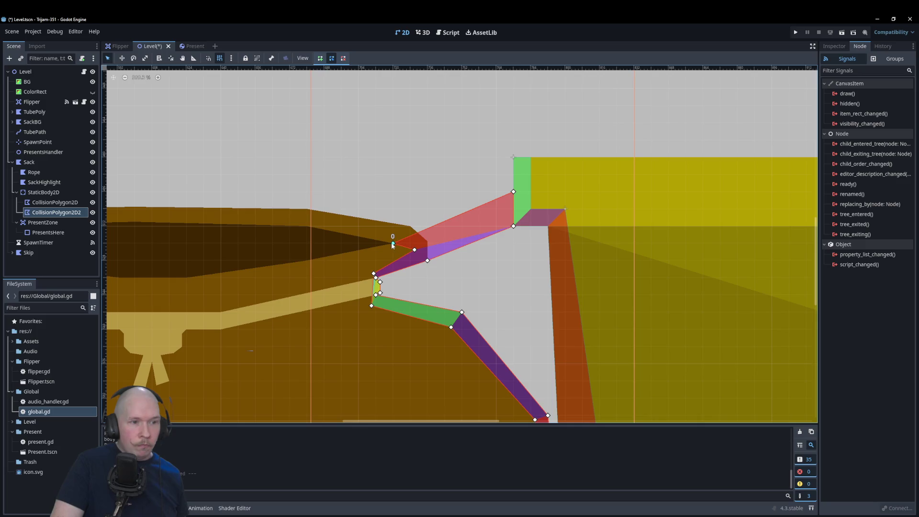
pyautogui.moveTo(393, 244); pyautogui.dragTo(410, 234)
pyautogui.scroll(-3, 296, 252)
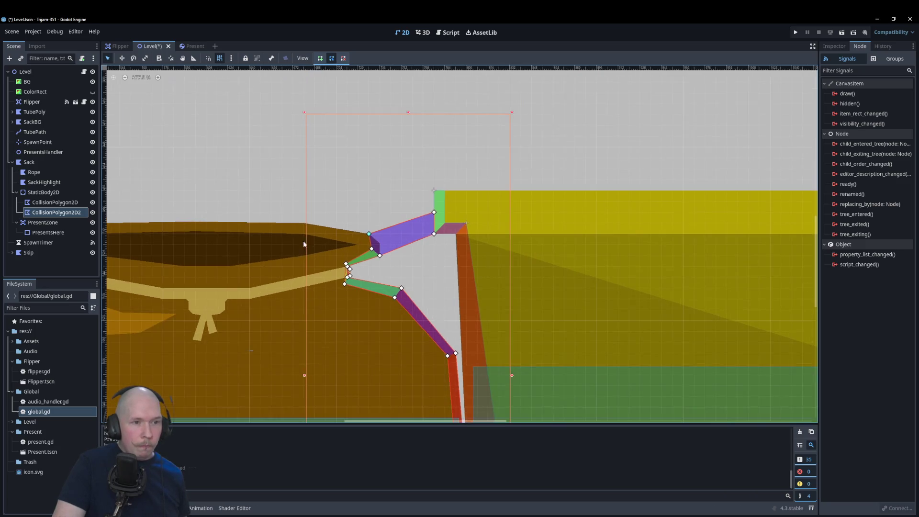
pyautogui.scroll(-2, 248, 246)
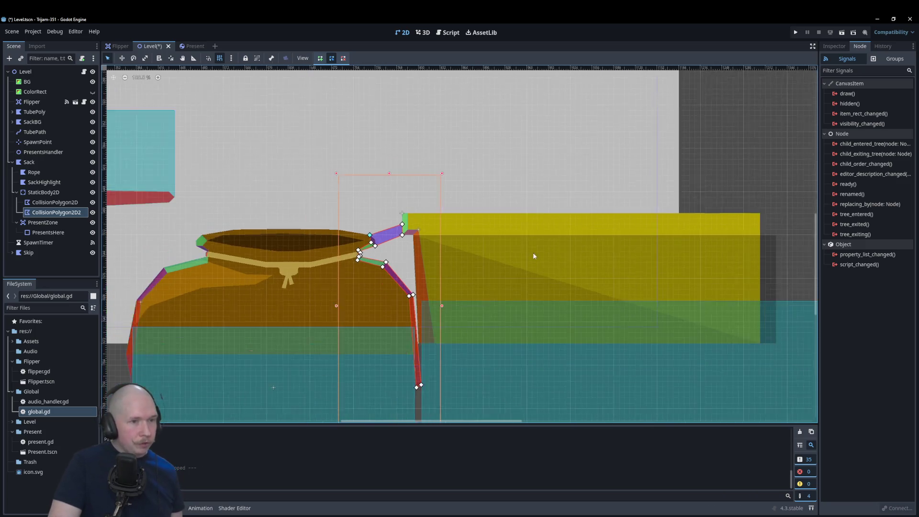
# Deselect the polygon and save the Level scene
pyautogui.click(689, 163)
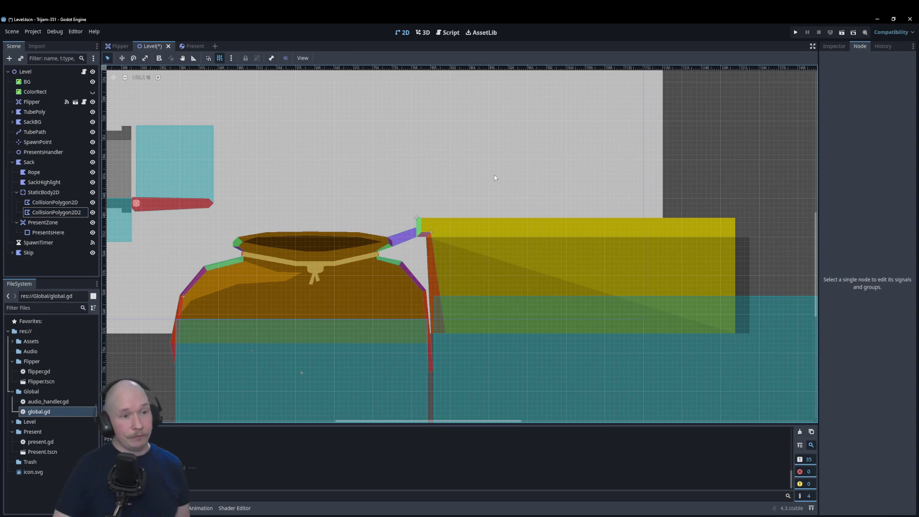
pyautogui.scroll(-2, 632, 230)
pyautogui.scroll(4, 549, 236)
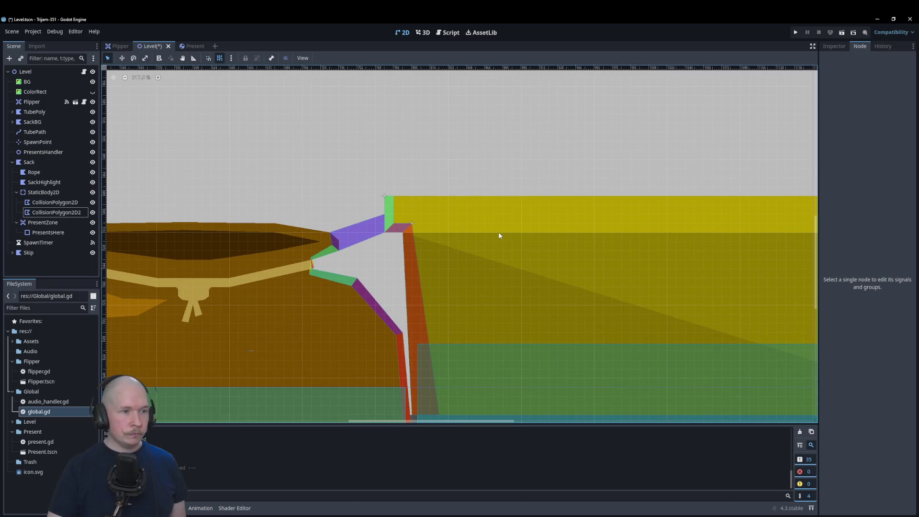
pyautogui.scroll(-8, 487, 235)
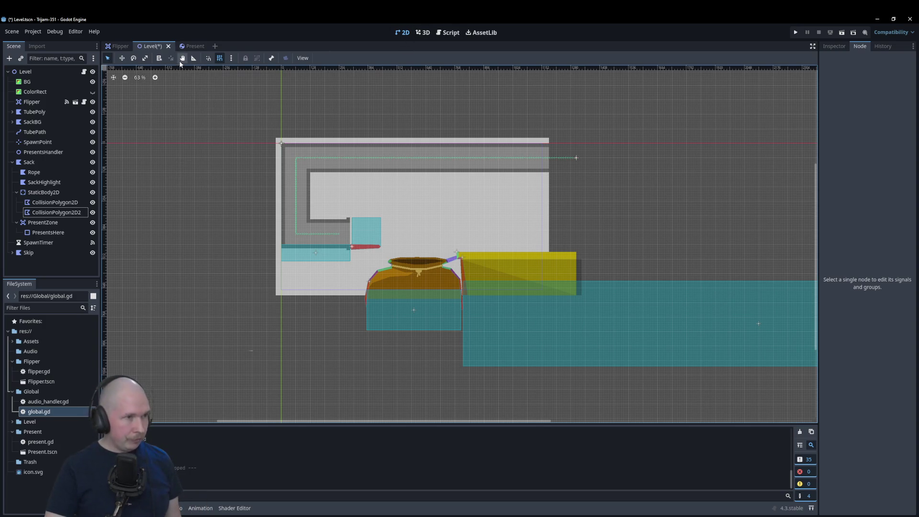
pyautogui.click(156, 48)
pyautogui.hotkey('ctrl', 's')
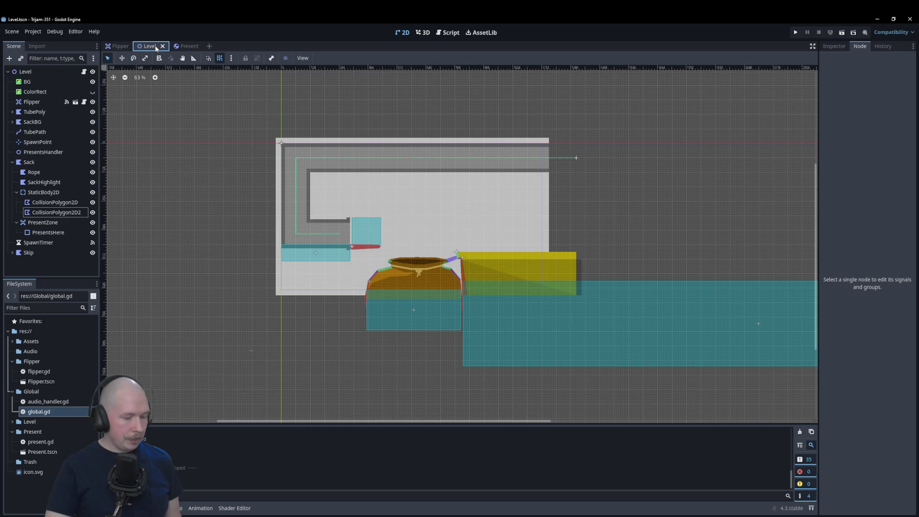
# Switch to the Script workspace and open present.gd at its last empty line
pyautogui.click(445, 34)
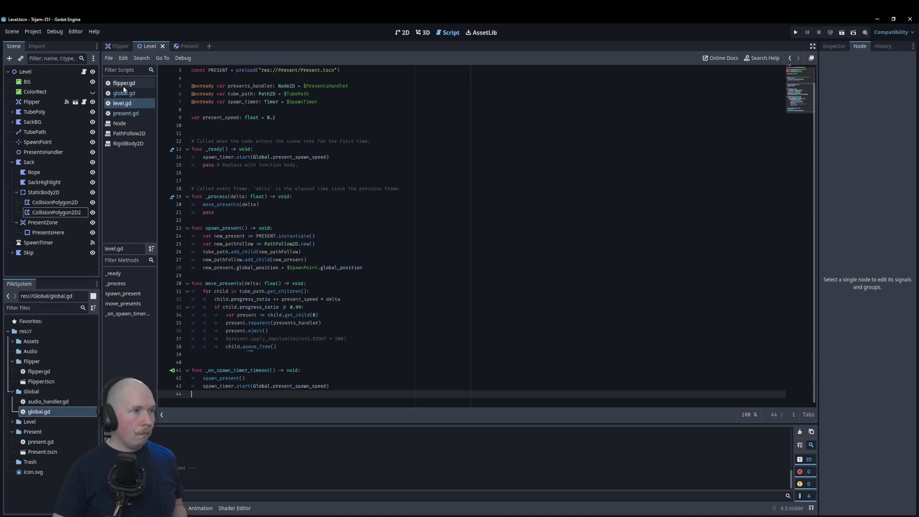
pyautogui.click(126, 115)
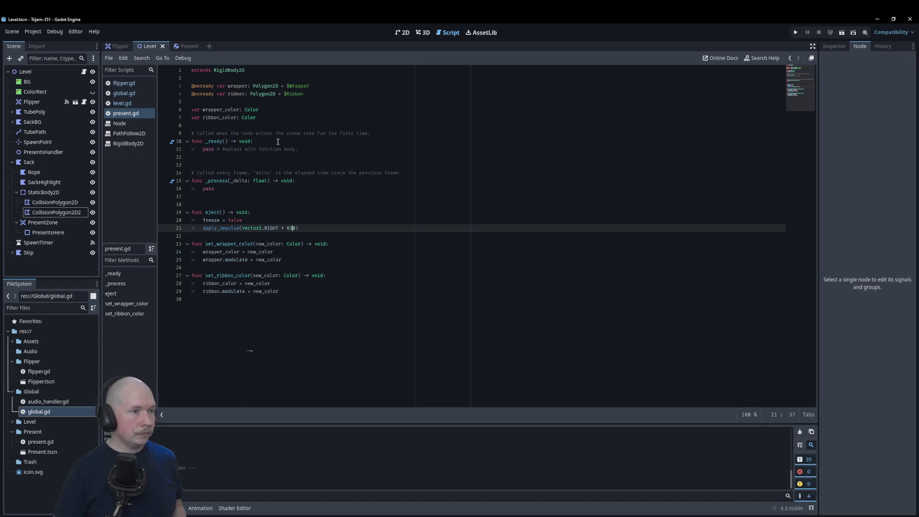
pyautogui.click(404, 298)
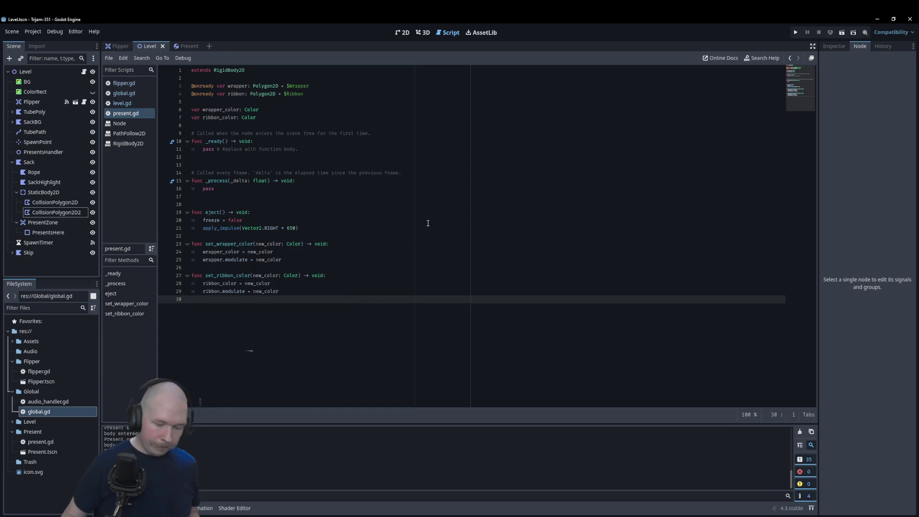
# Write a 'func randomize_present_color' header in present.gd, cut it, and move it to global.gd
pyautogui.press('Return')
pyautogui.write('func randomize ')
pyautogui.write('pre')
pyautogui.press('BackSpace')
pyautogui.press('BackSpace')
pyautogui.press('BackSpace')
pyautogui.write('_present_c')
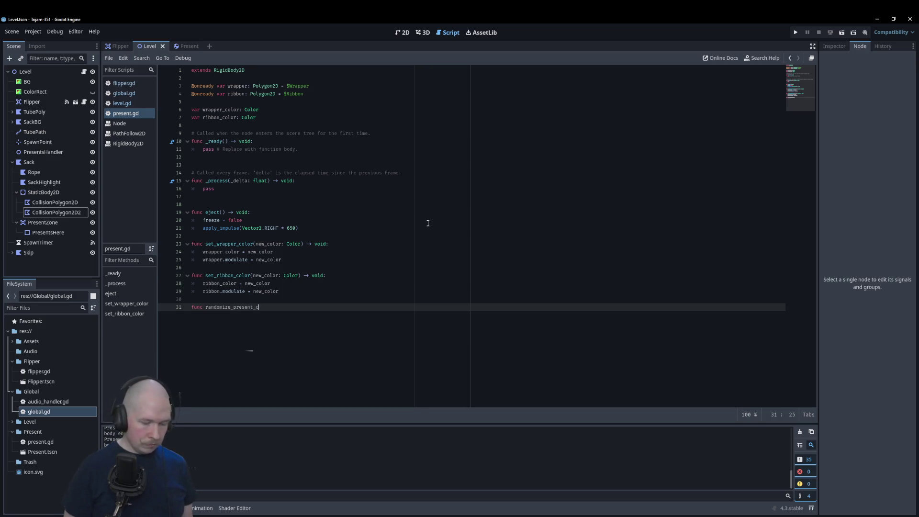
pyautogui.tripleClick(281, 308)
pyautogui.hotkey('ctrl', 'c')
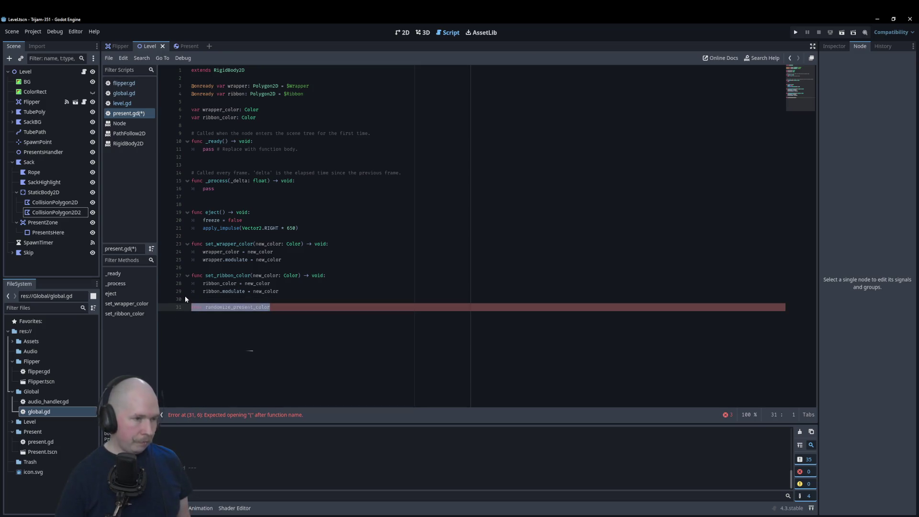
pyautogui.press('BackSpace')
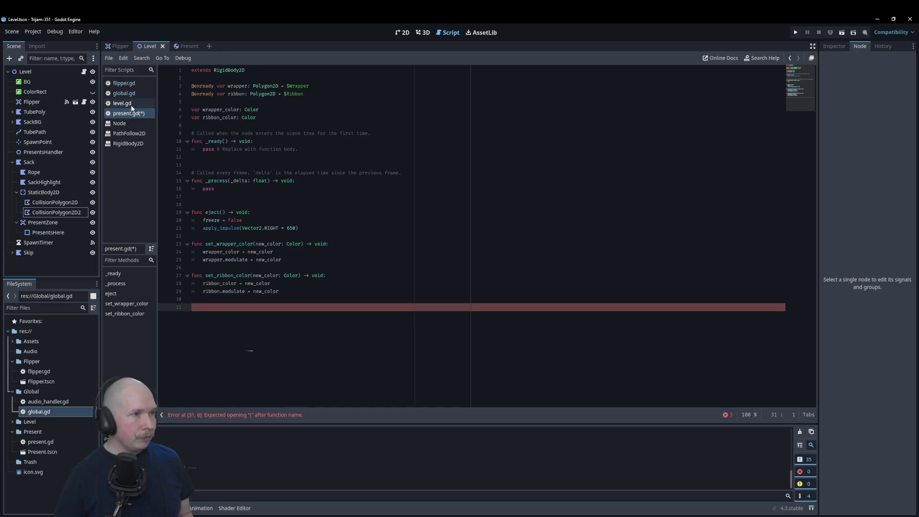
pyautogui.click(131, 94)
pyautogui.press('Return')
pyautogui.press('Return')
# Complete the header as 'func randomize_present_color() -> Color:' and begin a new_color variable line
pyautogui.hotkey('ctrl', 'v')
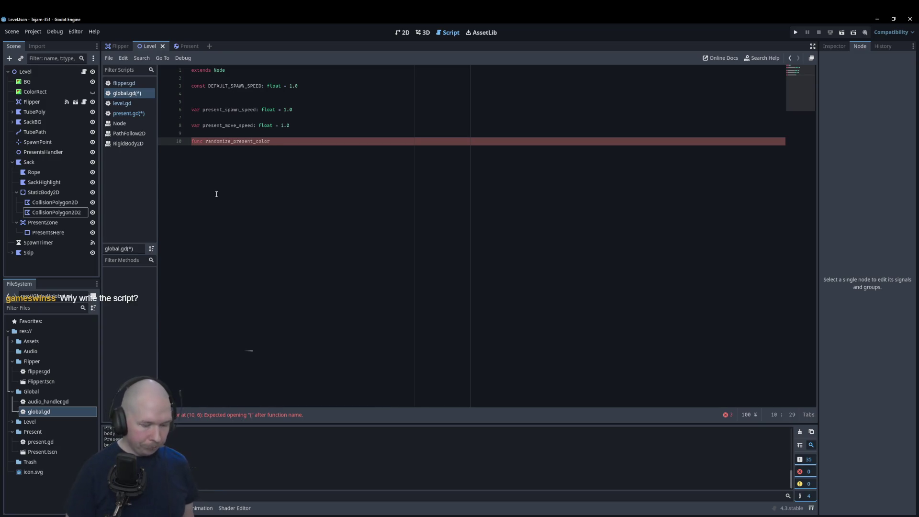
pyautogui.write('() ')
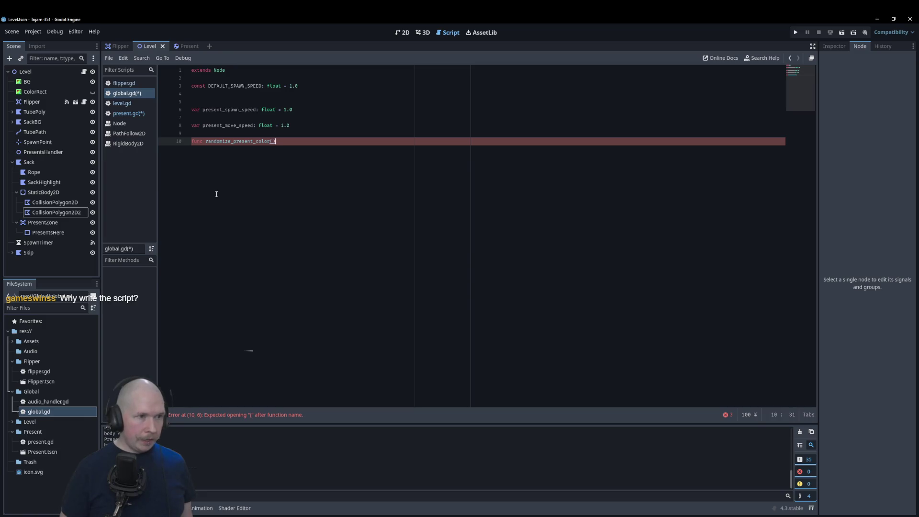
pyautogui.write('-> C')
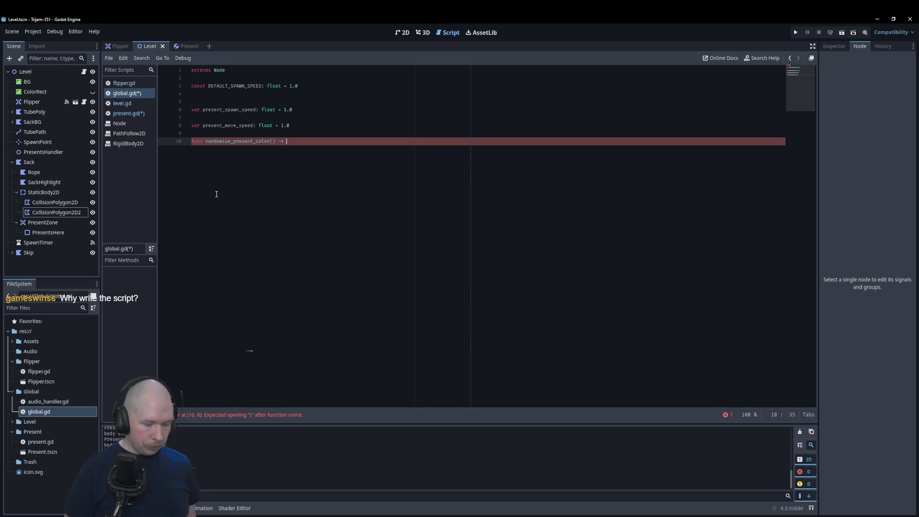
pyautogui.write('olor')
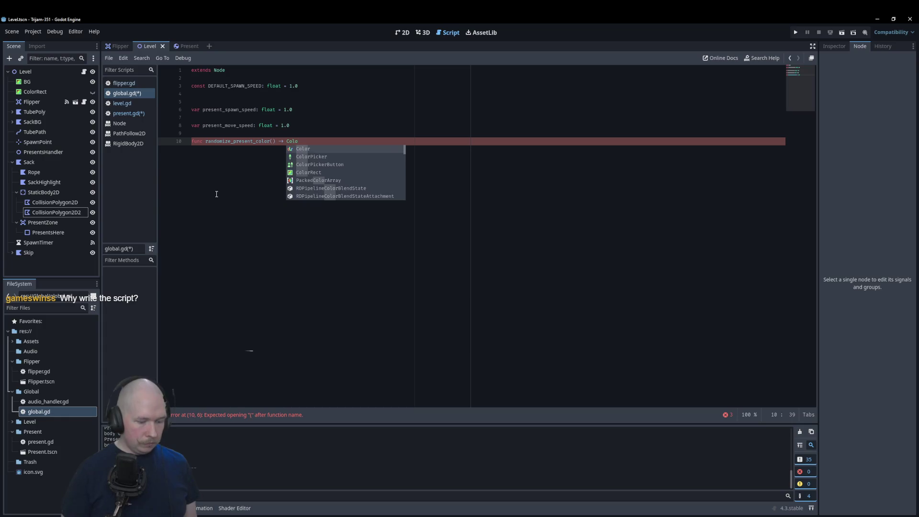
pyautogui.write(':')
pyautogui.press('Return')
pyautogui.write('r')
pyautogui.write('ar new')
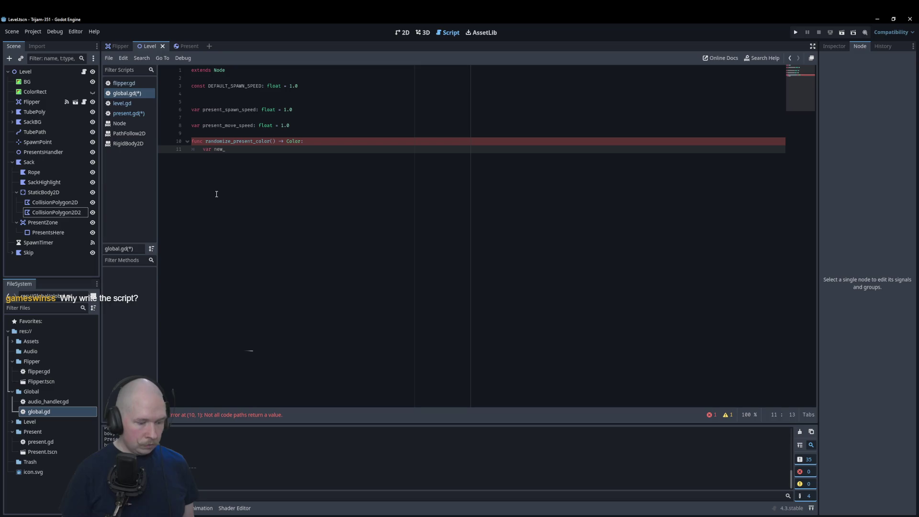
pyautogui.write('color')
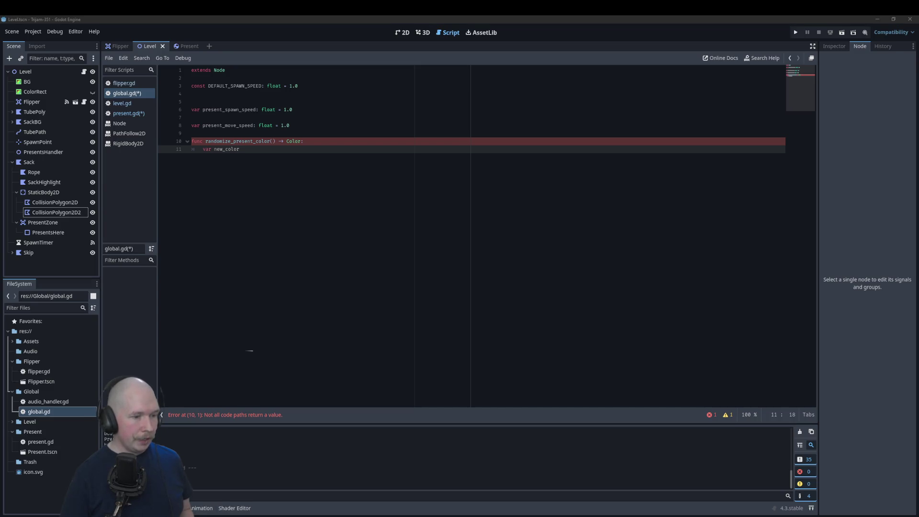
pyautogui.click(232, 467)
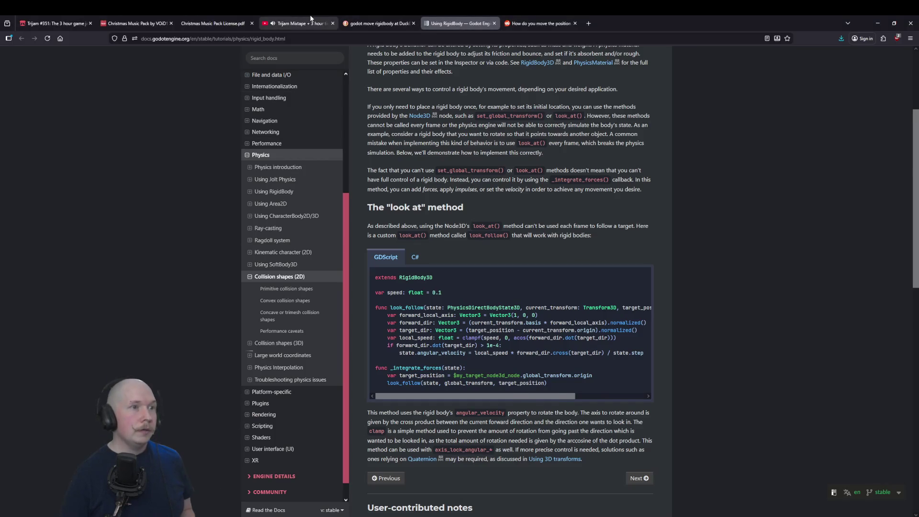
pyautogui.click(296, 23)
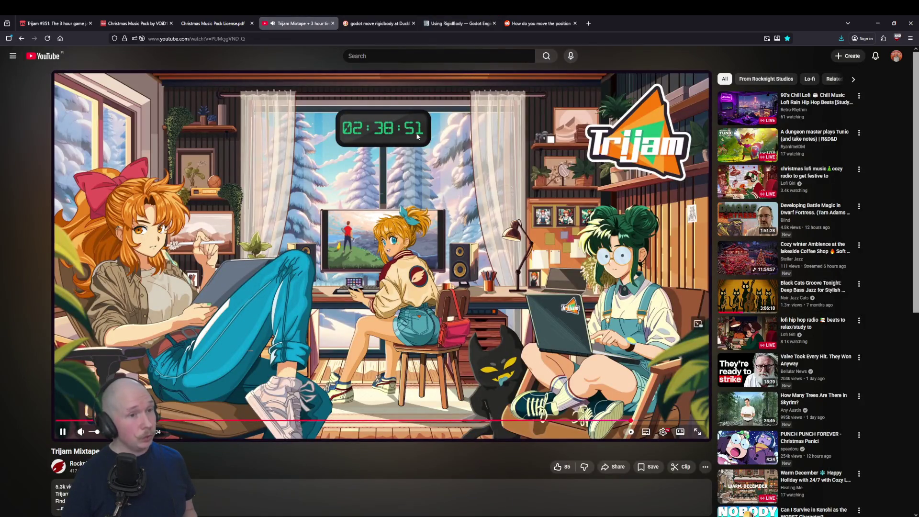
pyautogui.click(55, 23)
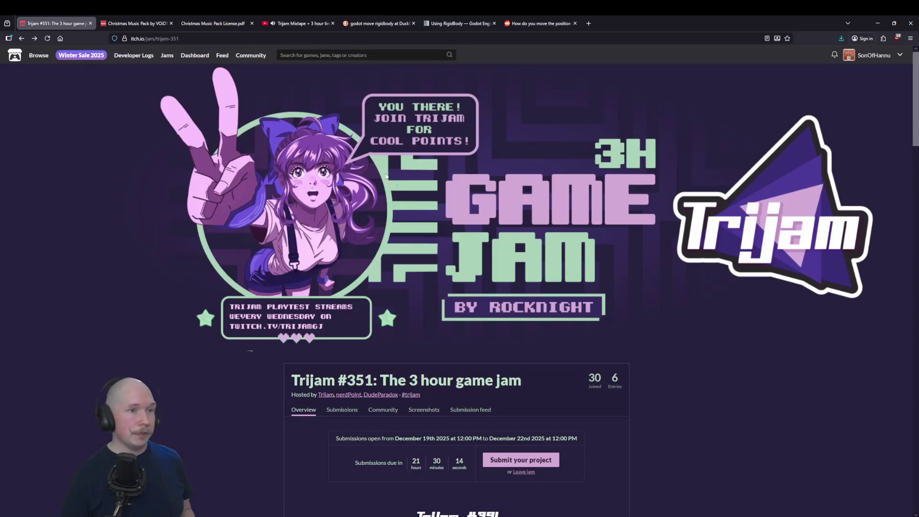
pyautogui.scroll(-2, 520, 285)
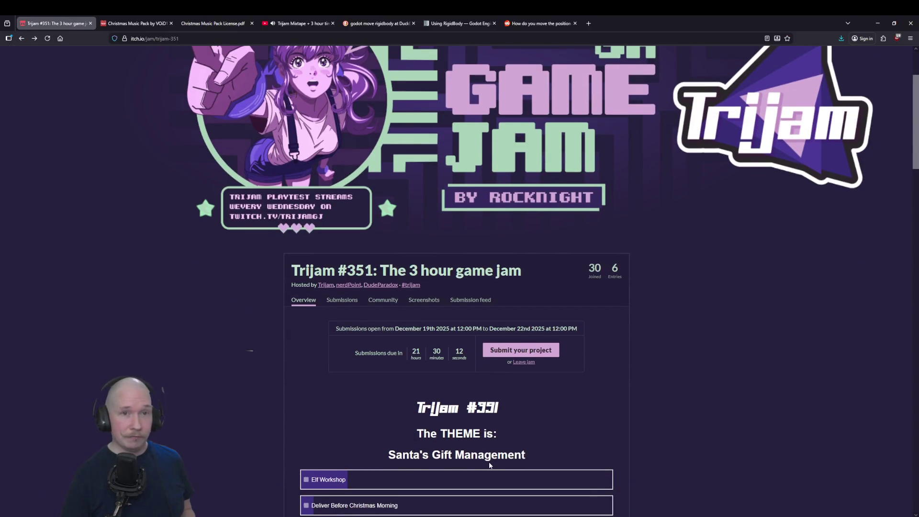
pyautogui.scroll(3, 490, 465)
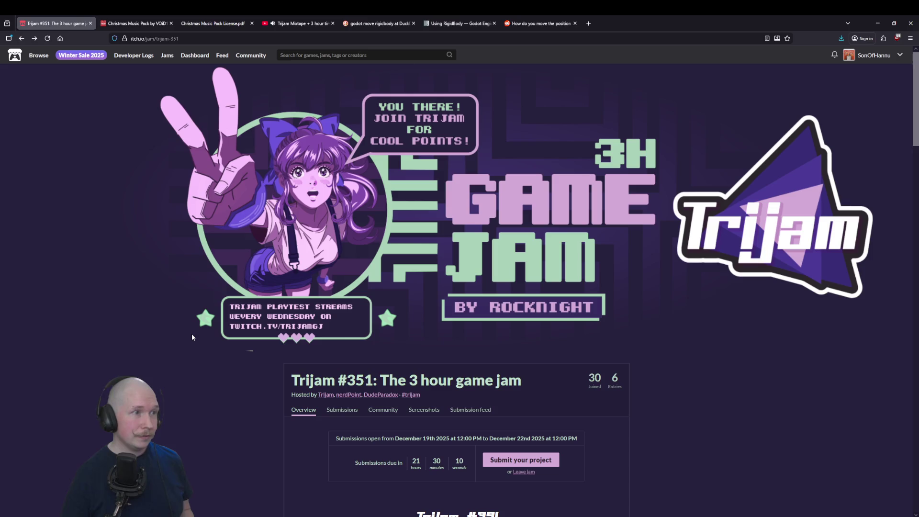
pyautogui.scroll(-3, 359, 447)
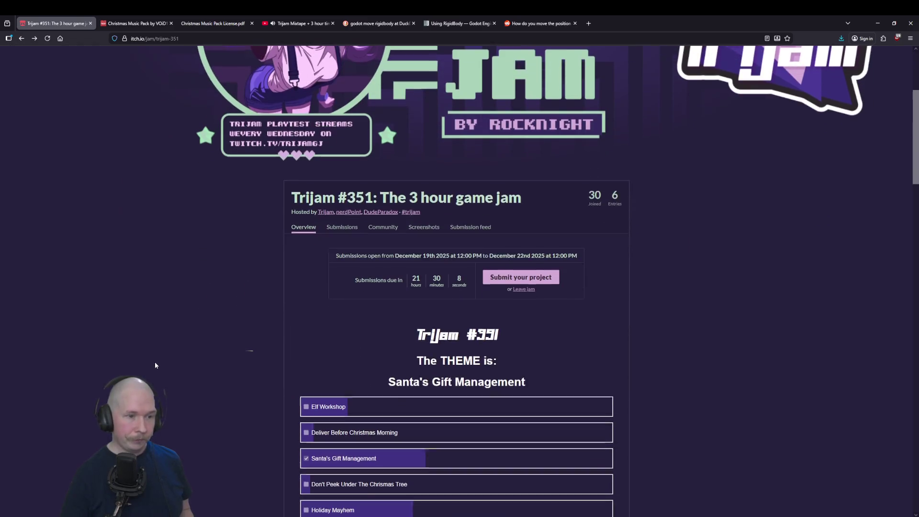
pyautogui.click(286, 19)
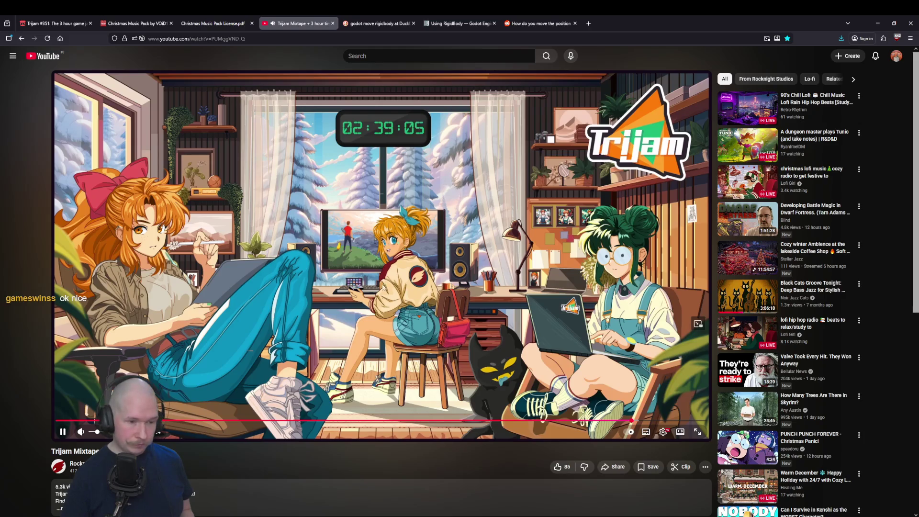
pyautogui.hotkey('alt', 'Tab')
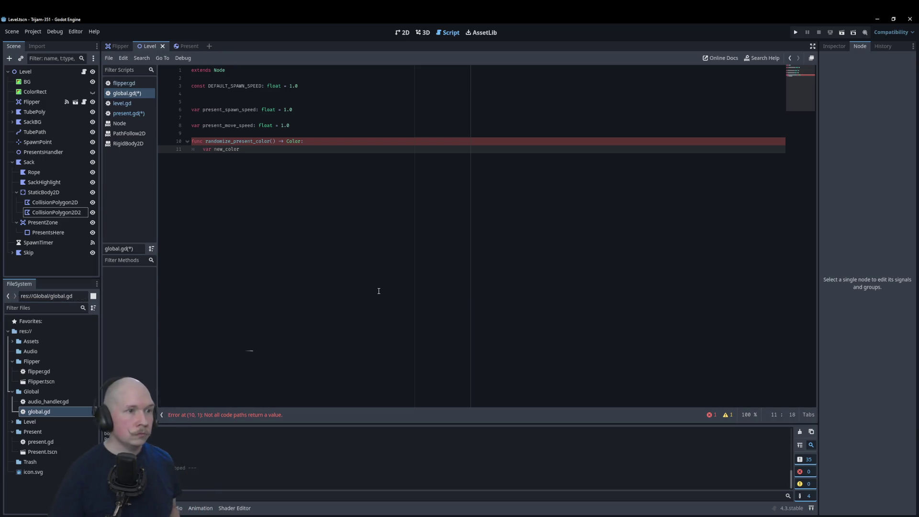
# Change the signature to randomize_present_color(present: Node) -> void
pyautogui.click(272, 142)
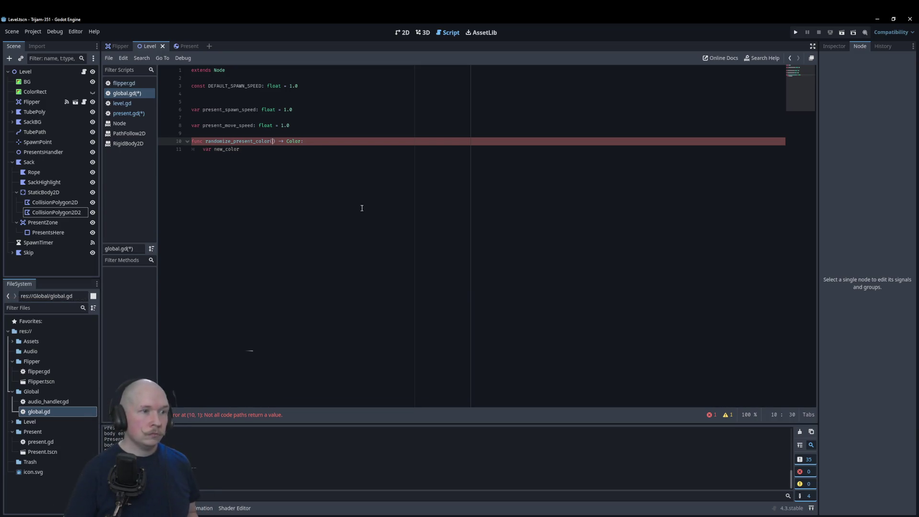
pyautogui.write('present: Node')
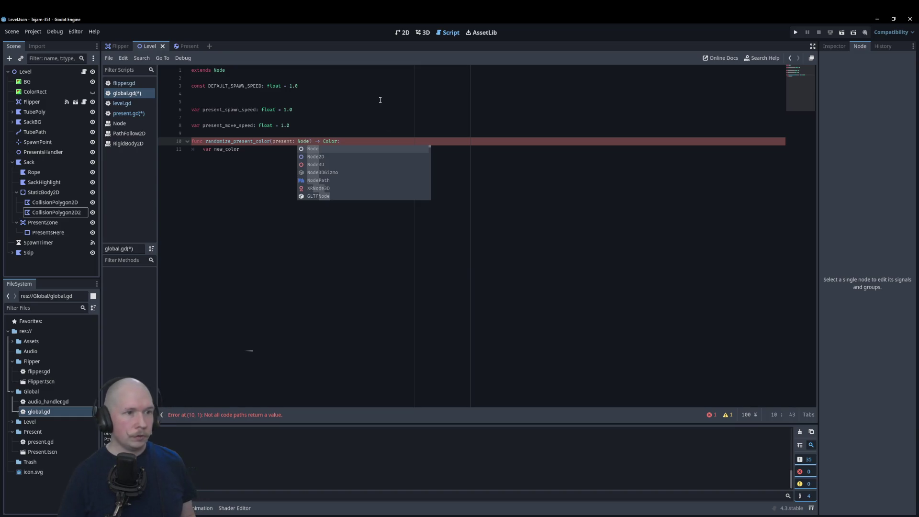
pyautogui.click(380, 100)
pyautogui.doubleClick(331, 141)
pyautogui.write('void')
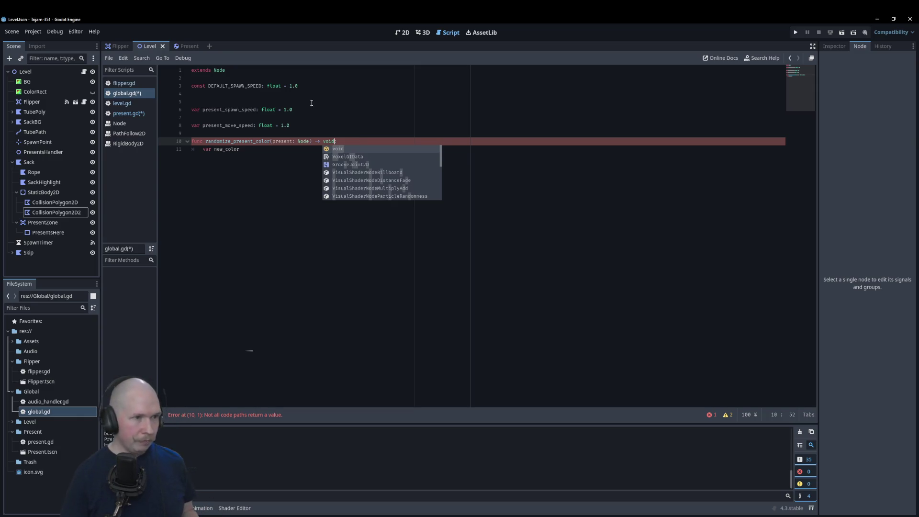
# Rename the body's variable to new_wrapper_color: Color and start a new indented line
pyautogui.click(258, 152)
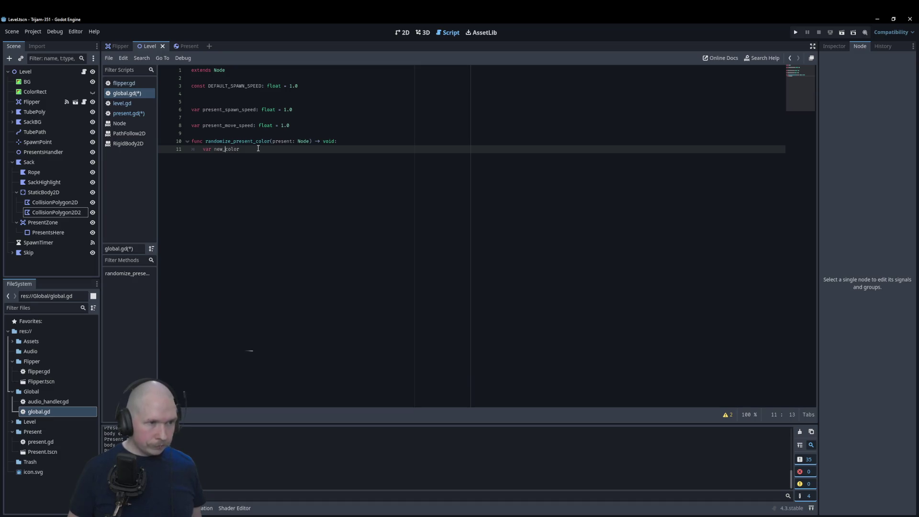
pyautogui.write('wrapper')
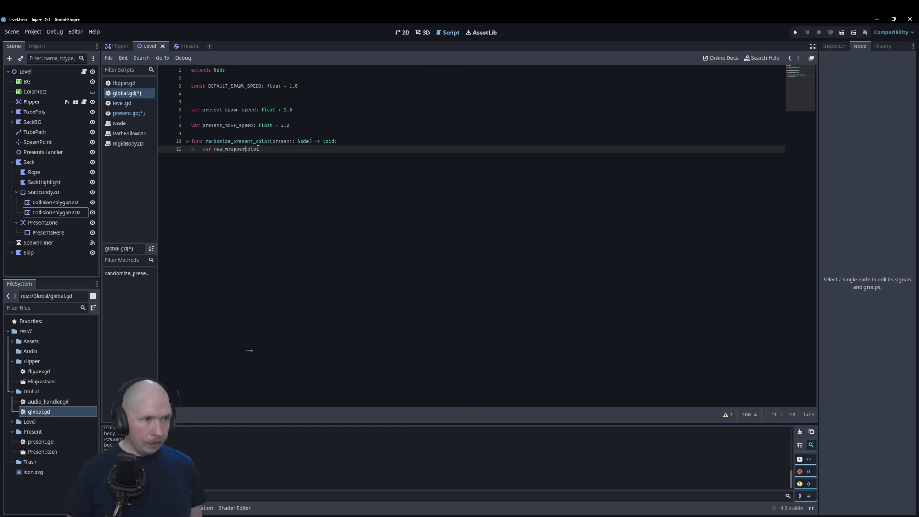
pyautogui.write('_color: ')
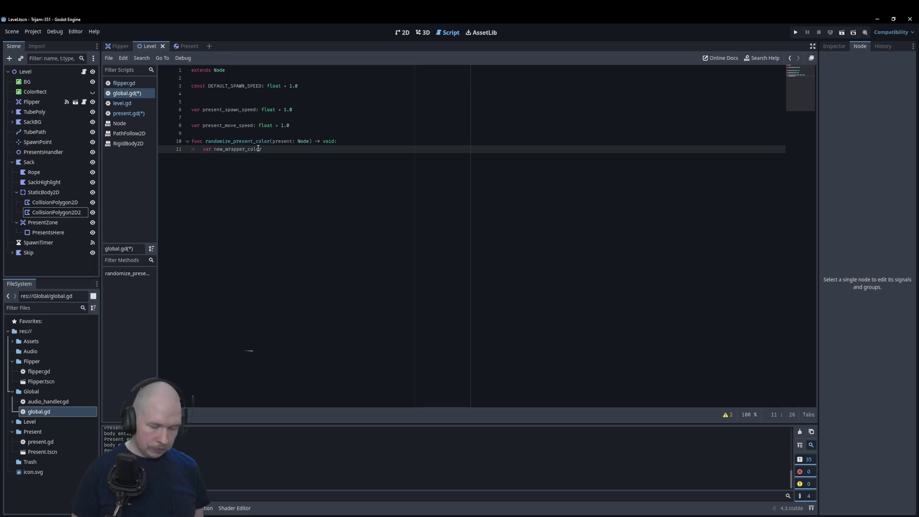
pyautogui.write('Col')
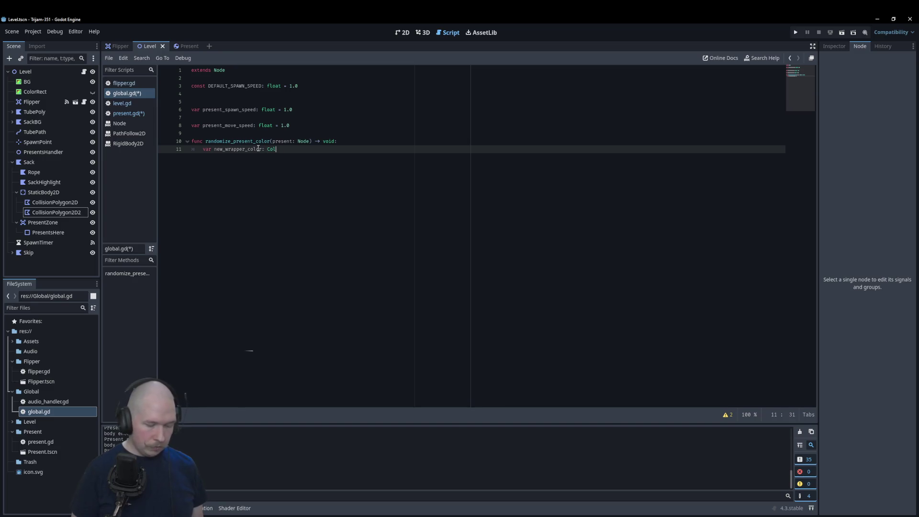
pyautogui.press('Return')
pyautogui.press('Return')
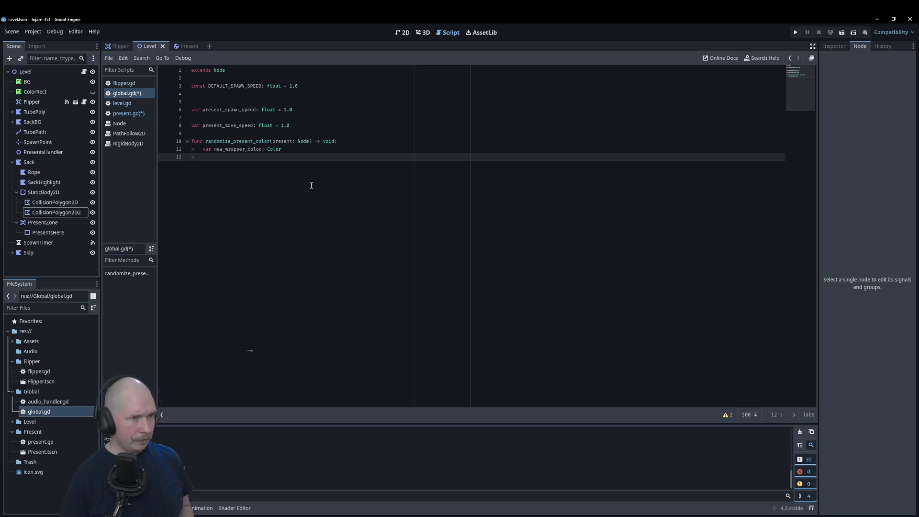
# Browse the Color class reference page, then go back to global.gd
pyautogui.keyDown('ctrl'); pyautogui.click(277, 148); pyautogui.keyUp('ctrl')
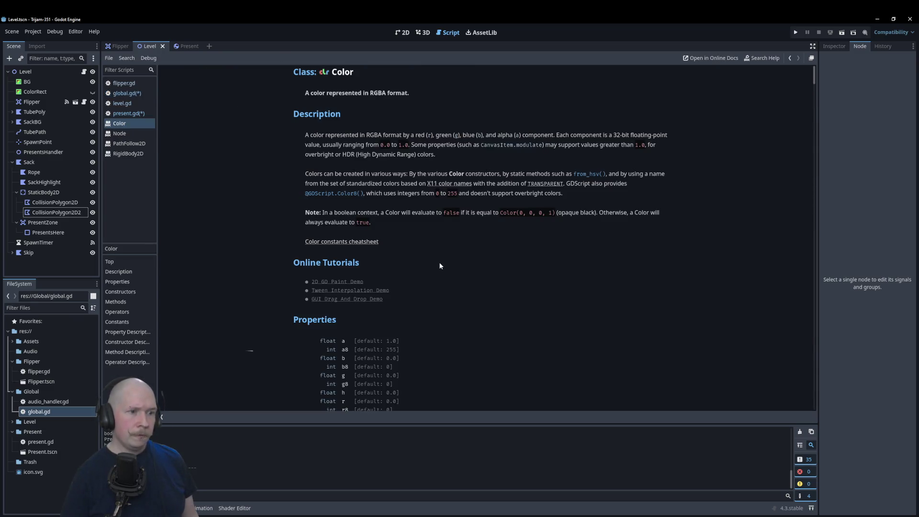
pyautogui.scroll(-5, 439, 266)
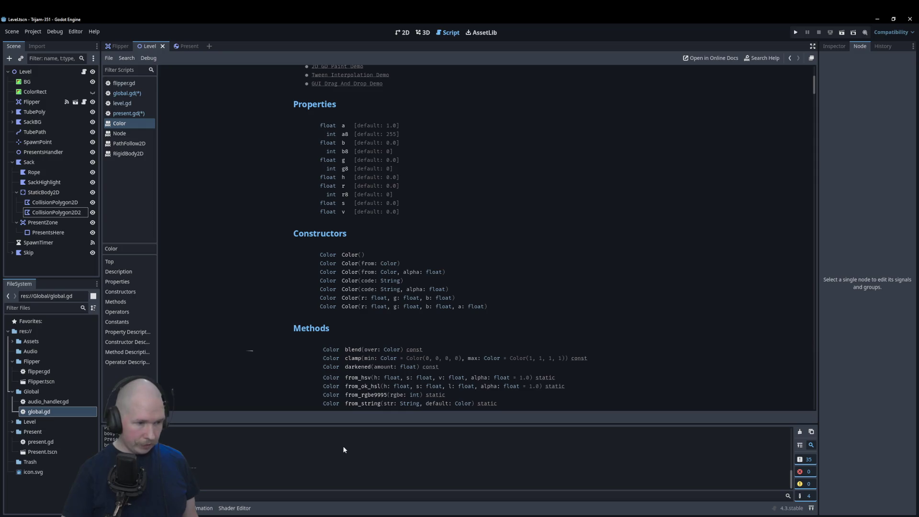
pyautogui.click(141, 114)
pyautogui.click(127, 94)
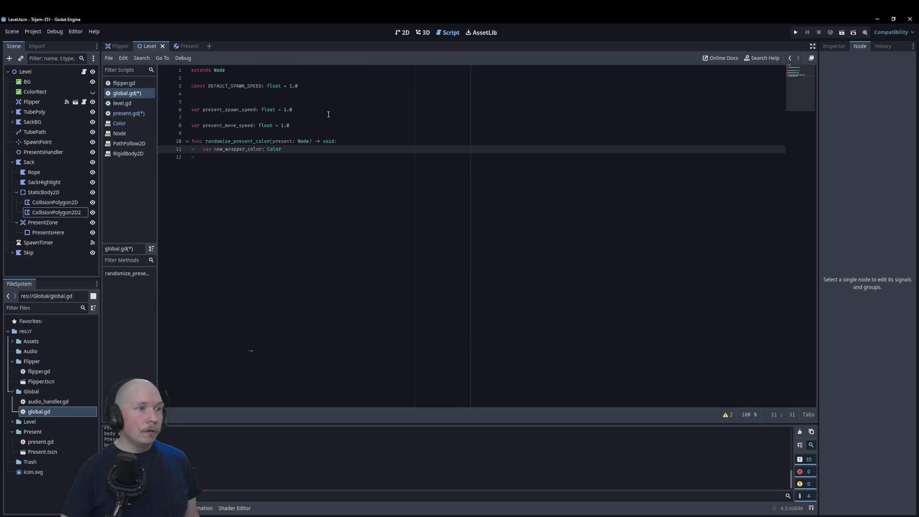
# Declare 'var color_arr: Array' above the function, starting it with Color.YELLOW and Color.RED
pyautogui.click(336, 83)
pyautogui.click(337, 133)
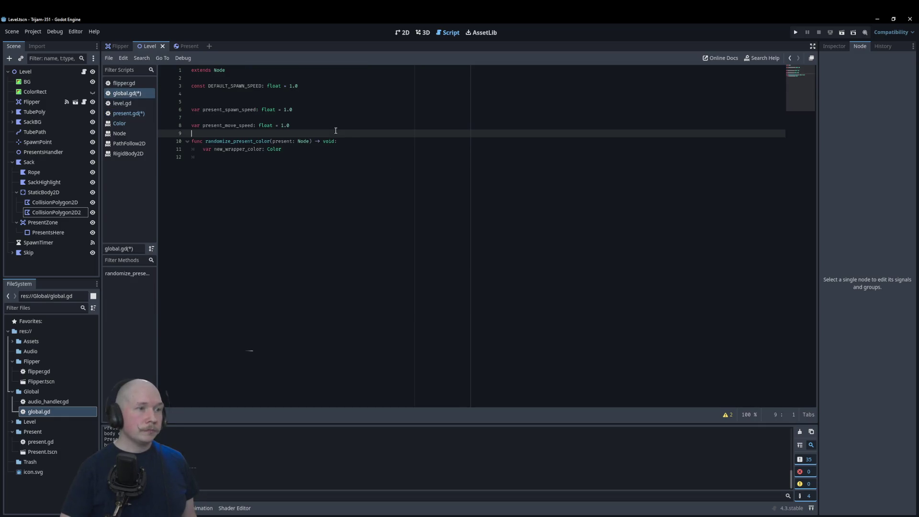
pyautogui.press('Return')
pyautogui.press('Return')
pyautogui.press('Up')
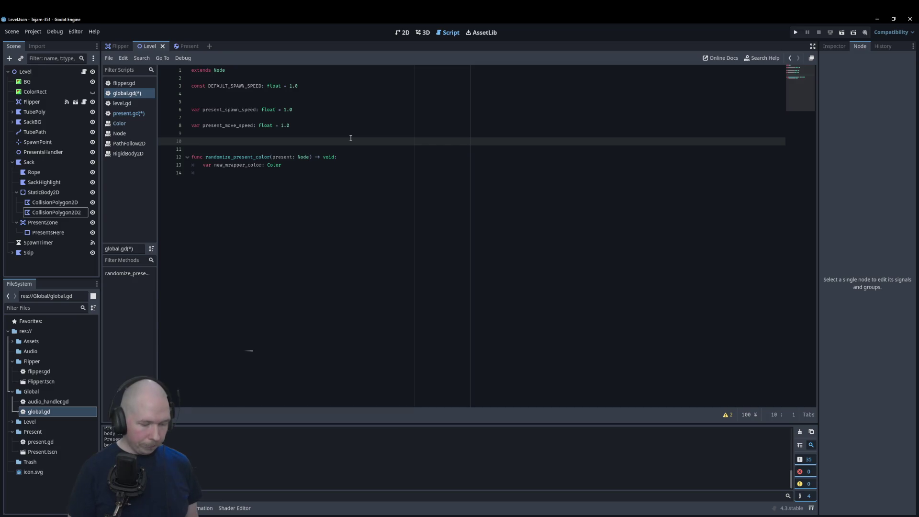
pyautogui.write('var ')
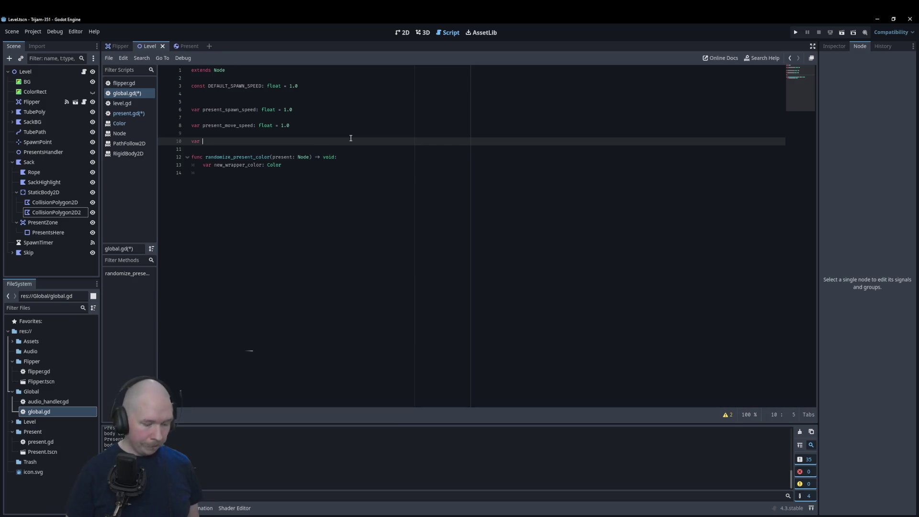
pyautogui.write('color')
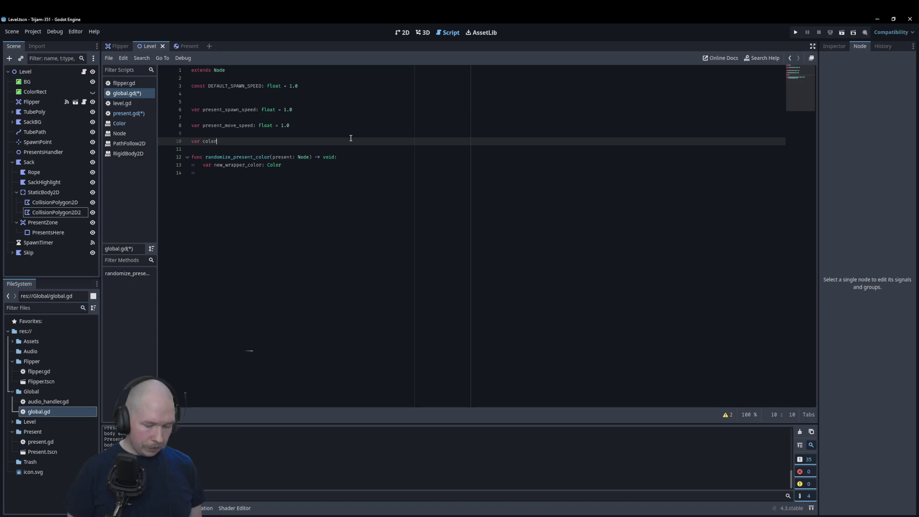
pyautogui.write('_arr: Array')
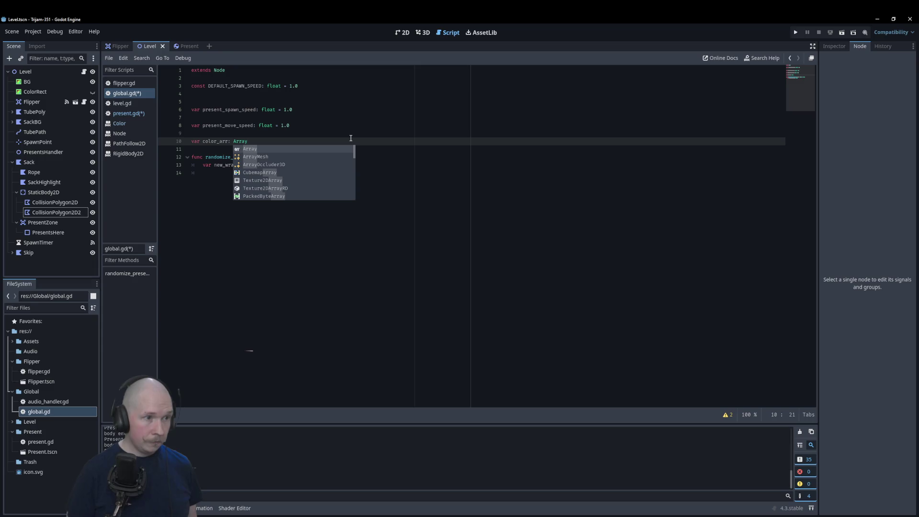
pyautogui.press('Escape')
pyautogui.write(' = ')
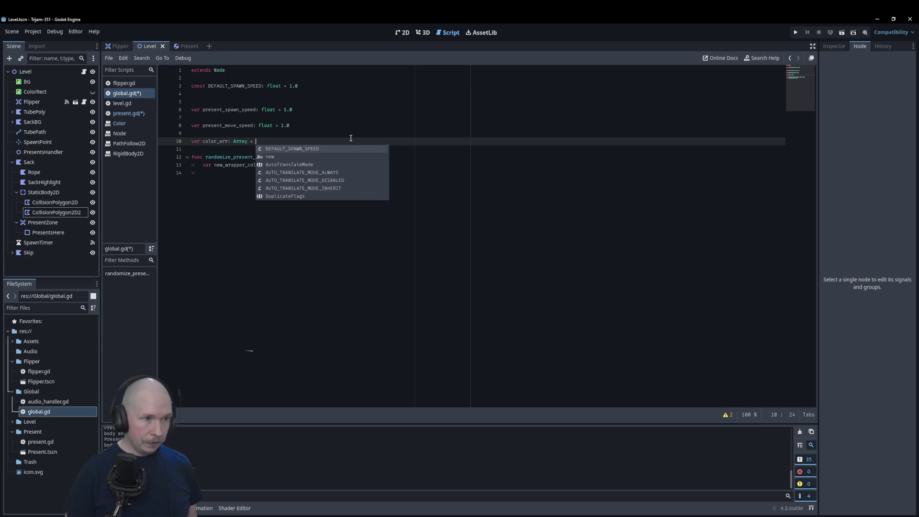
pyautogui.write('[C')
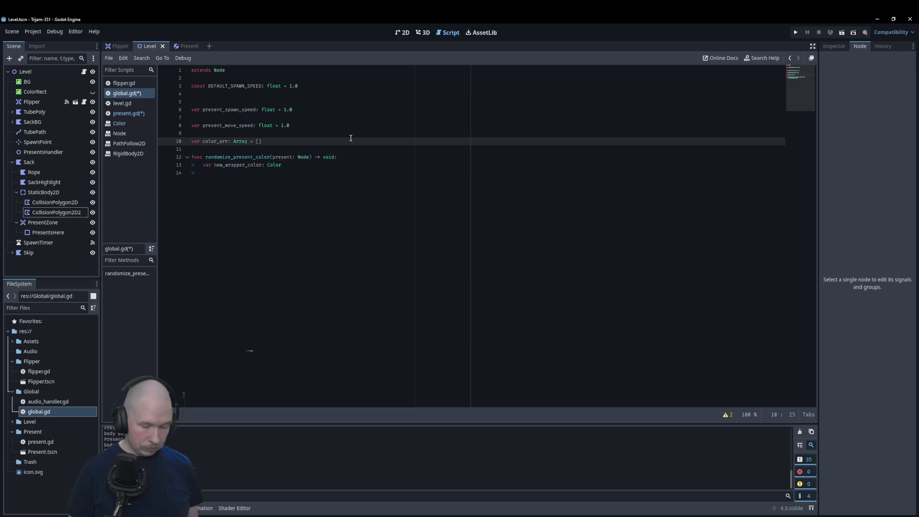
pyautogui.write('olor.')
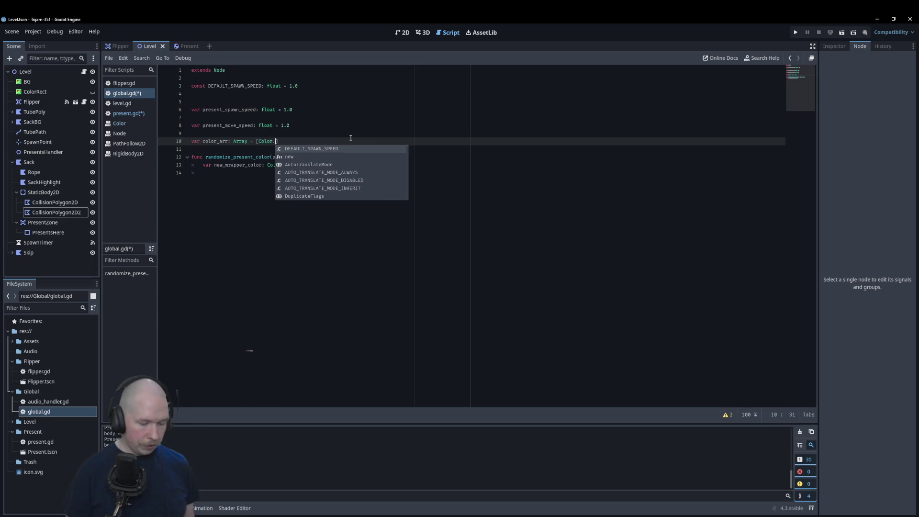
pyautogui.write('Y')
pyautogui.press('Return')
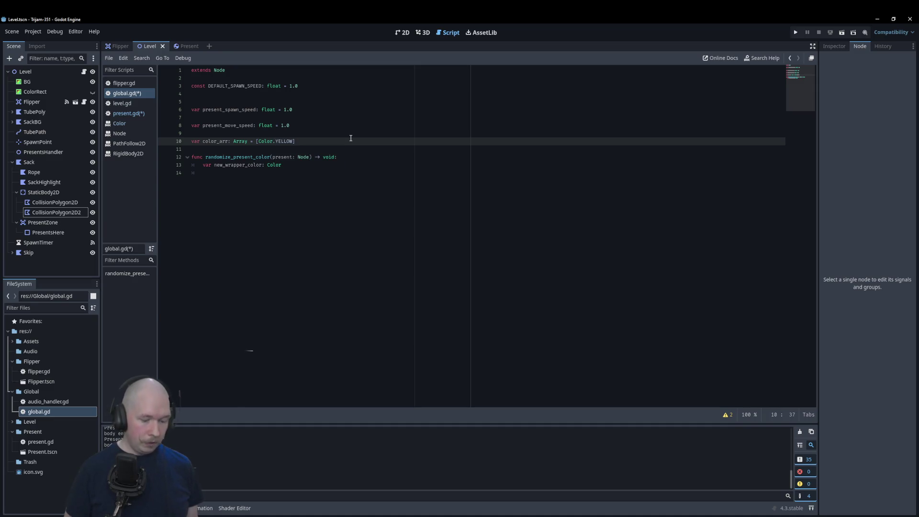
pyautogui.write(', Colo')
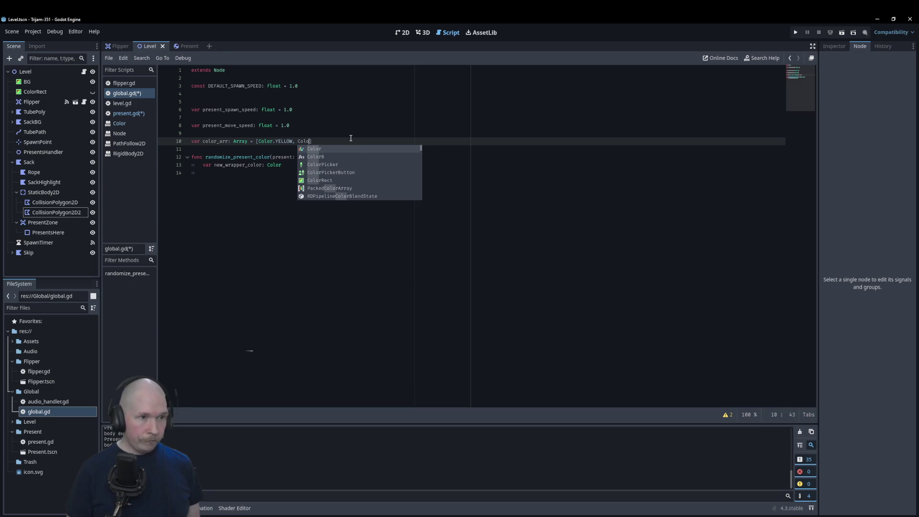
pyautogui.write('r.RED')
pyautogui.press('Return')
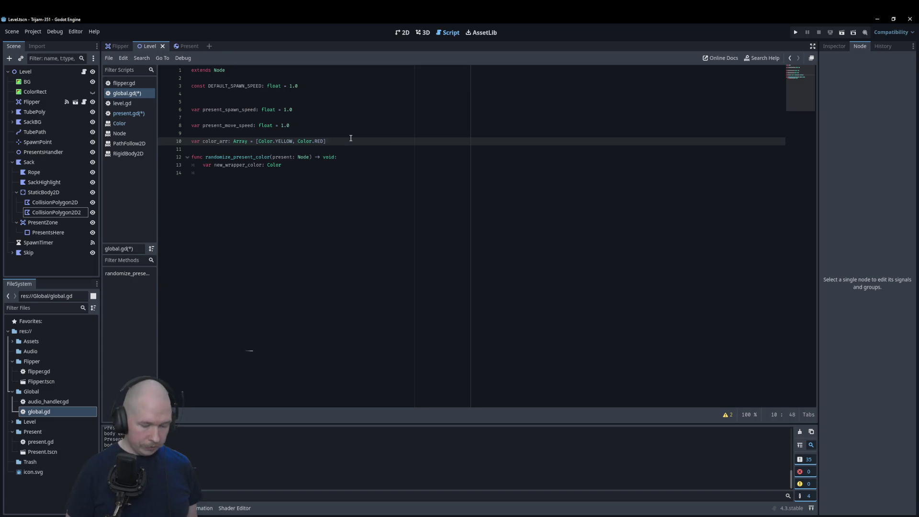
# Append Color.SKY_BLUE and Color.SADDLE_BROWN to color_arr using autocomplete
pyautogui.write(', Color')
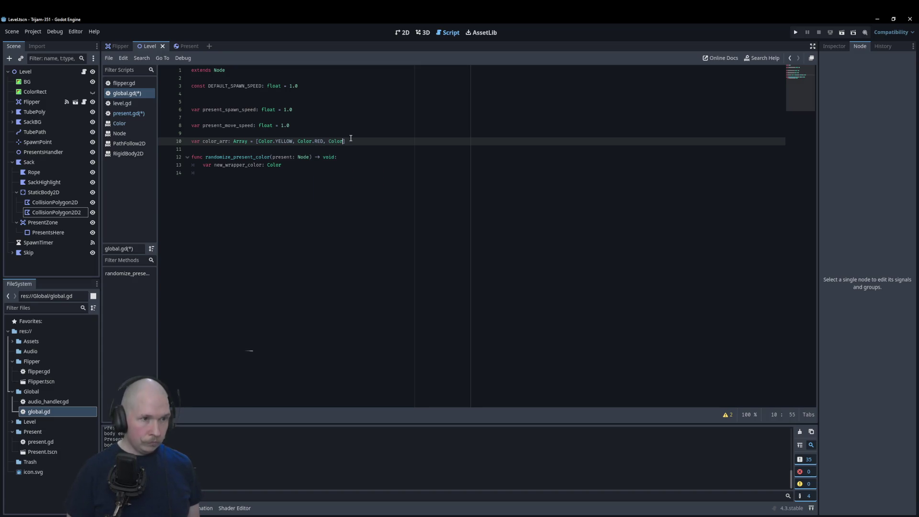
pyautogui.press('Escape')
pyautogui.write('.BL')
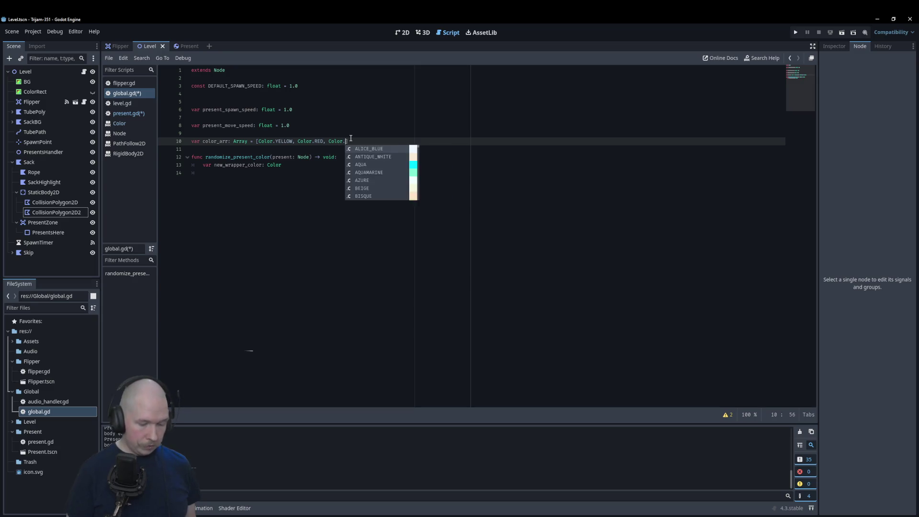
pyautogui.press('Down')
pyautogui.press('Down')
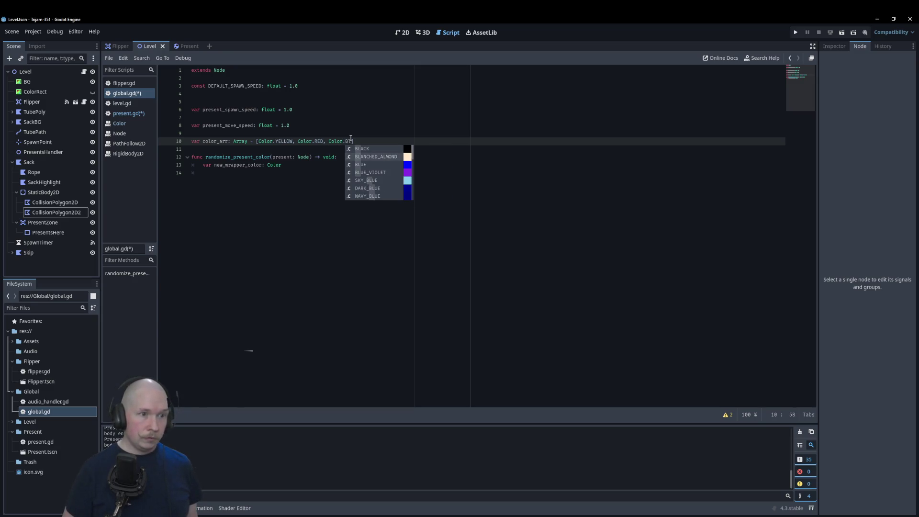
pyautogui.press('Down')
pyautogui.press('Down')
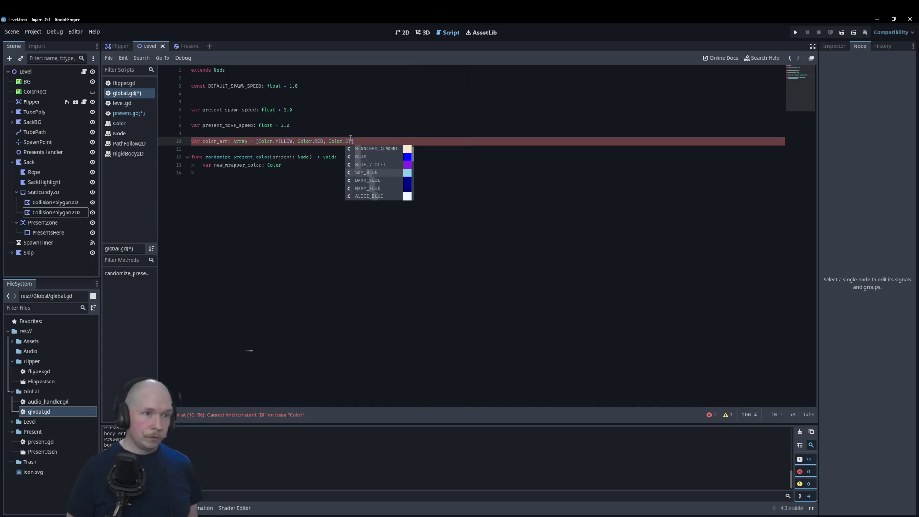
pyautogui.press('Return')
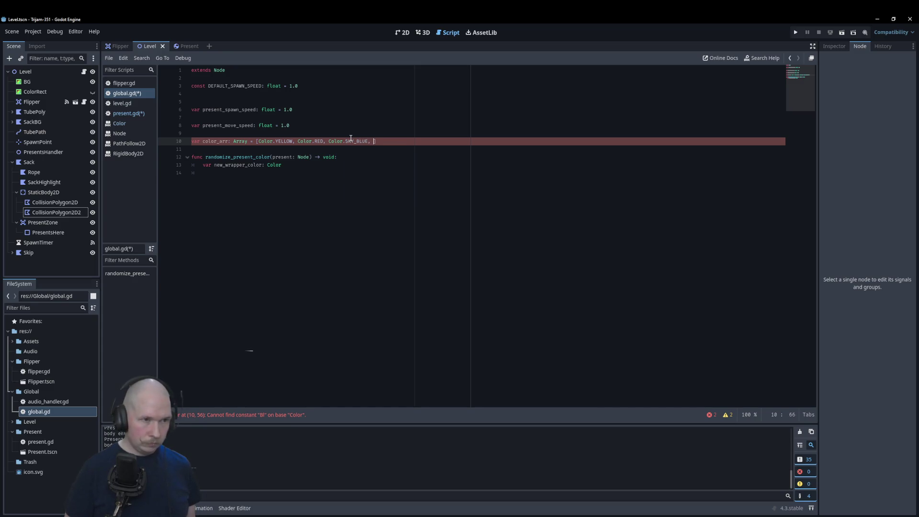
pyautogui.write('Color')
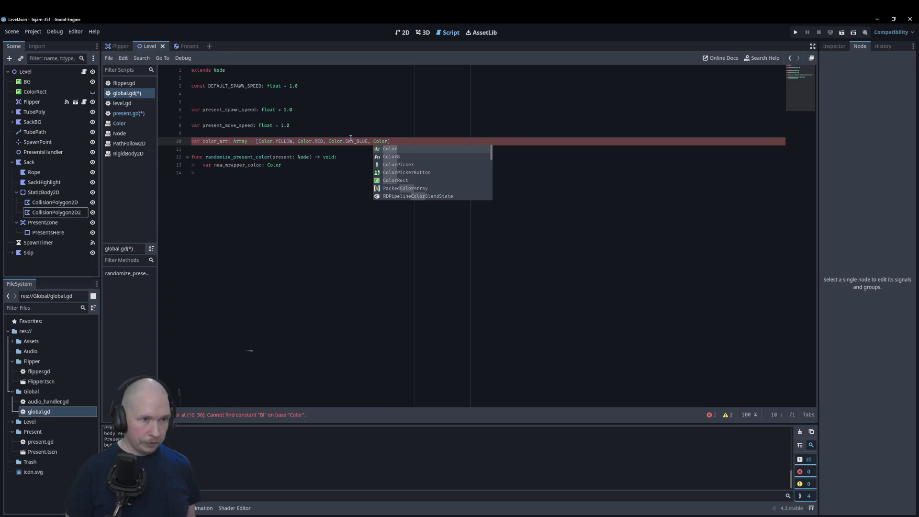
pyautogui.write('.')
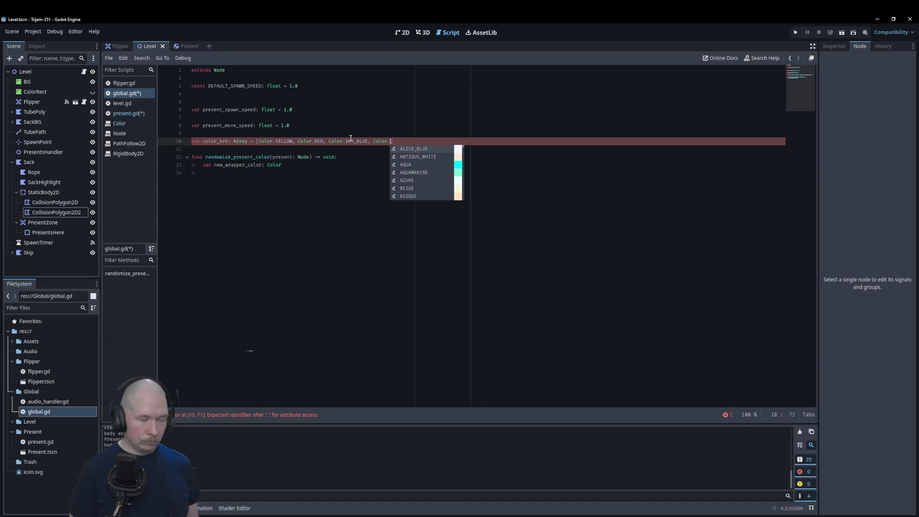
pyautogui.write('br')
pyautogui.press('Down')
pyautogui.press('Down')
pyautogui.press('Down')
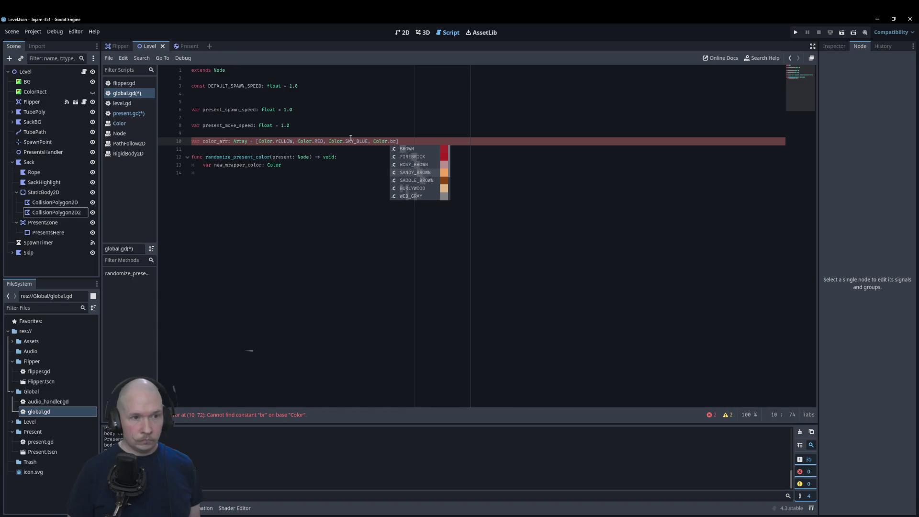
pyautogui.press('Down')
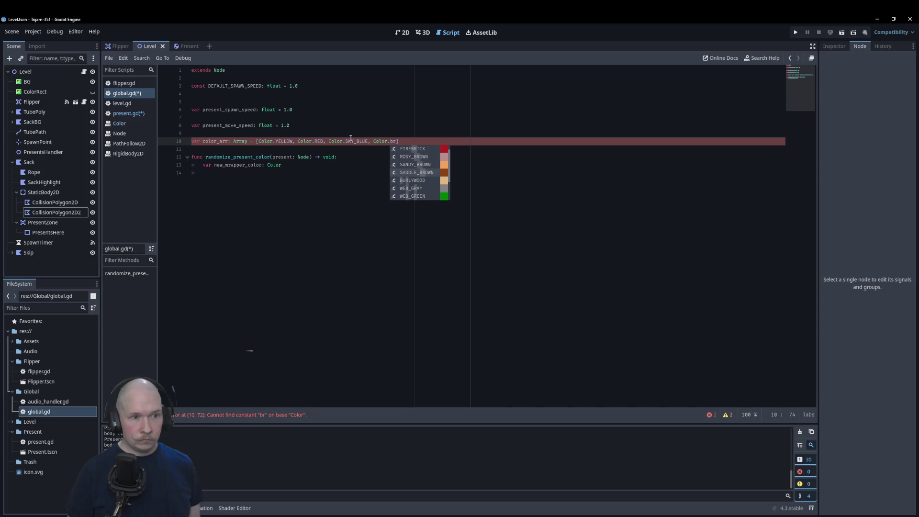
pyautogui.press('Return')
# Finish color_arr with Color.GREEN and Color.DARK_ORCHID as the last two colours
pyautogui.write(', C')
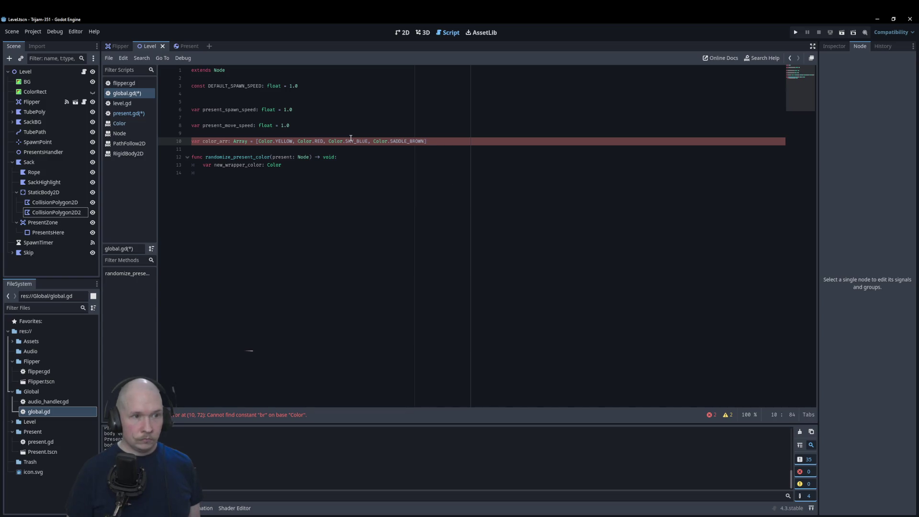
pyautogui.write('olor')
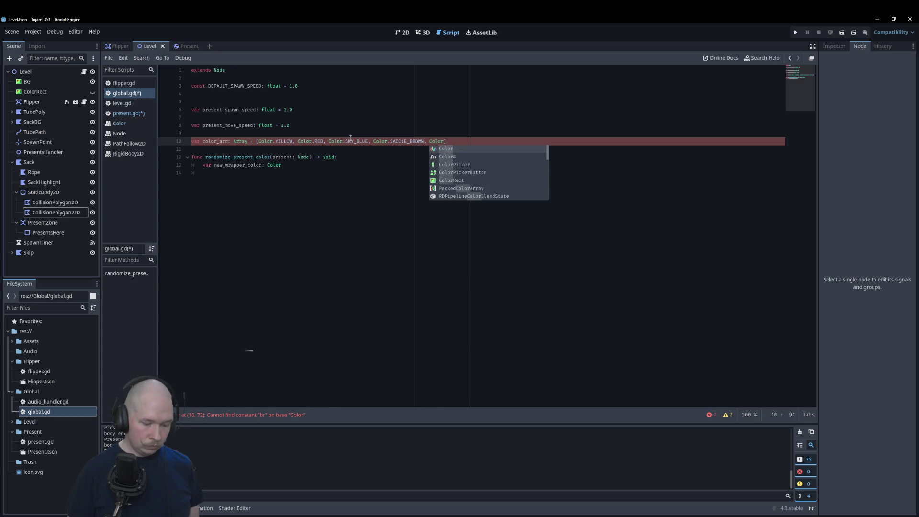
pyautogui.write('.gr')
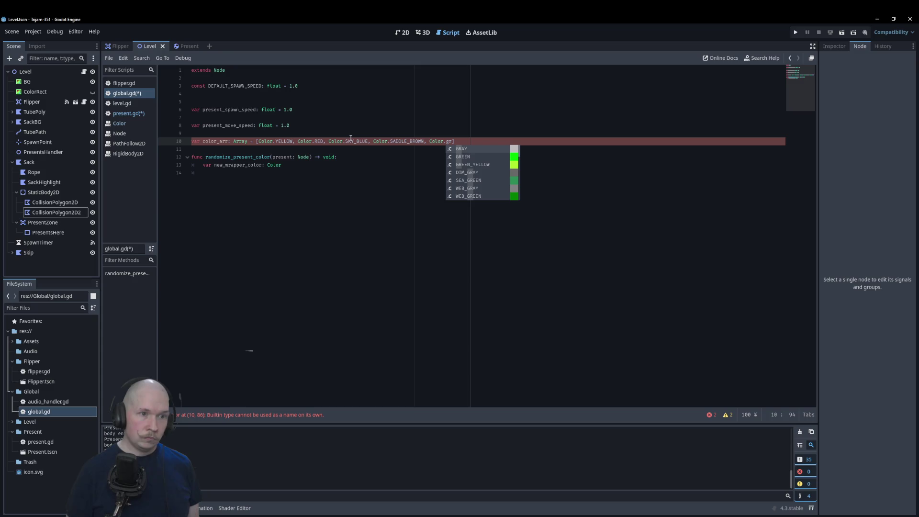
pyautogui.press('Down')
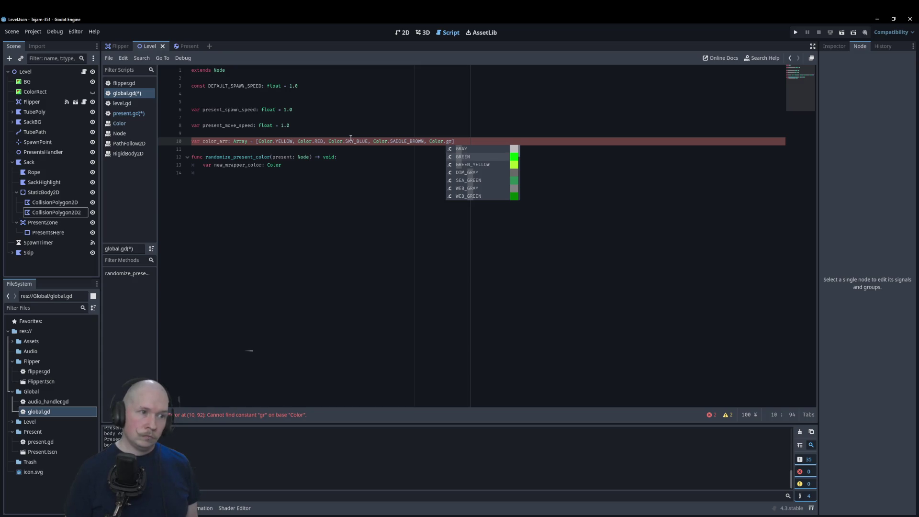
pyautogui.press('Return')
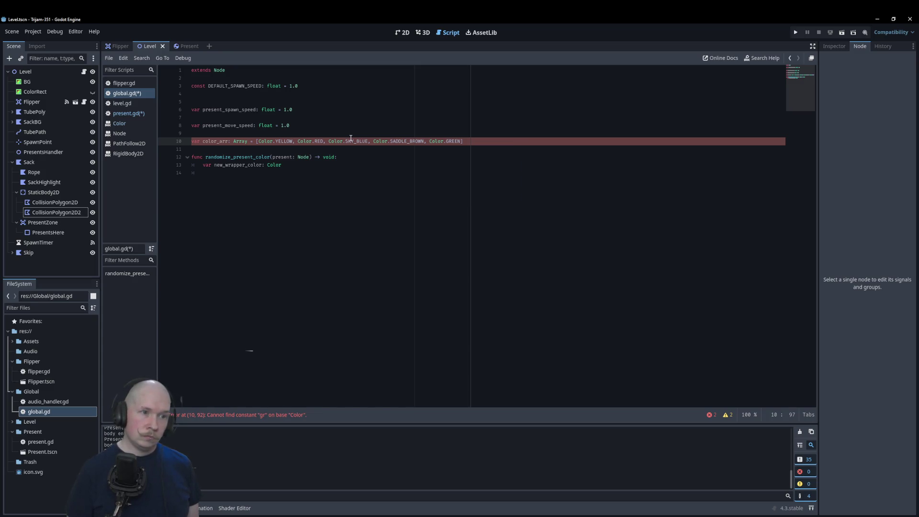
pyautogui.write(', Color')
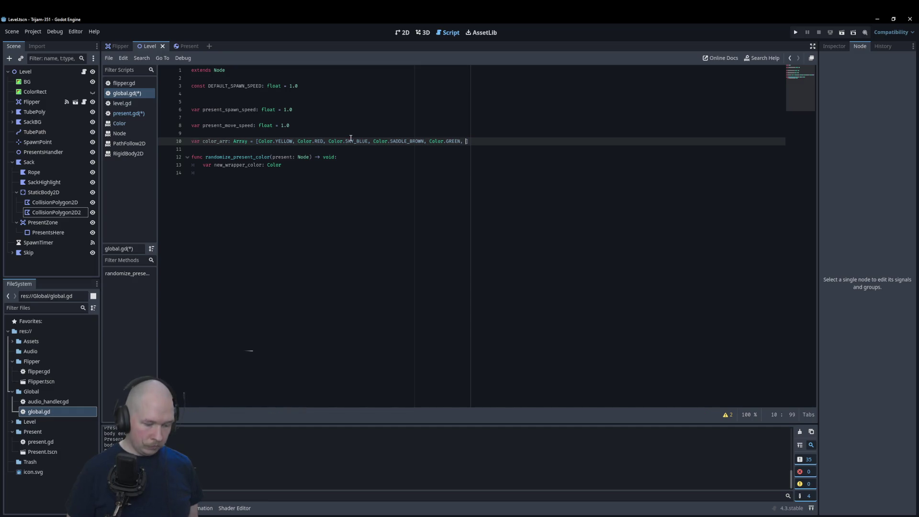
pyautogui.write('.')
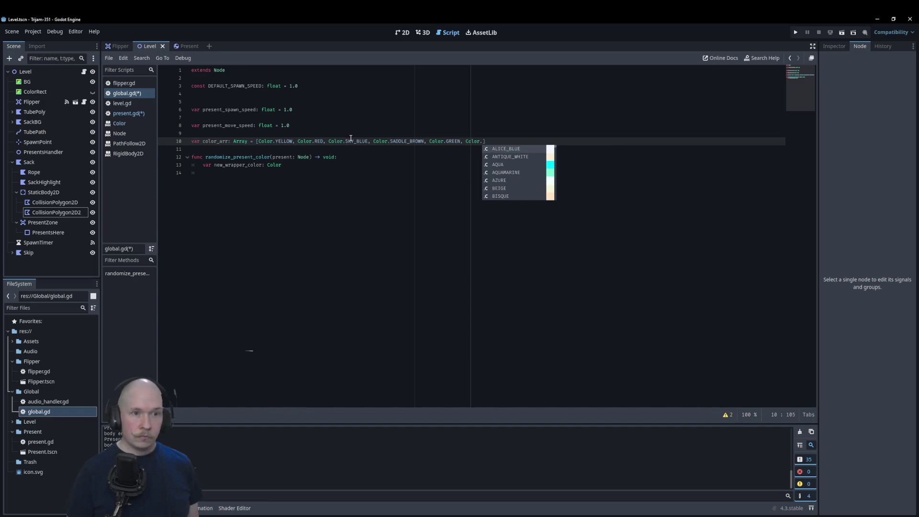
pyautogui.press('Down')
pyautogui.press('Down')
pyautogui.press('Down')
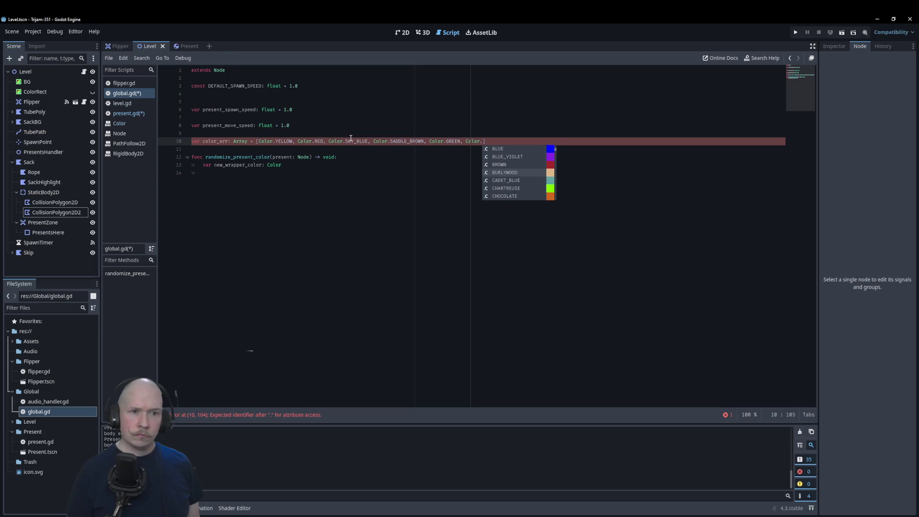
pyautogui.press('Down')
pyautogui.press('Down')
pyautogui.press('Down')
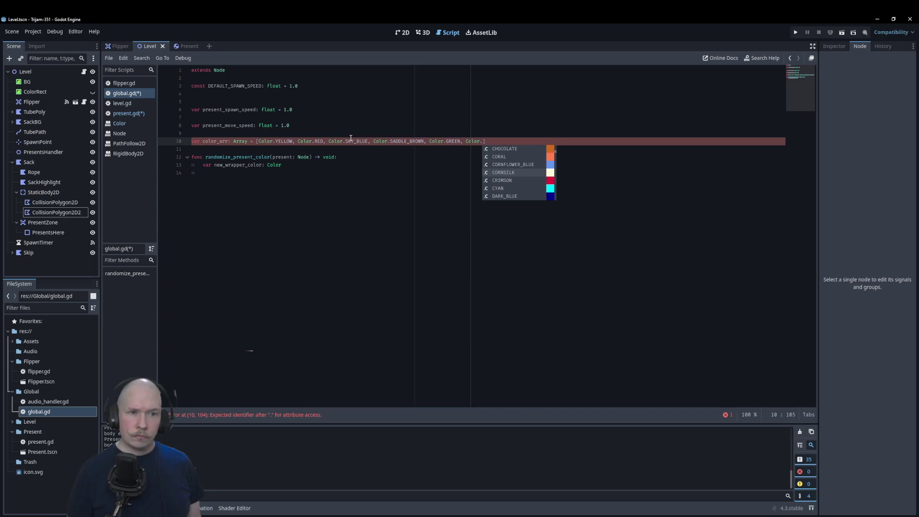
pyautogui.press('Down')
pyautogui.press('Down')
pyautogui.press('Down')
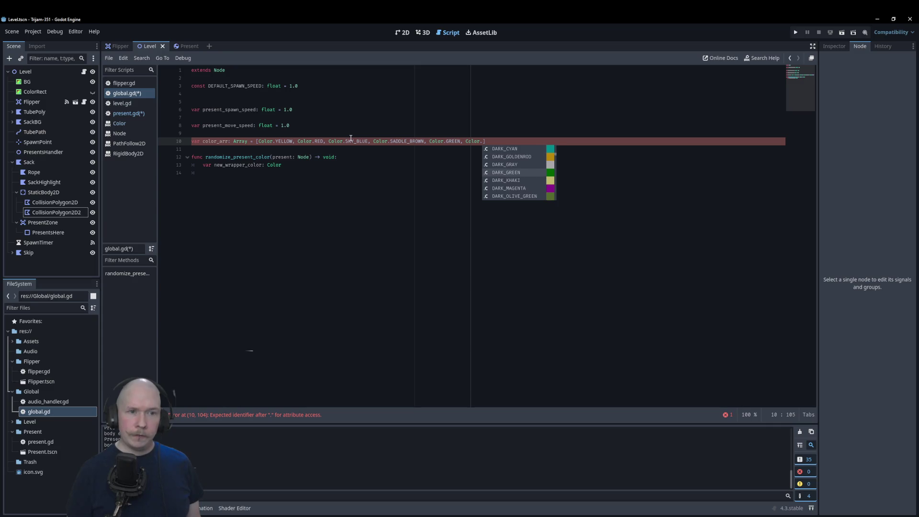
pyautogui.press('Down')
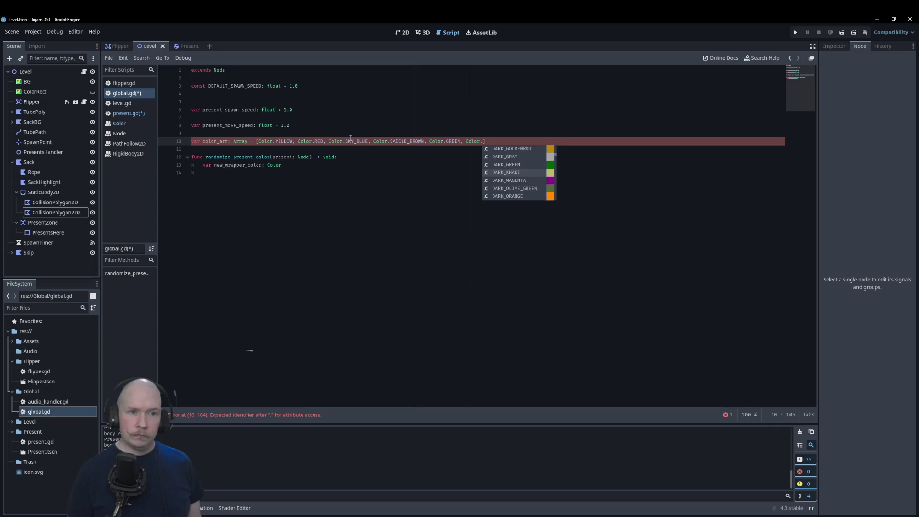
pyautogui.press('Down')
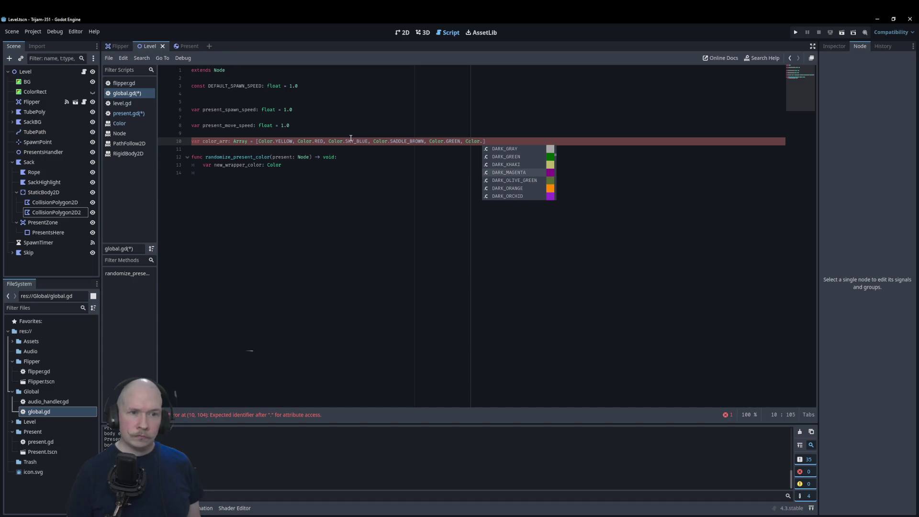
pyautogui.press('Down')
pyautogui.press('Down')
pyautogui.press('Down')
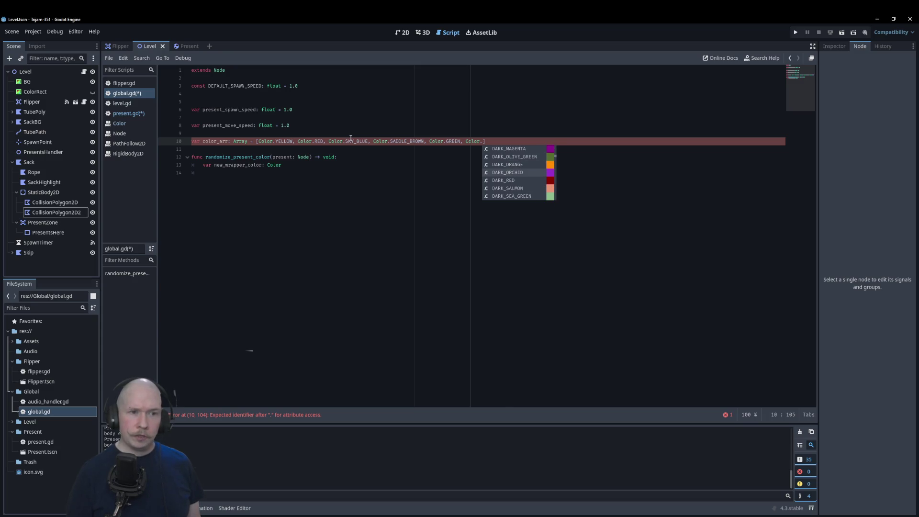
pyautogui.press('Return')
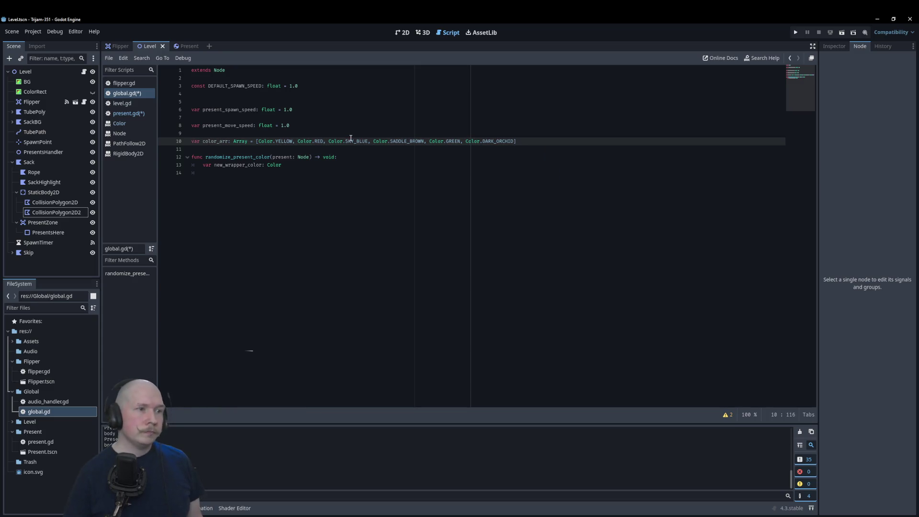
pyautogui.click(362, 165)
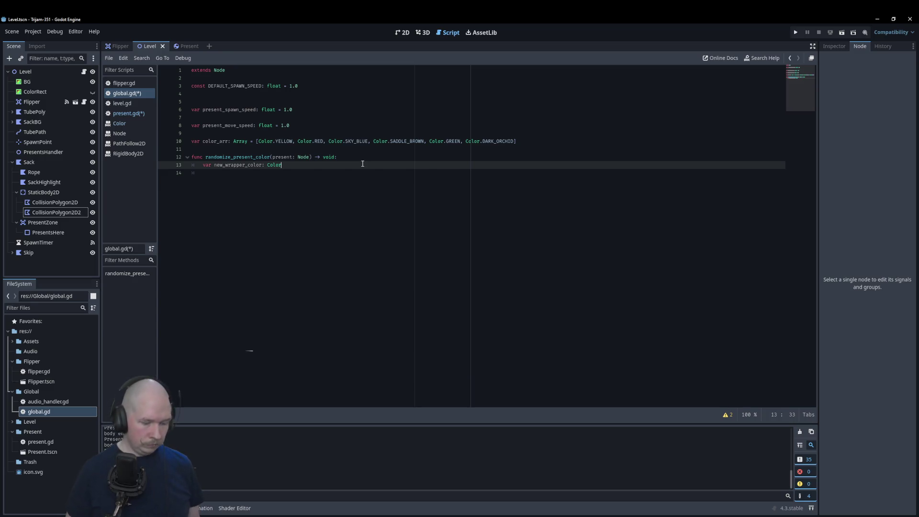
# Assign new_wrapper_color = color_arr.pick_random() on line 13
pyautogui.write(' color_a')
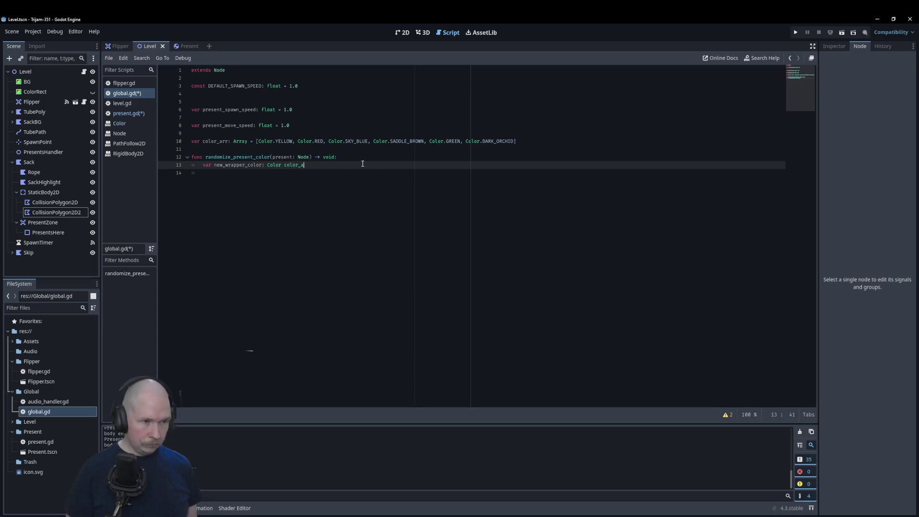
pyautogui.press('Left')
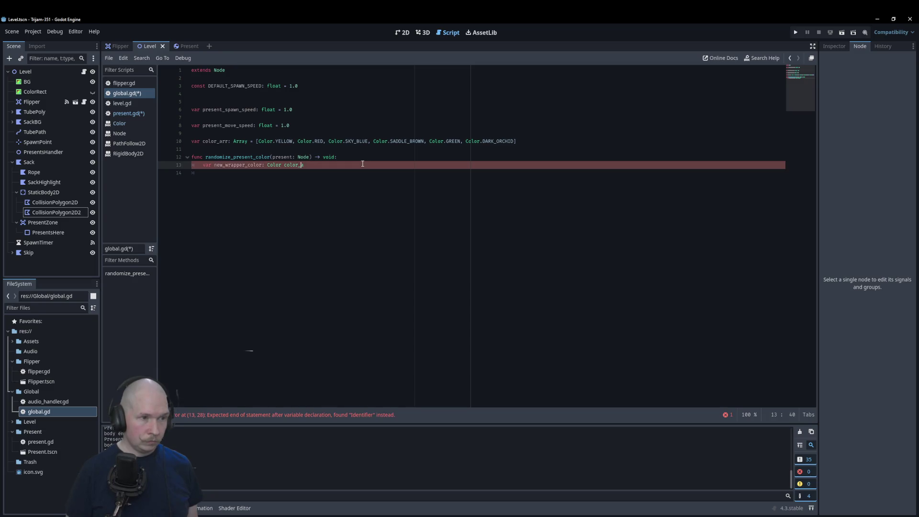
pyautogui.write('=')
pyautogui.press('End')
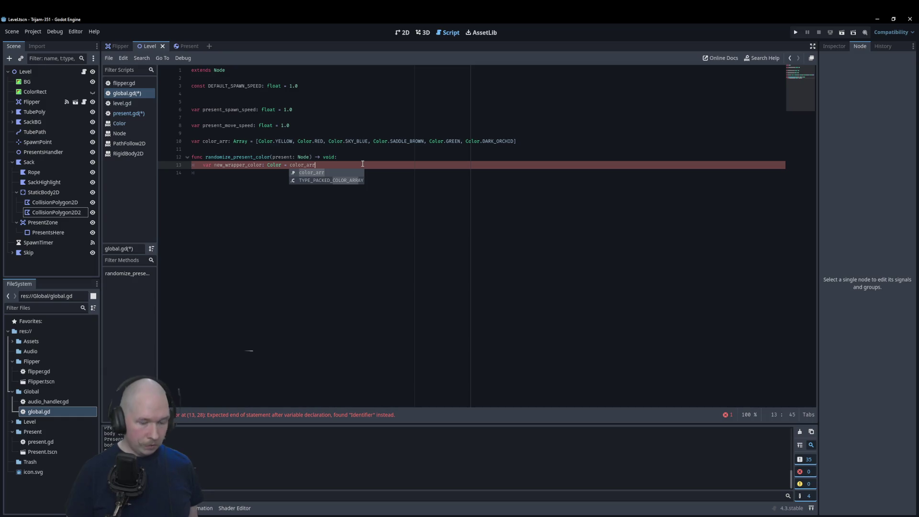
pyautogui.write('.')
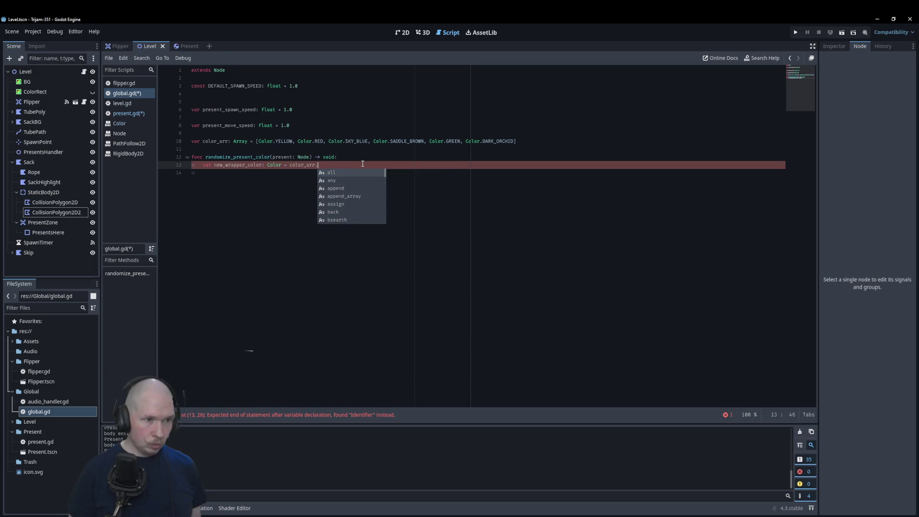
pyautogui.press('Down')
pyautogui.press('Down')
pyautogui.press('Down')
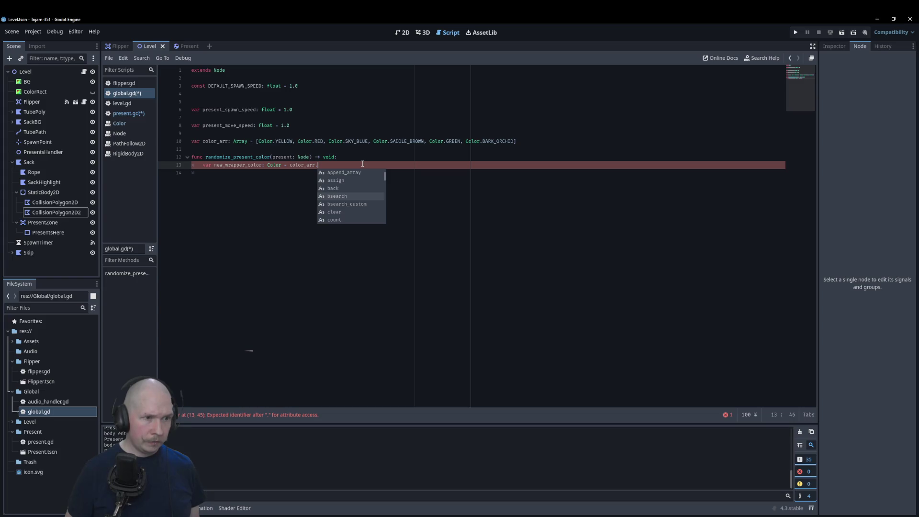
pyautogui.press('Down')
pyautogui.press('Down')
pyautogui.press('Down')
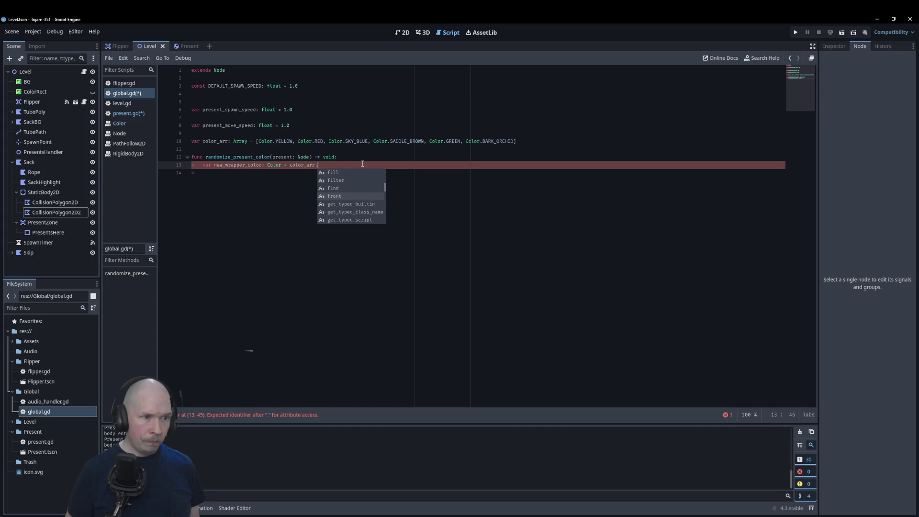
pyautogui.press('Down')
pyautogui.press('Down')
pyautogui.press('Down')
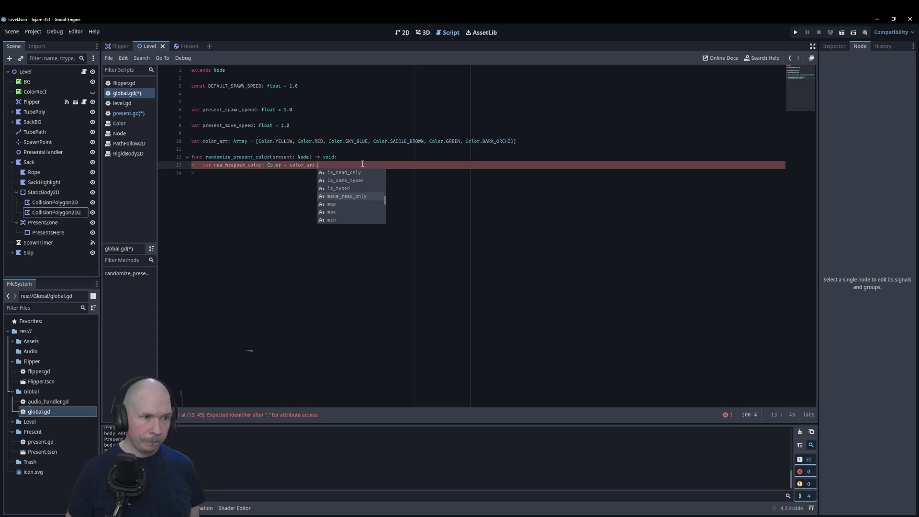
pyautogui.press('Down')
pyautogui.press('Return')
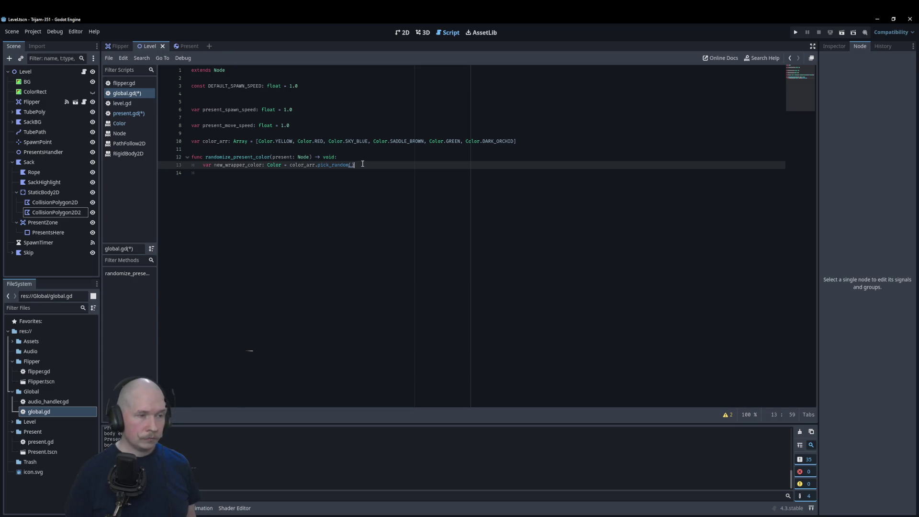
# Start line 14 with 'present.' and check present.gd's colour setter names
pyautogui.press('Return')
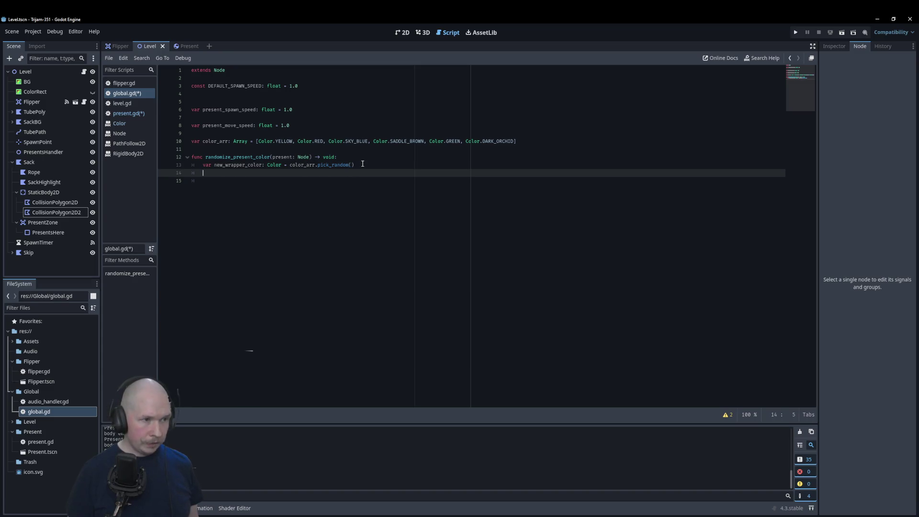
pyautogui.write('prese')
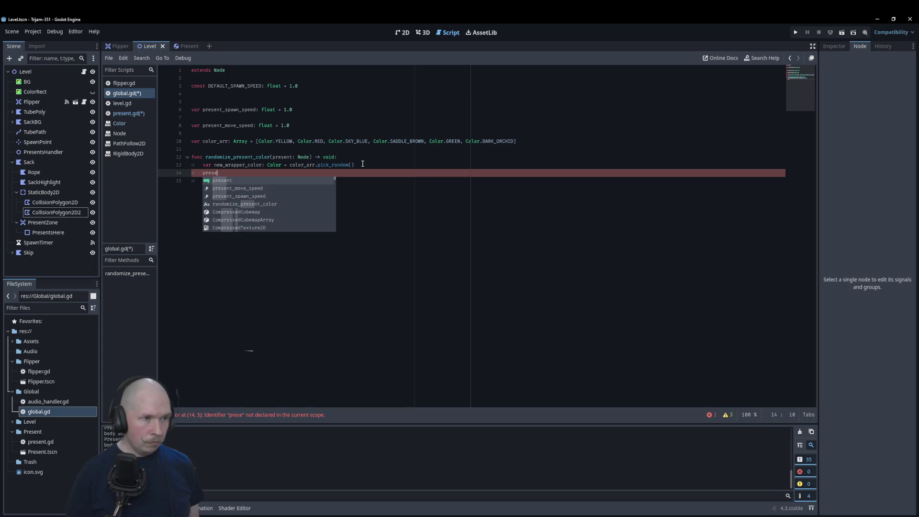
pyautogui.press('Return')
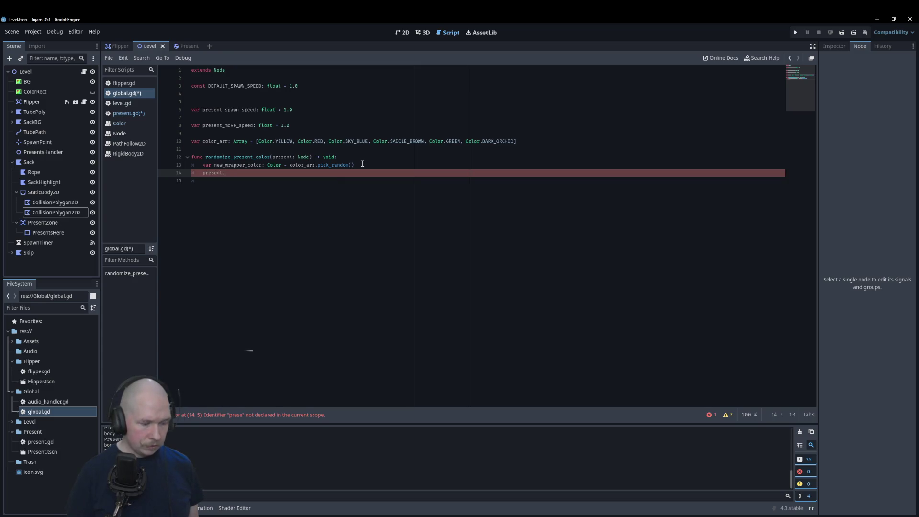
pyautogui.write('wra')
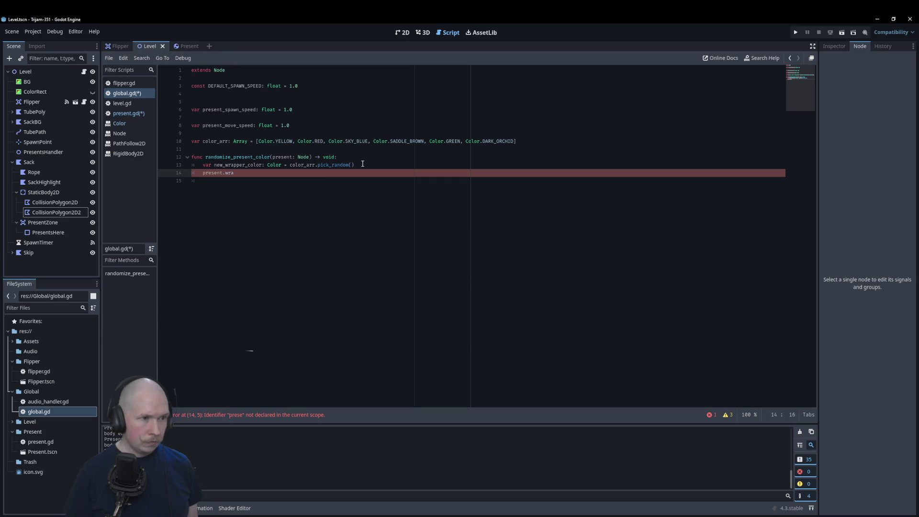
pyautogui.press('BackSpace')
pyautogui.press('BackSpace')
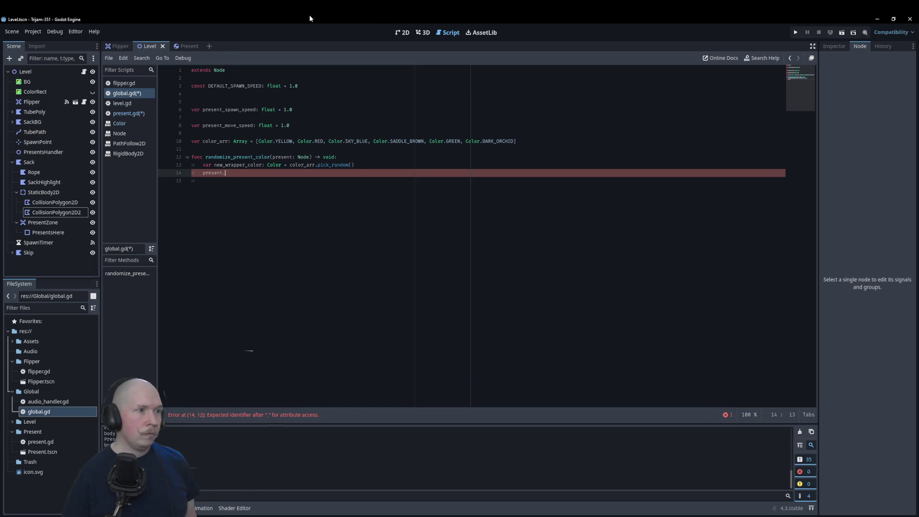
pyautogui.click(145, 114)
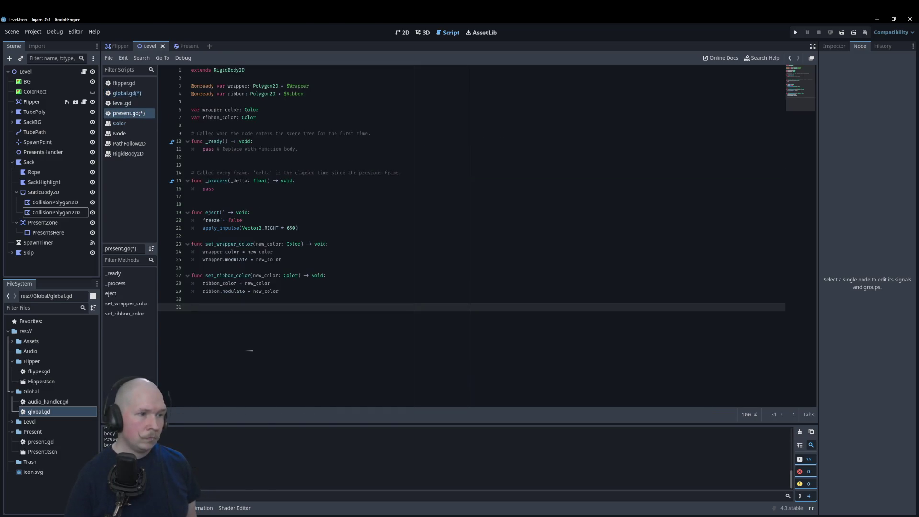
# Complete line 14 as present.set_wrapper_color(color_arr.pick_random()), reusing the copied pick_random call
pyautogui.click(139, 94)
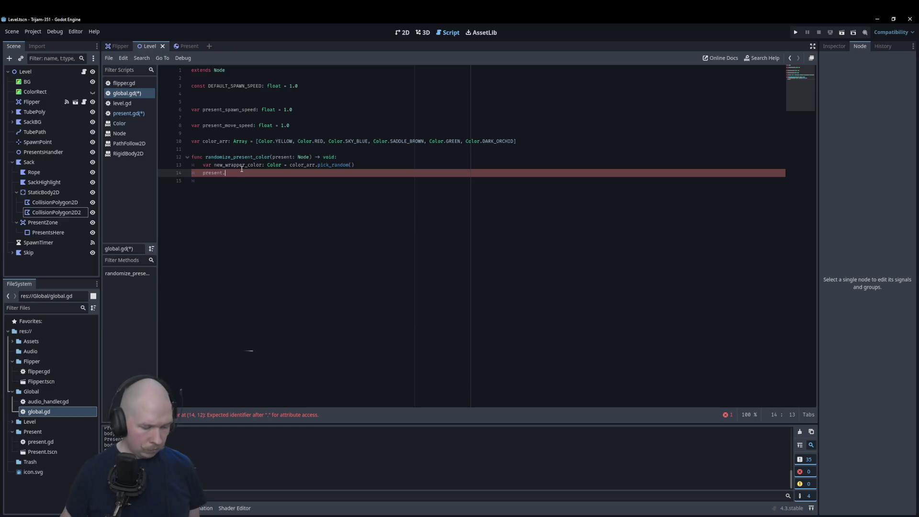
pyautogui.write('set')
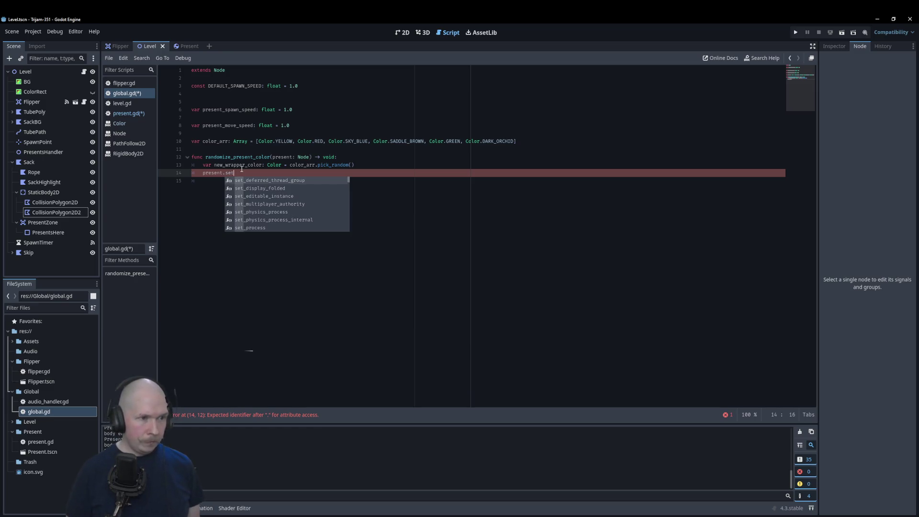
pyautogui.write('_wra')
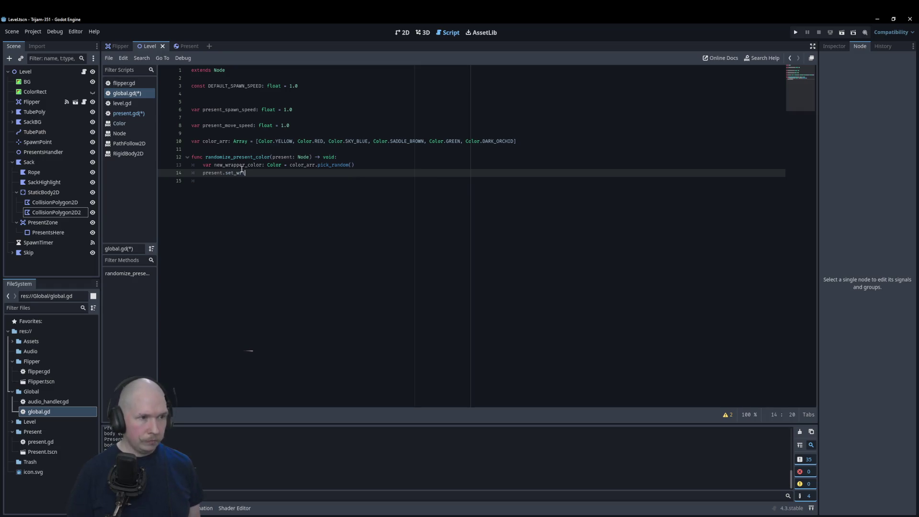
pyautogui.write('pper')
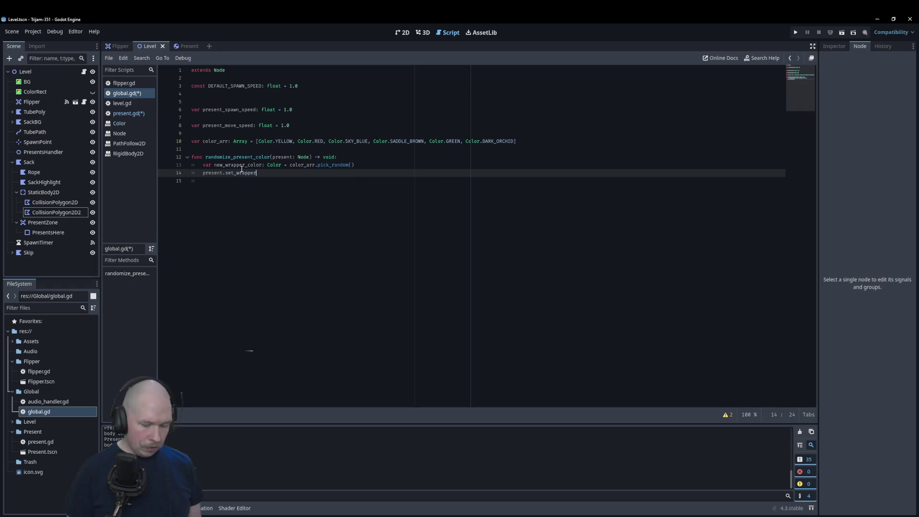
pyautogui.write('_colo')
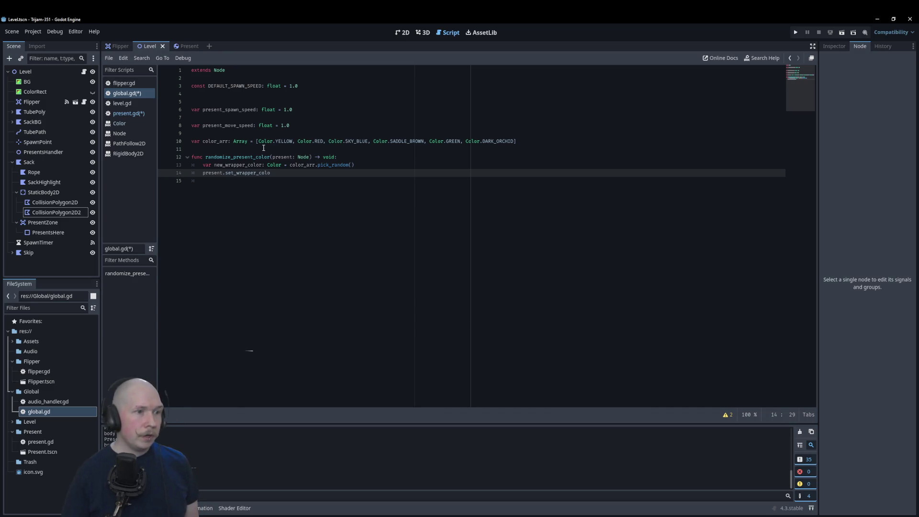
pyautogui.click(136, 114)
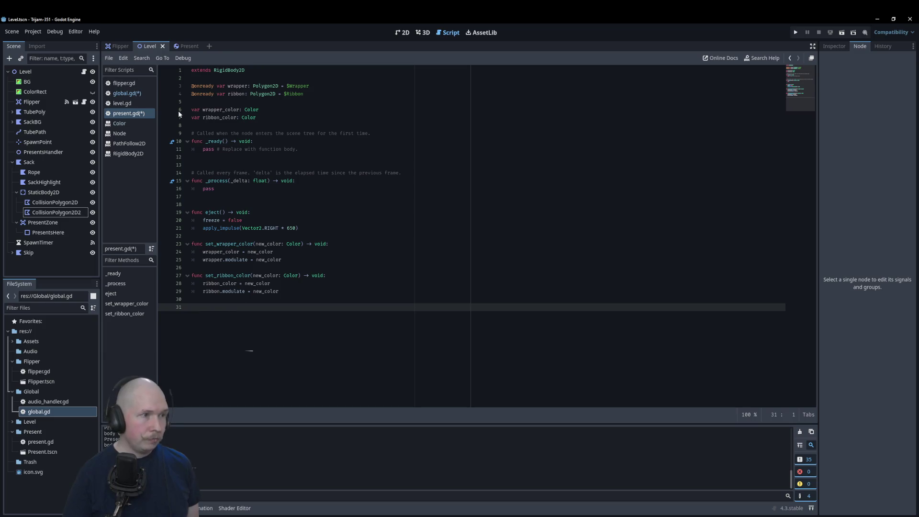
pyautogui.click(134, 95)
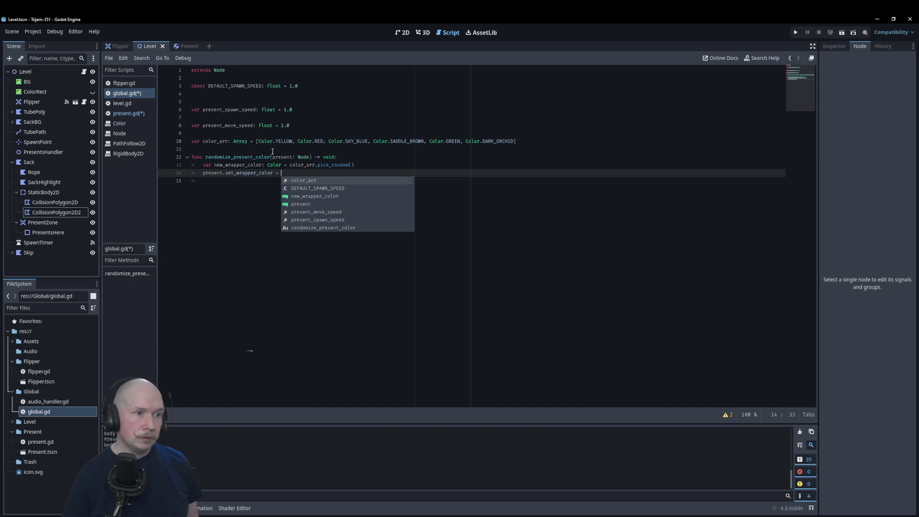
pyautogui.moveTo(290, 165); pyautogui.dragTo(361, 167)
pyautogui.hotkey('ctrl', 'c')
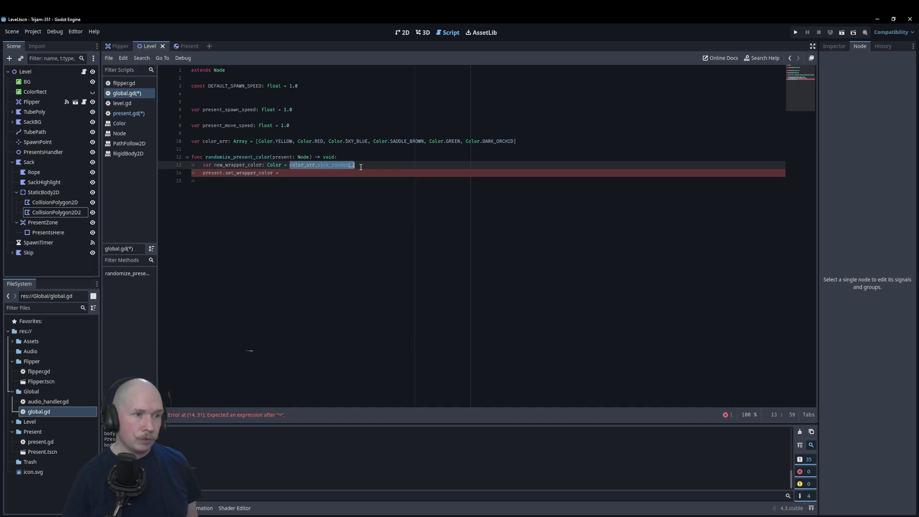
pyautogui.click(295, 171)
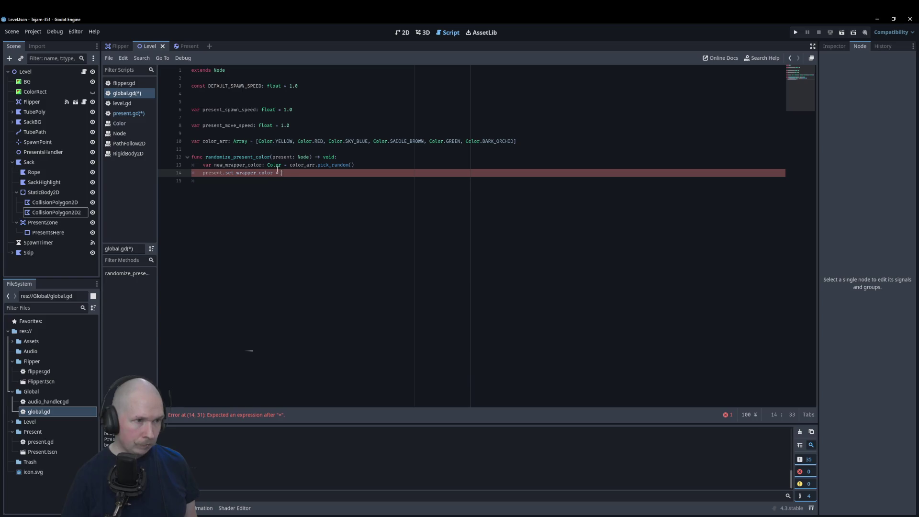
pyautogui.write('(')
pyautogui.hotkey('ctrl', 'v')
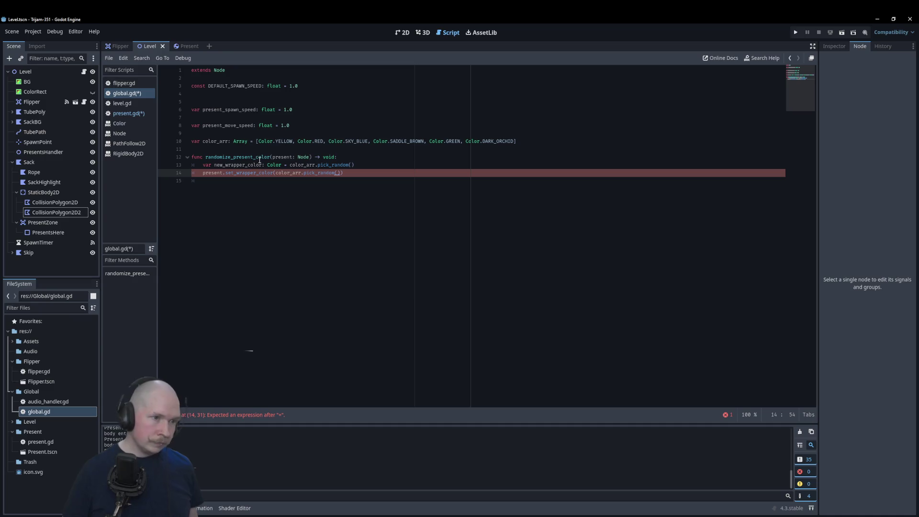
pyautogui.write(')')
pyautogui.press('Return')
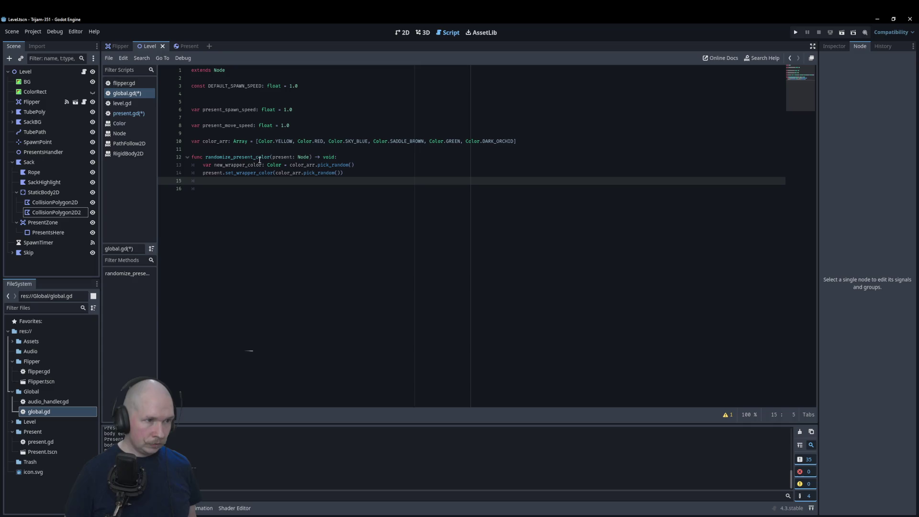
# Add the line present.set_ribbon_color(color_arr.pick_random())
pyautogui.write('pre')
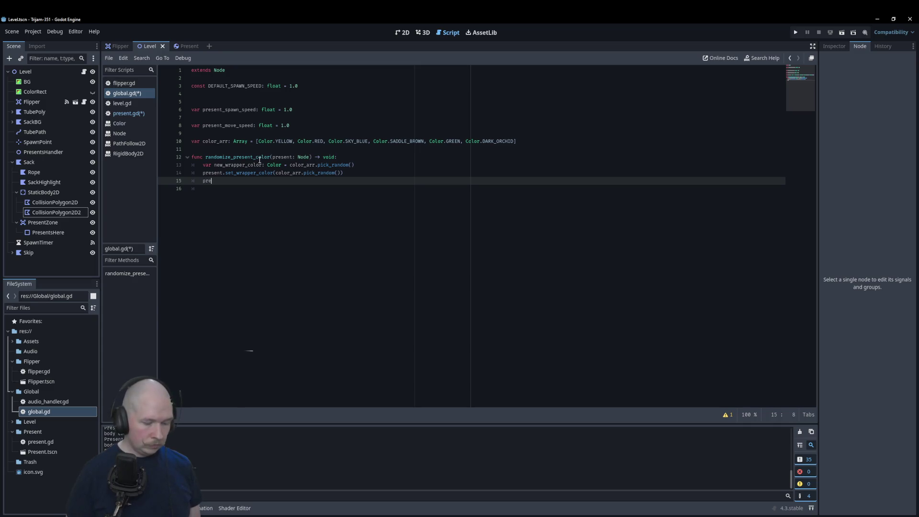
pyautogui.write('sent')
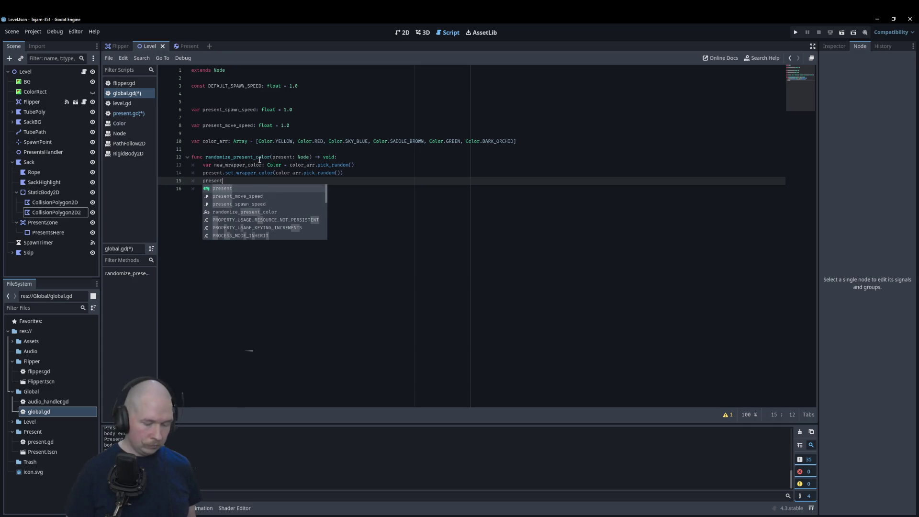
pyautogui.write('.')
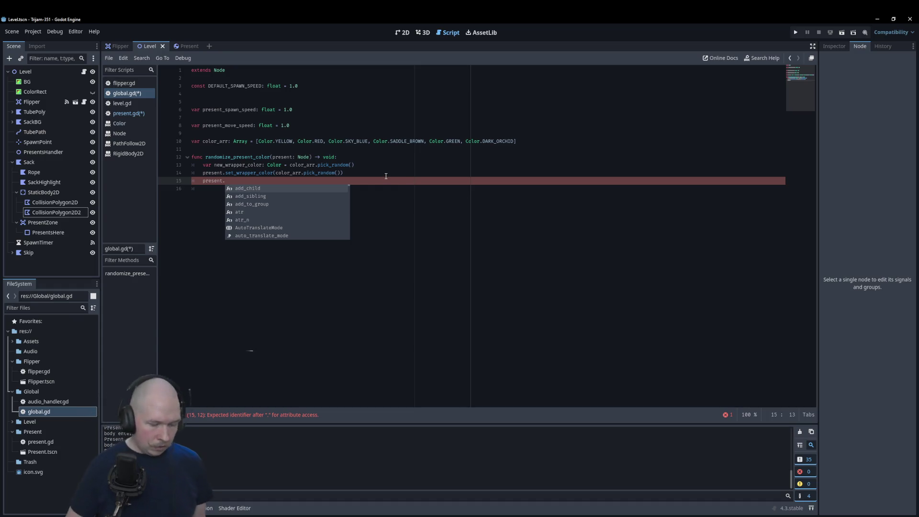
pyautogui.write('ribbon')
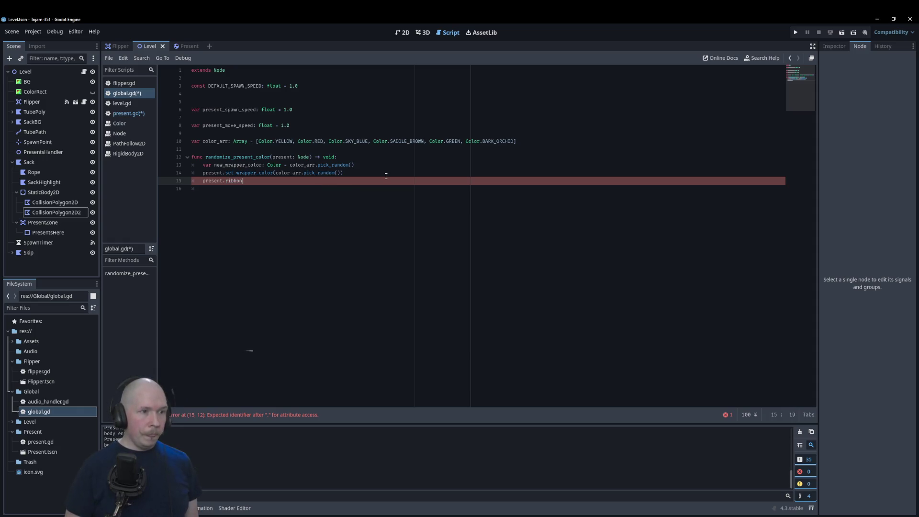
pyautogui.press('BackSpace')
pyautogui.press('BackSpace')
pyautogui.press('BackSpace')
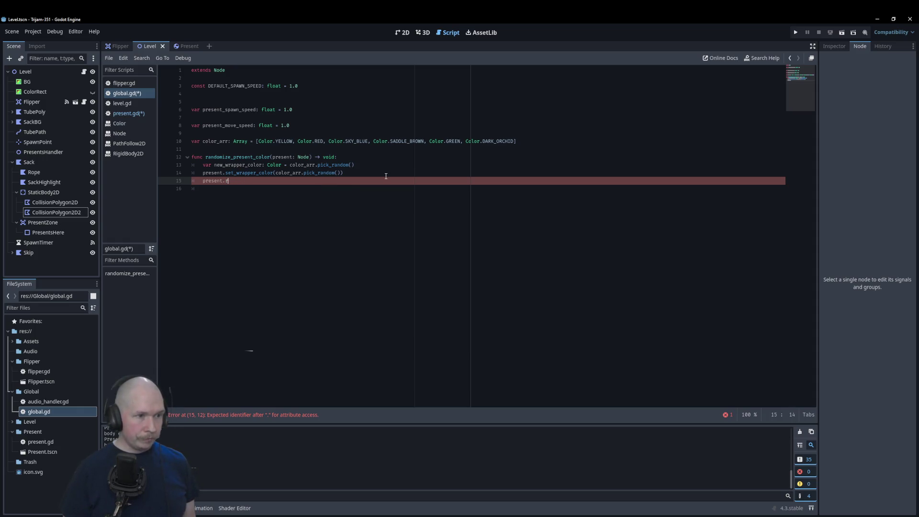
pyautogui.write('set_')
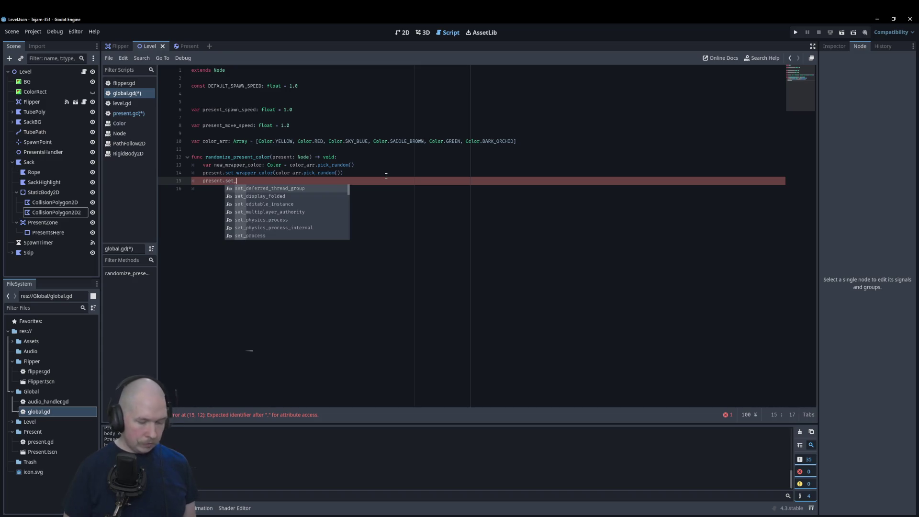
pyautogui.write('ribbon_color(color_arr.pick_random()')
pyautogui.press('Return')
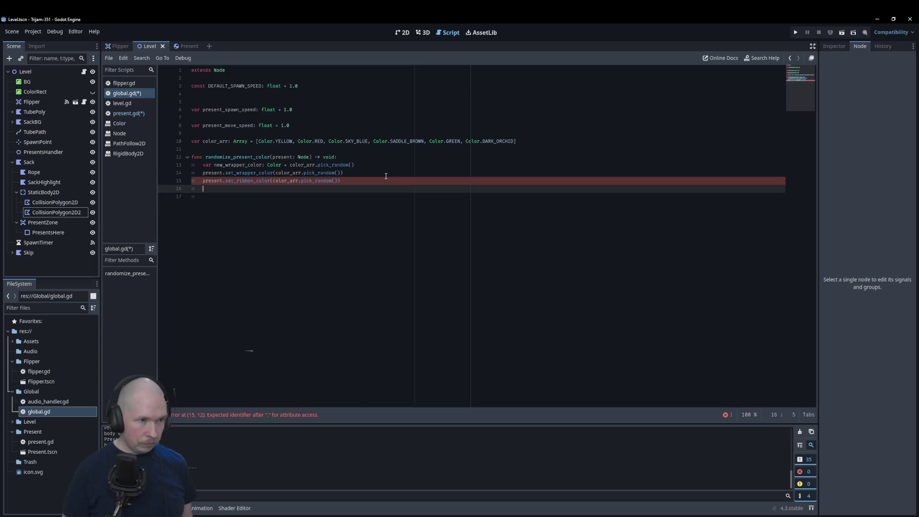
# Add 'while present.ribbon_color == present.wrapper_color:' containing a duplicated set_ribbon_color line
pyautogui.write('if')
pyautogui.press('BackSpace')
pyautogui.press('BackSpace')
pyautogui.press('BackSpace')
pyautogui.write('hile ')
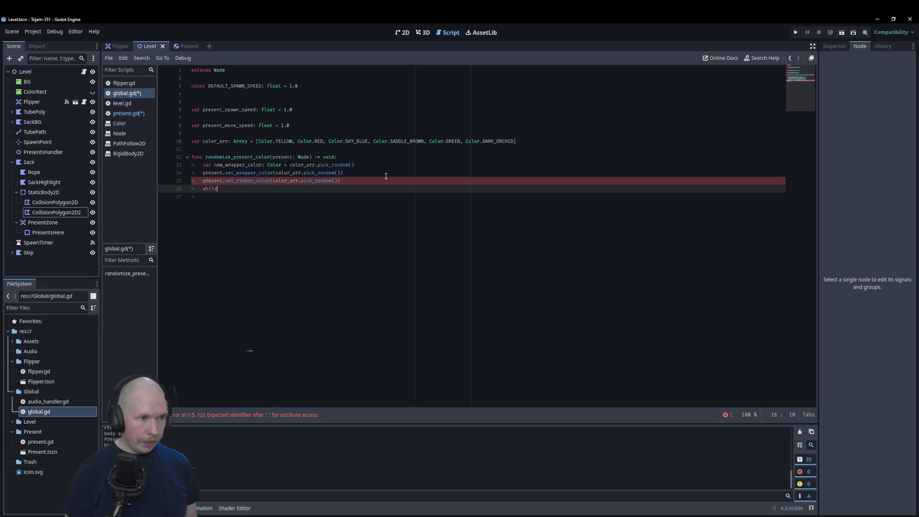
pyautogui.write('pre')
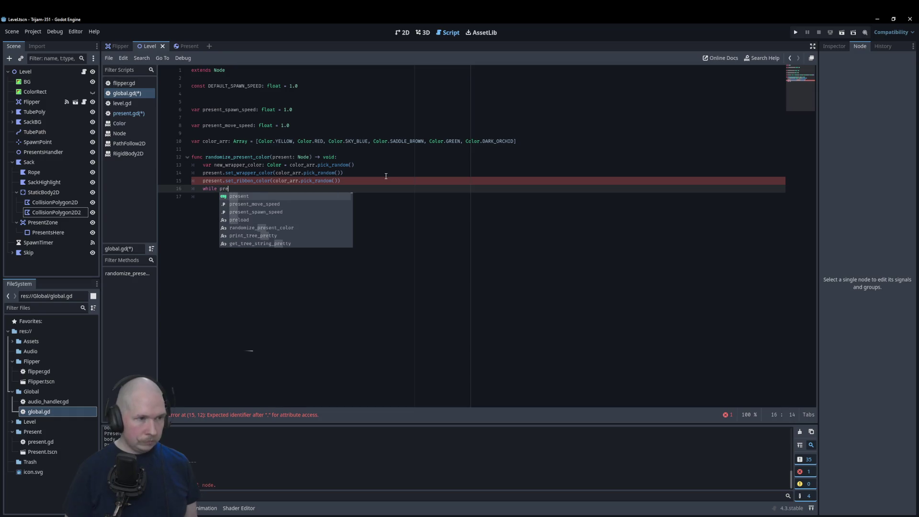
pyautogui.write('sent.ri')
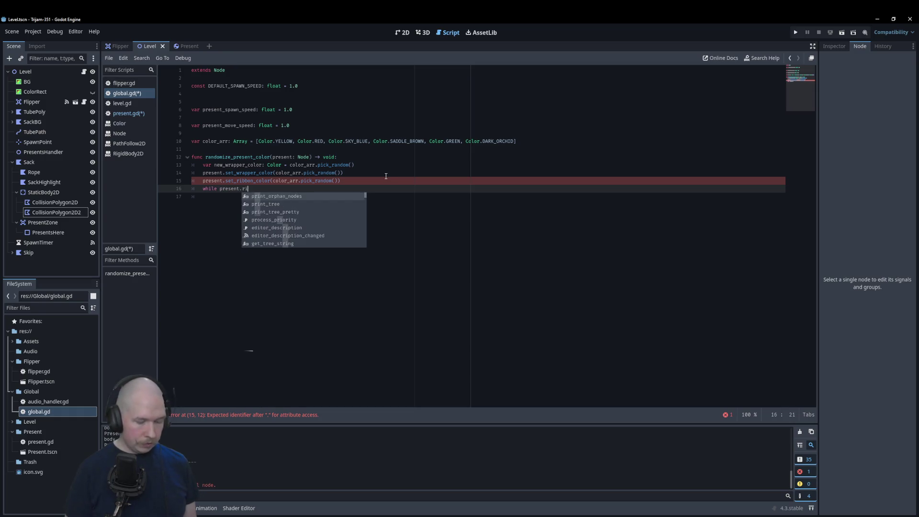
pyautogui.write('bbon_color == prese')
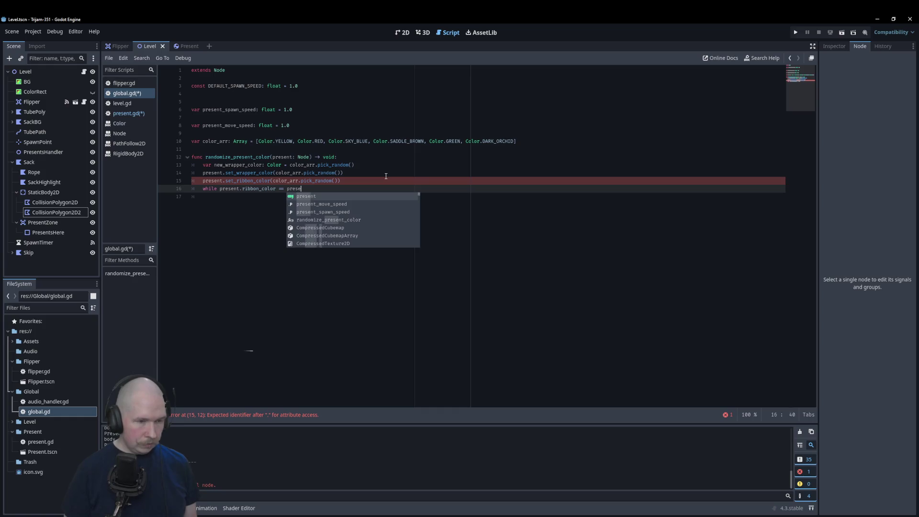
pyautogui.write('nt.')
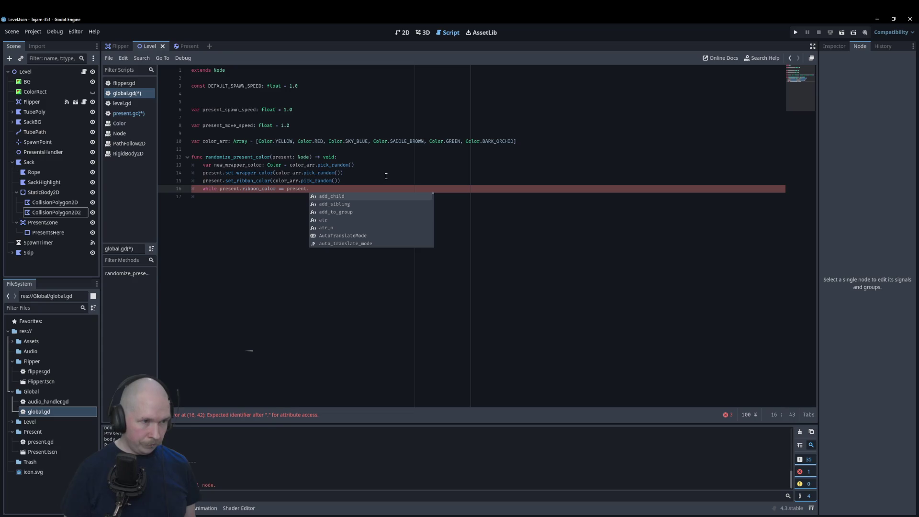
pyautogui.write('wrap')
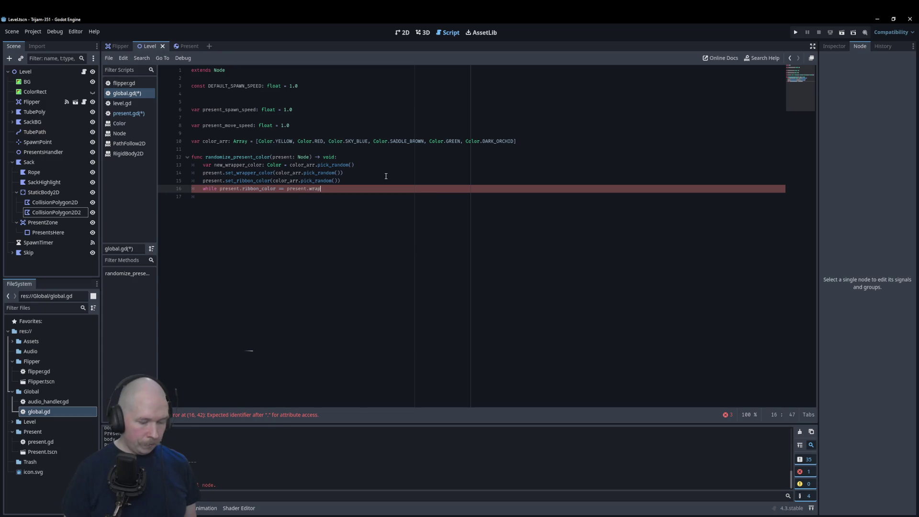
pyautogui.write('per_color')
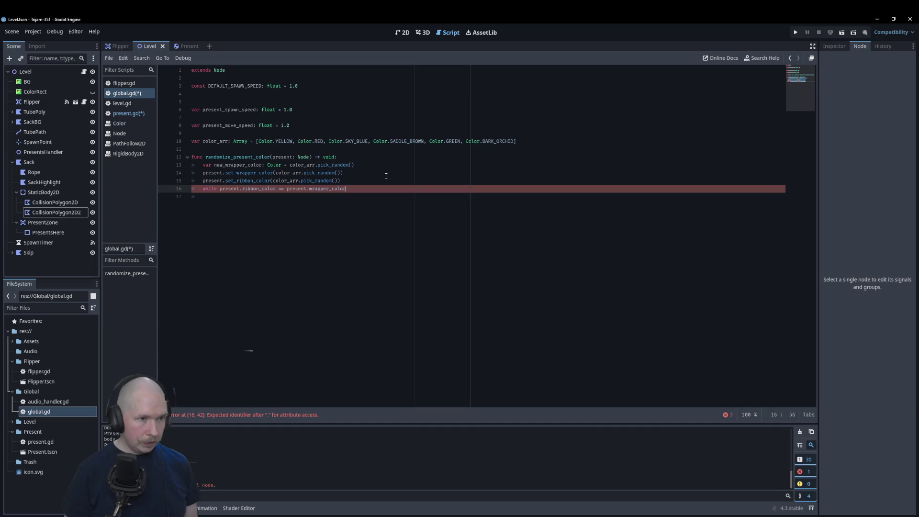
pyautogui.write(':')
pyautogui.press('Return')
pyautogui.press('Up')
pyautogui.press('Up')
pyautogui.hotkey('ctrl', 'shift', 'd')
pyautogui.hotkey('alt', 'Down')
pyautogui.press('Tab')
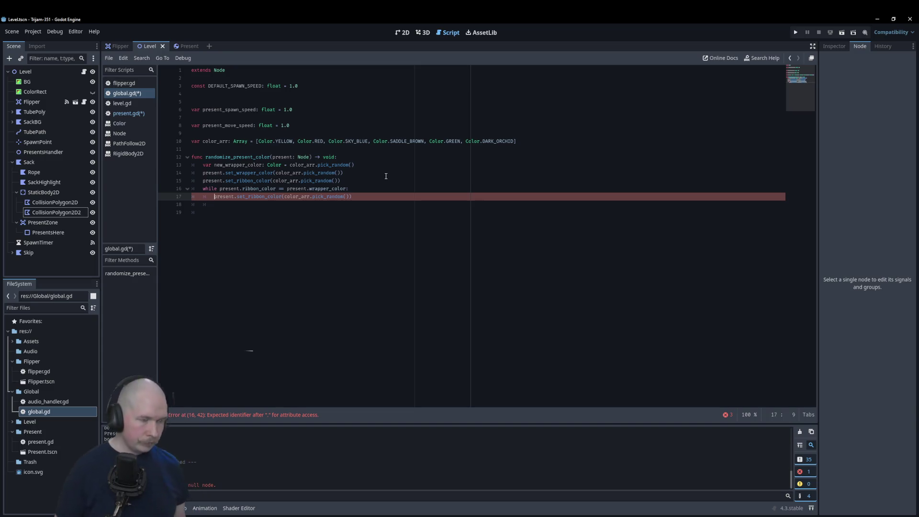
pyautogui.click(136, 114)
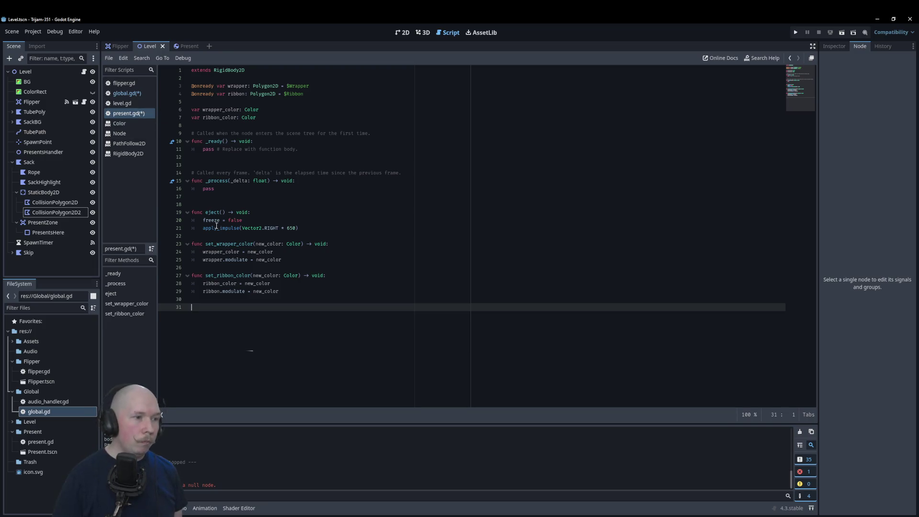
pyautogui.click(127, 93)
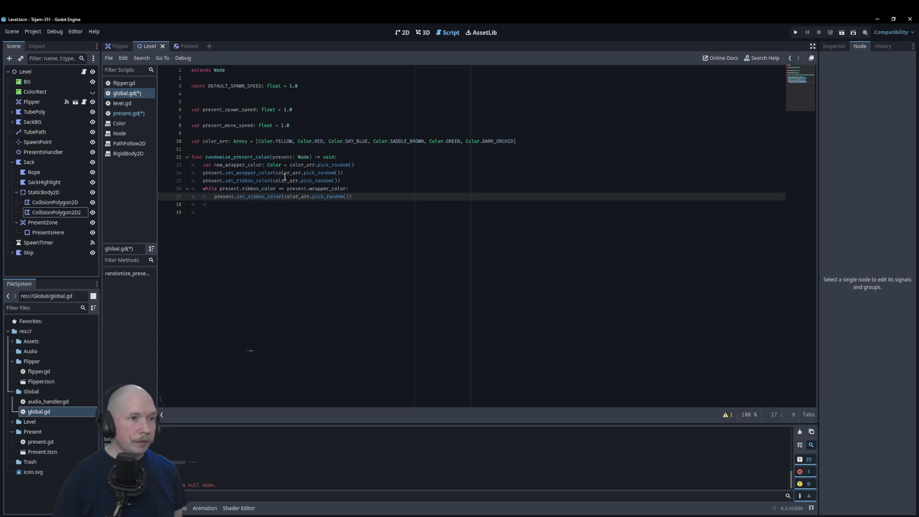
pyautogui.click(357, 174)
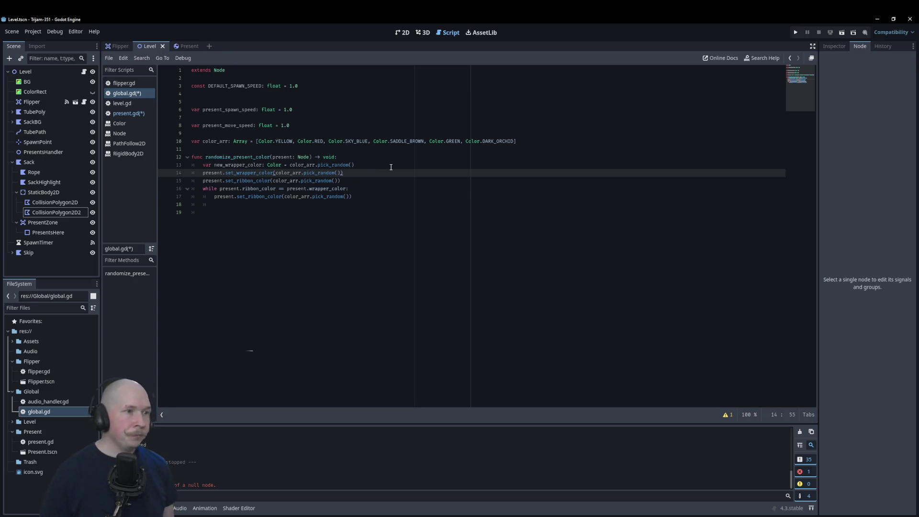
pyautogui.click(409, 140)
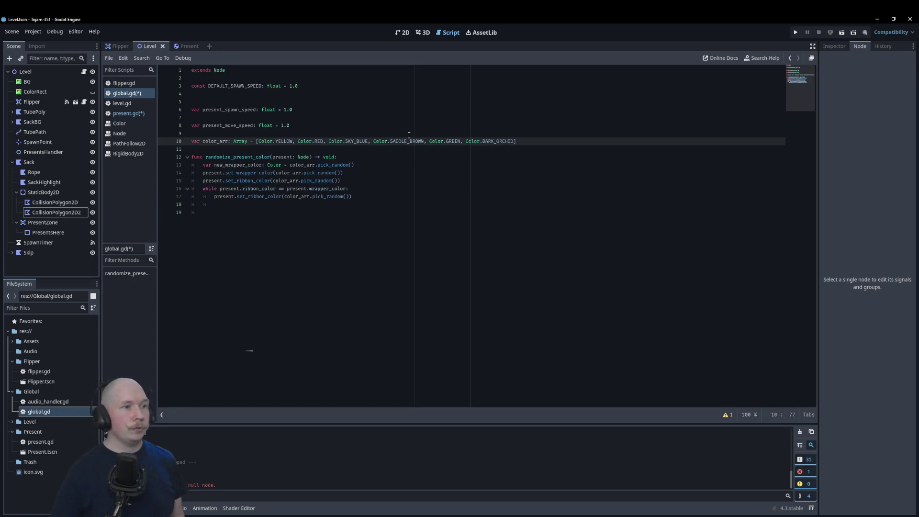
# Declare a target_color variable and change color_arr's type to Array[Color]
pyautogui.press('Return')
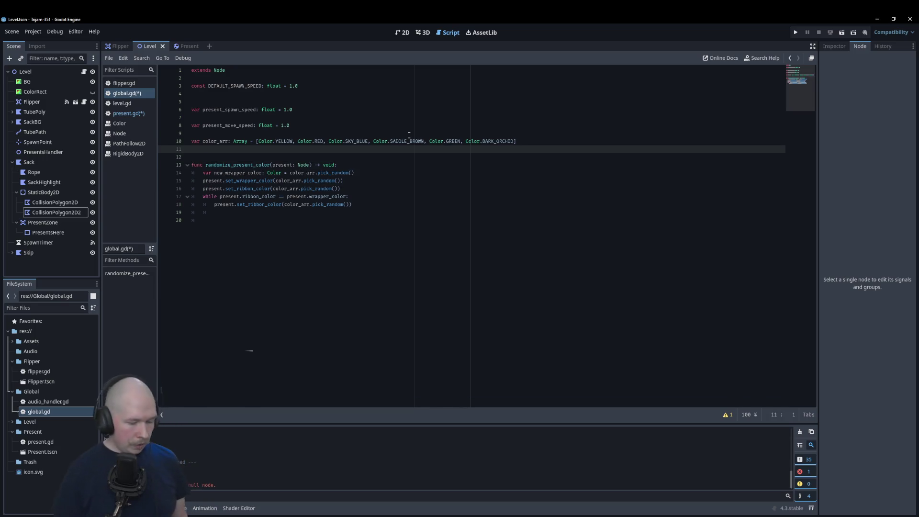
pyautogui.write('var ')
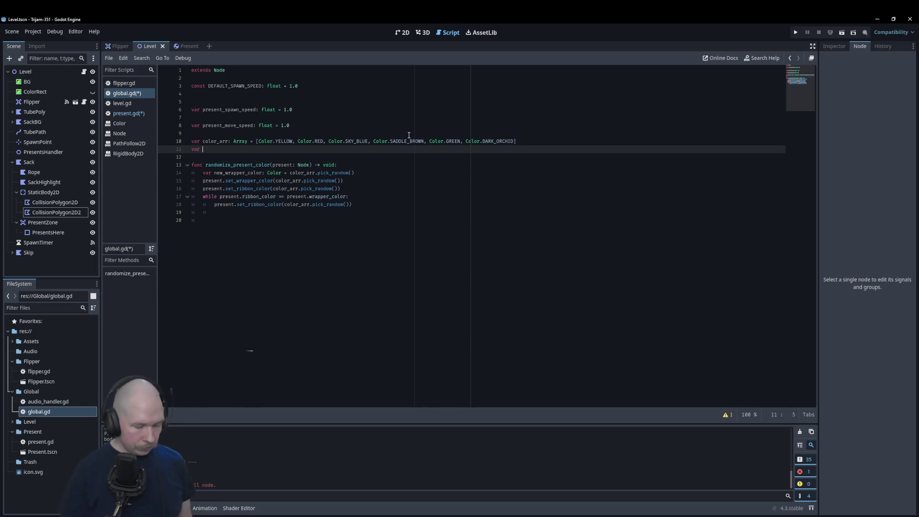
pyautogui.write('target_co')
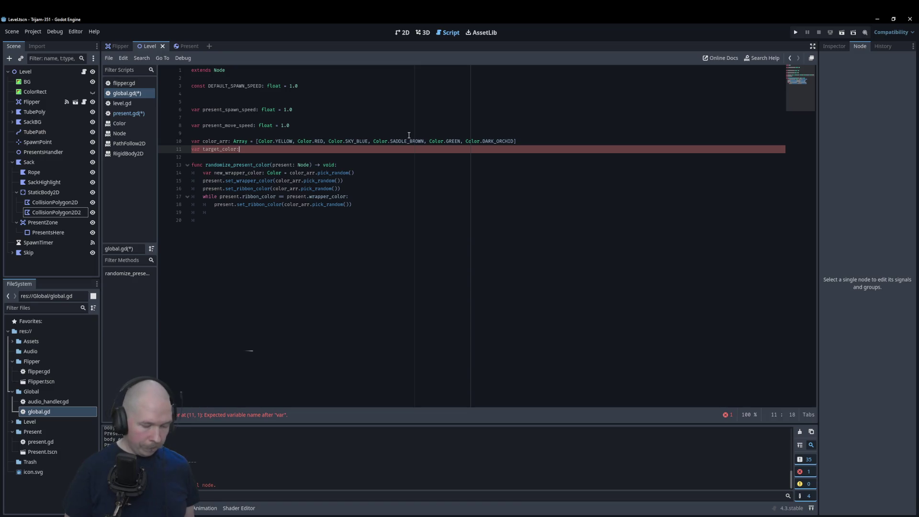
pyautogui.write('lor')
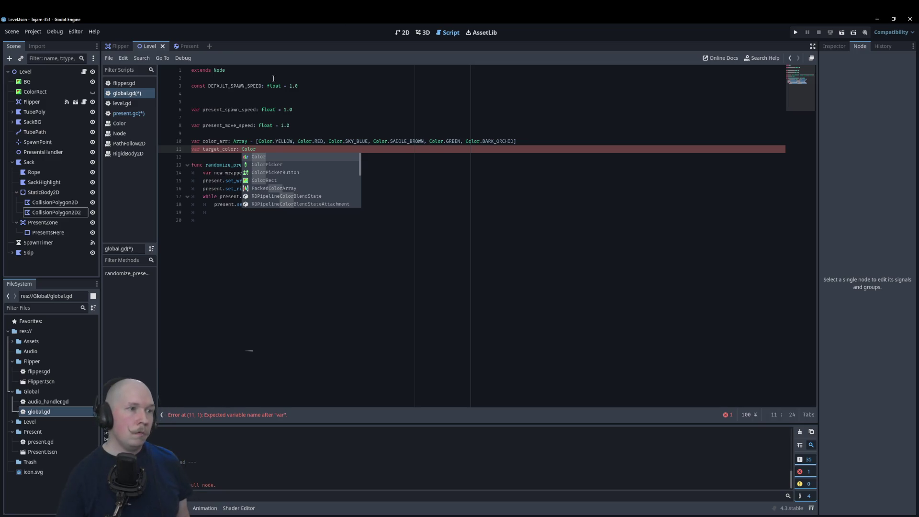
pyautogui.click(245, 141)
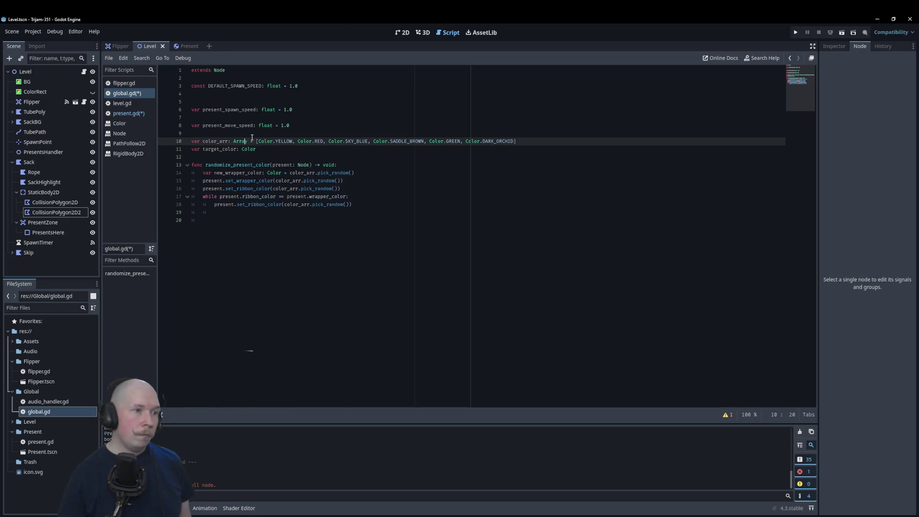
pyautogui.write('[')
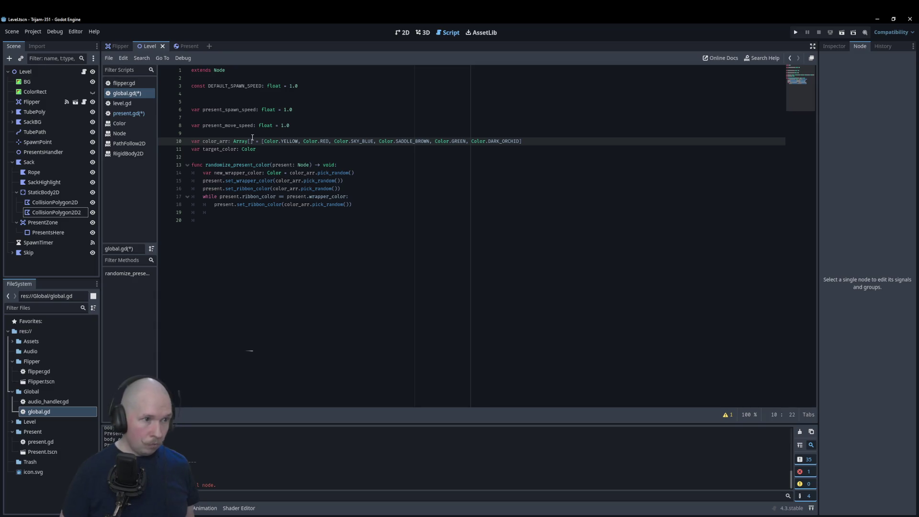
pyautogui.write('Color')
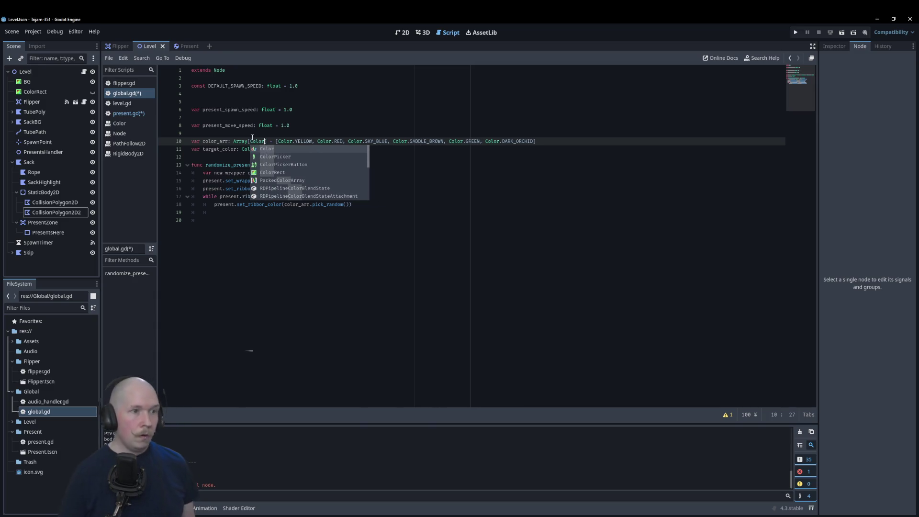
# Insert a blank line above the set_ribbon_color line
pyautogui.click(473, 289)
pyautogui.click(412, 203)
pyautogui.press('Up')
pyautogui.press('Up')
pyautogui.press('Up')
pyautogui.press('End')
pyautogui.press('Return')
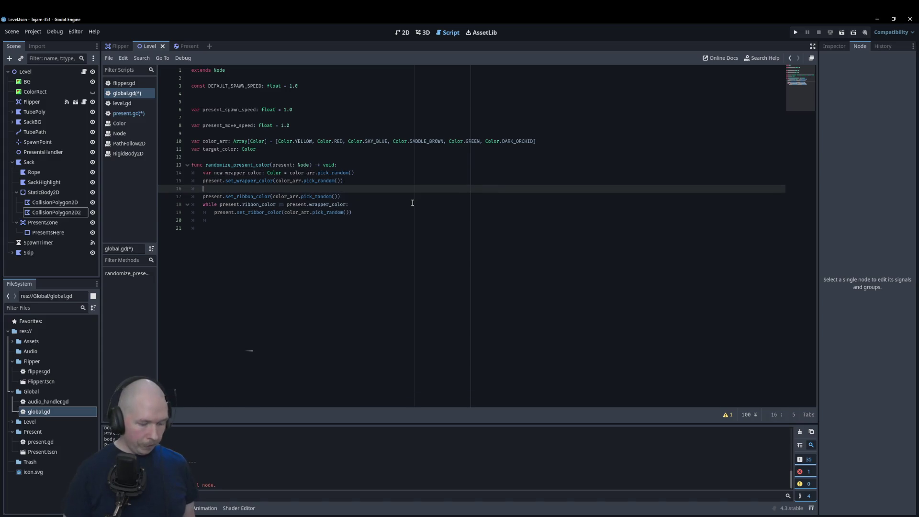
# Add a while loop comparing present.wrapper_color to target_color, containing an indented set_wrapper_color call
pyautogui.write('while')
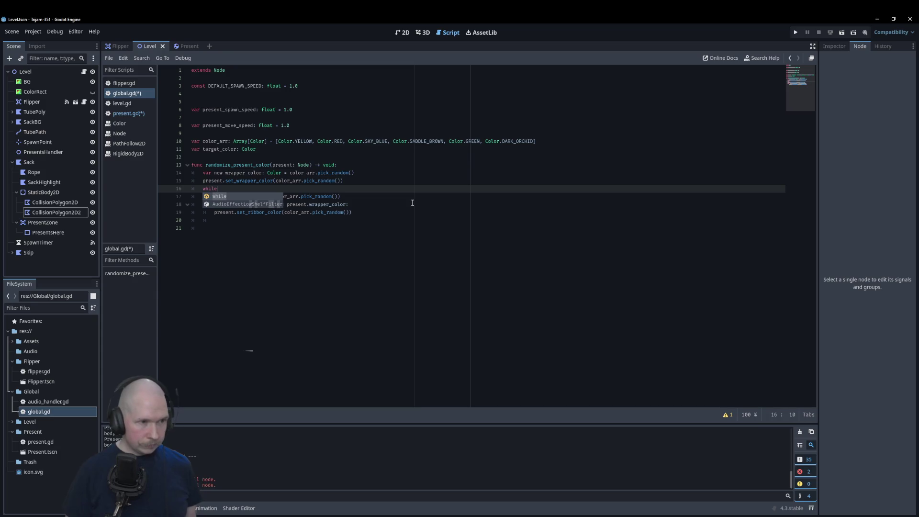
pyautogui.write(' present.')
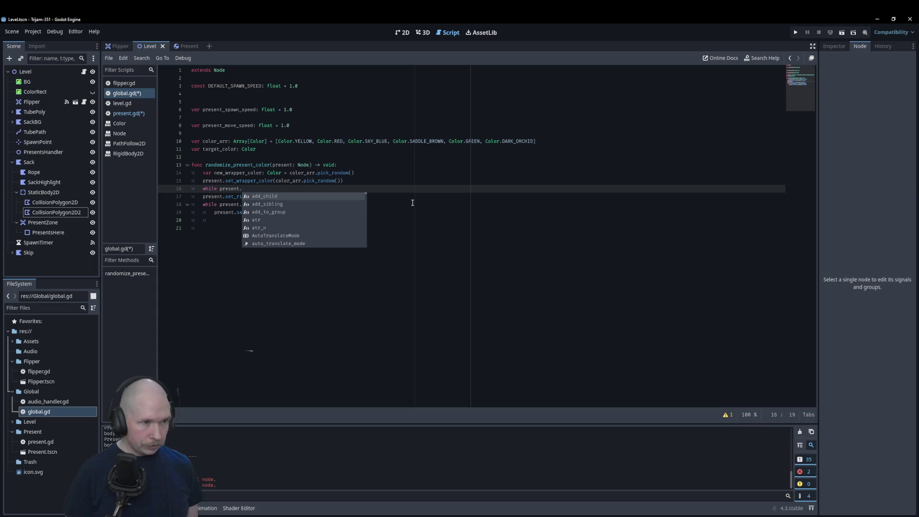
pyautogui.write('wrapper_')
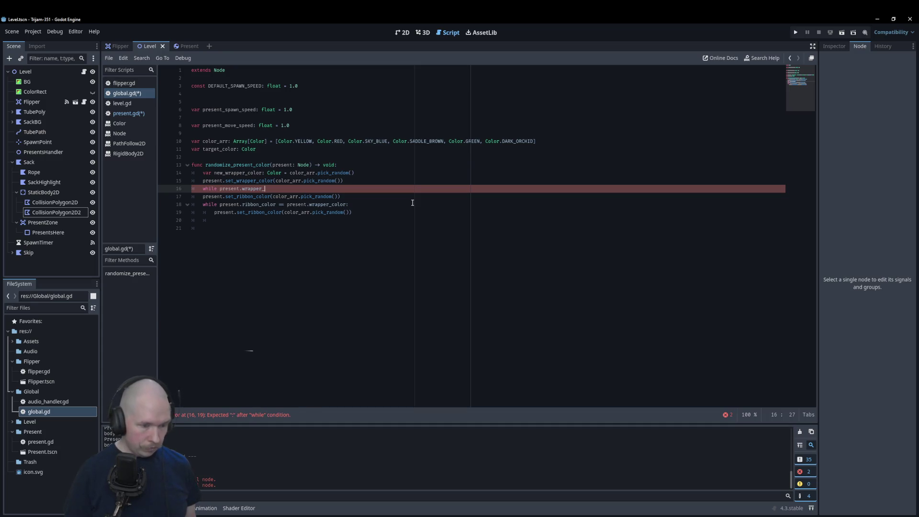
pyautogui.write('color !=')
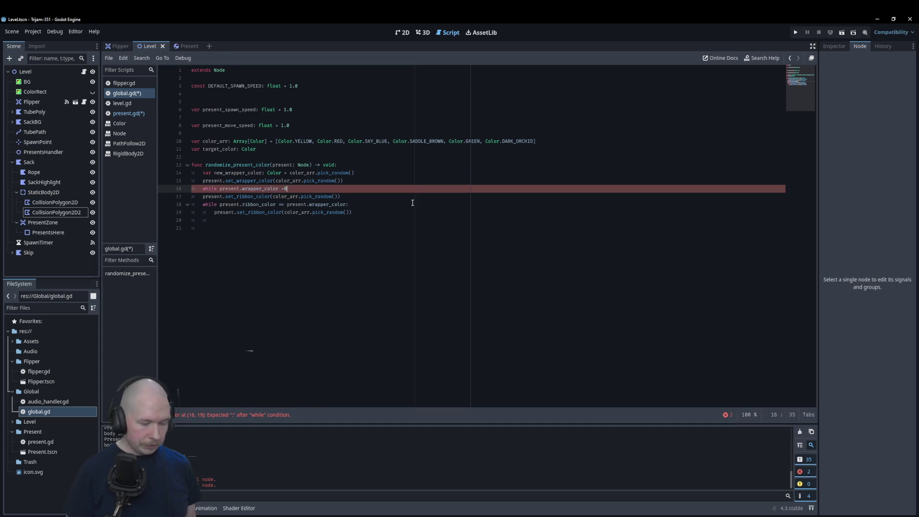
pyautogui.write(' target')
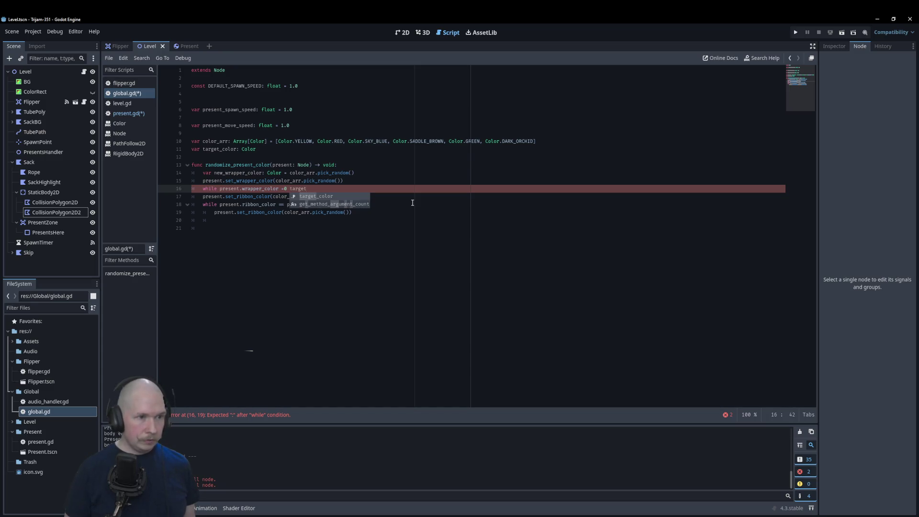
pyautogui.press('Return')
pyautogui.press('Return')
pyautogui.press('Up')
pyautogui.press('Up')
pyautogui.hotkey('ctrl', 'c')
pyautogui.press('Down')
pyautogui.press('Down')
pyautogui.hotkey('ctrl', 'v')
pyautogui.press('Home')
pyautogui.press('Tab')
# Finish the while condition with a colon and delete the leftover empty line
pyautogui.press('Up')
pyautogui.press('End')
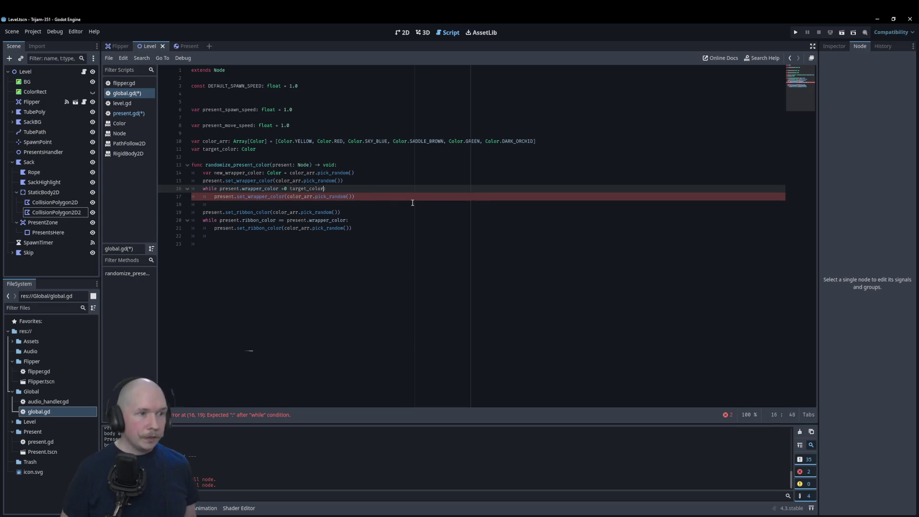
pyautogui.write(':')
pyautogui.press('Left')
pyautogui.press('Left')
pyautogui.press('Left')
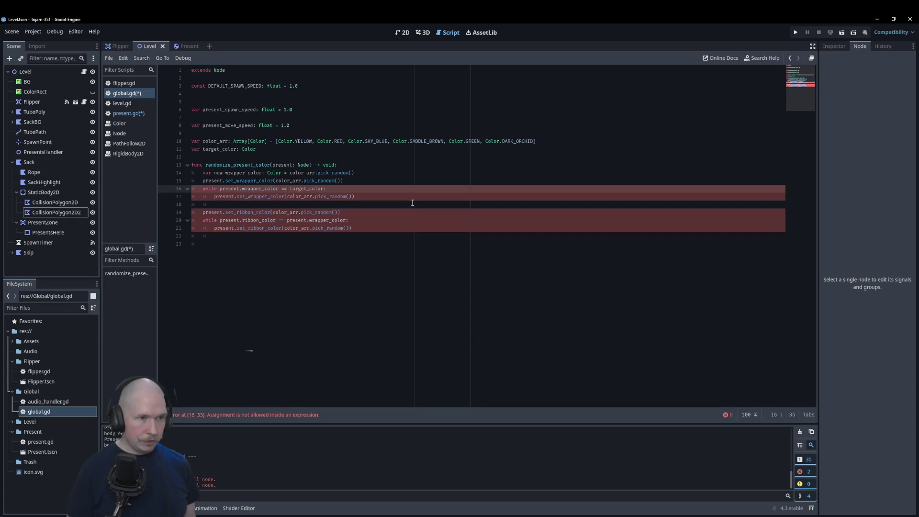
pyautogui.write('=')
pyautogui.press('Escape')
pyautogui.press('Down')
pyautogui.press('Down')
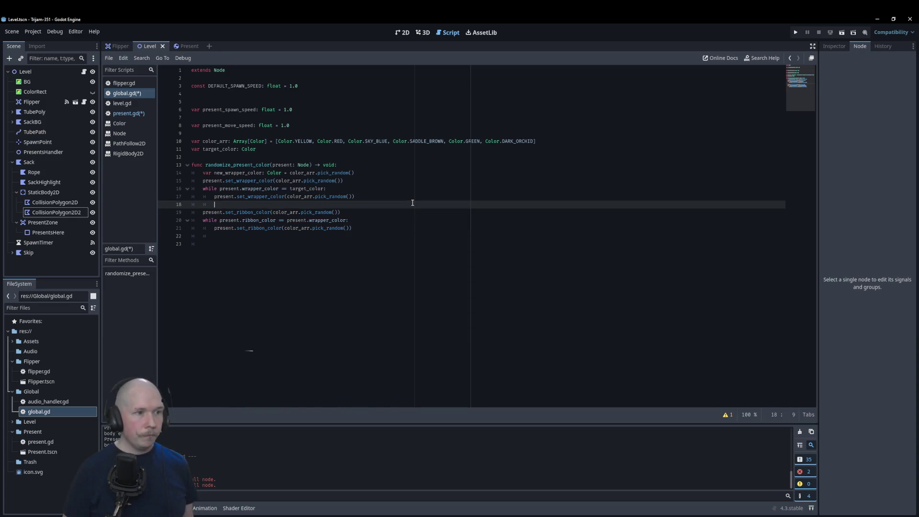
pyautogui.press('BackSpace')
pyautogui.press('Up')
pyautogui.press('Up')
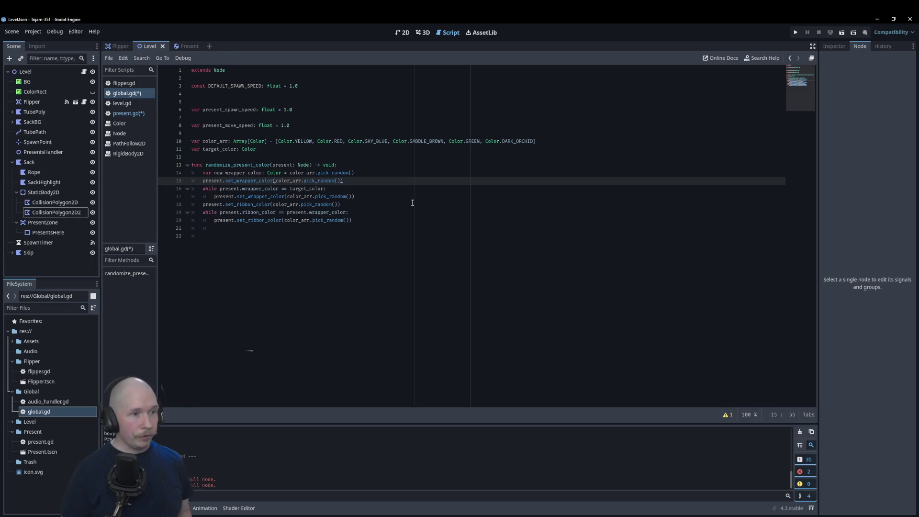
# Set target_color's default to Color.MAGENTA on line 11 and save the scripts
pyautogui.click(367, 150)
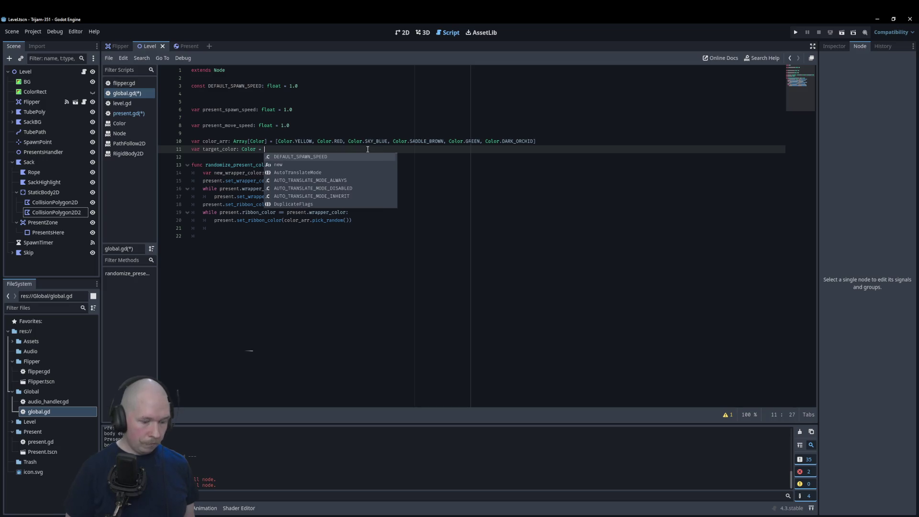
pyautogui.write('T')
pyautogui.press('BackSpace')
pyautogui.write('Color.')
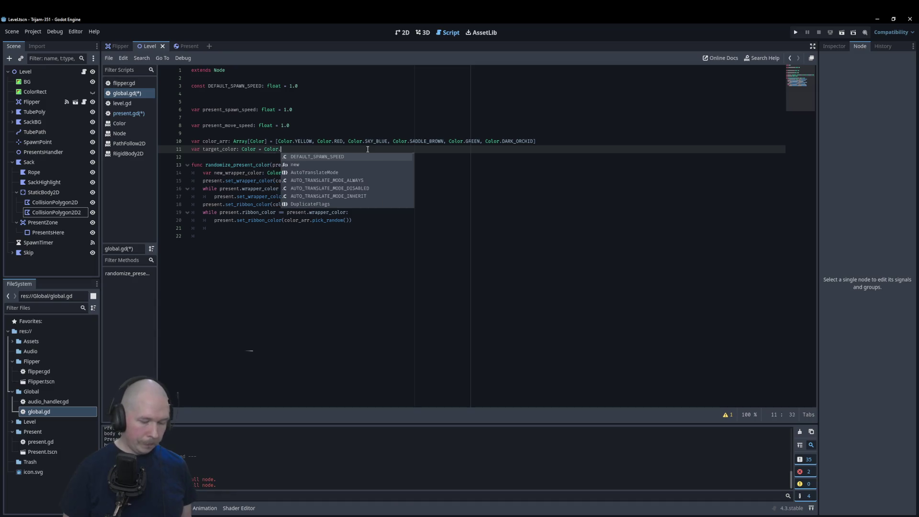
pyautogui.write('Pin')
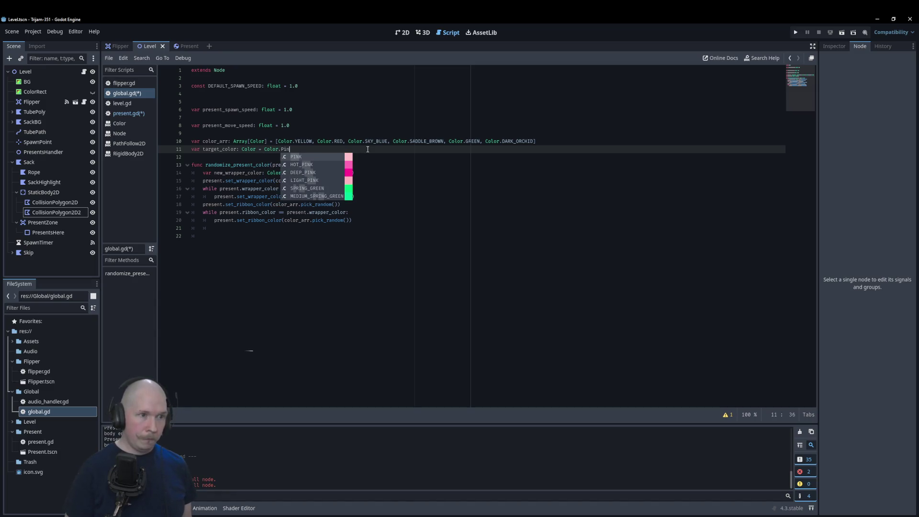
pyautogui.press('BackSpace')
pyautogui.press('BackSpace')
pyautogui.press('BackSpace')
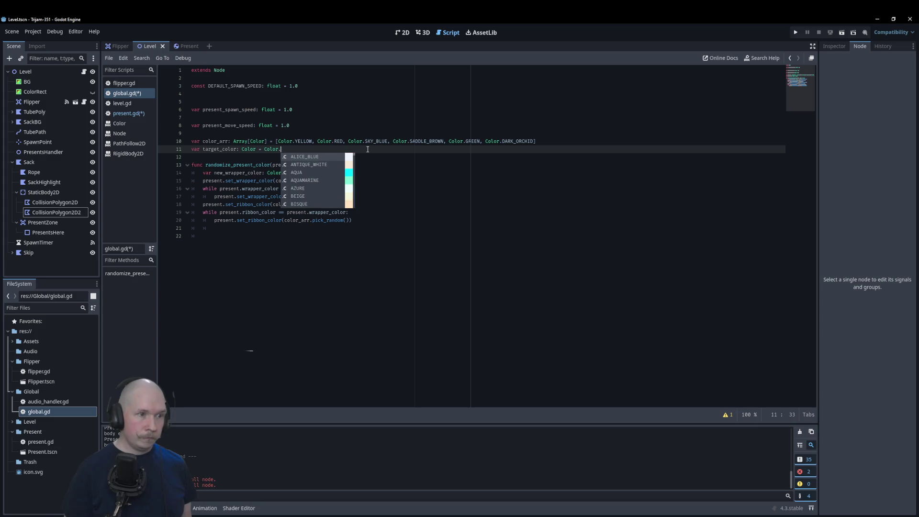
pyautogui.write('M')
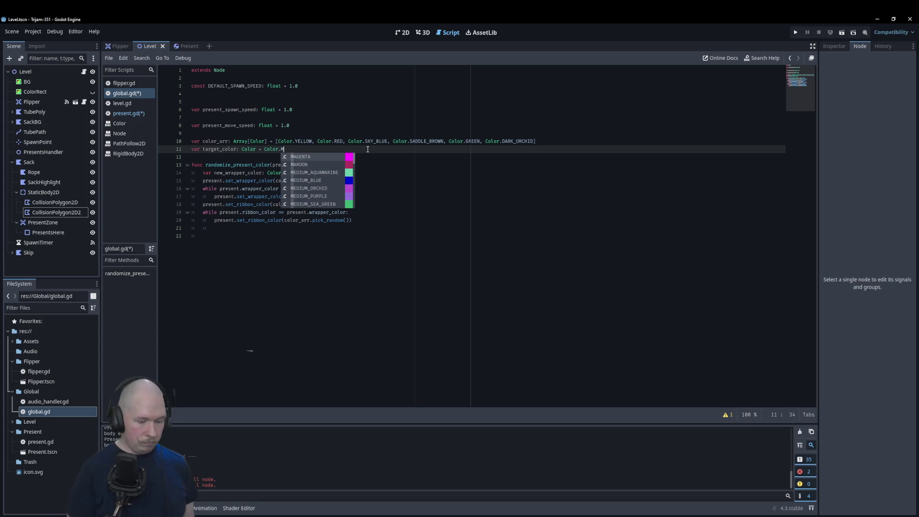
pyautogui.write('agen')
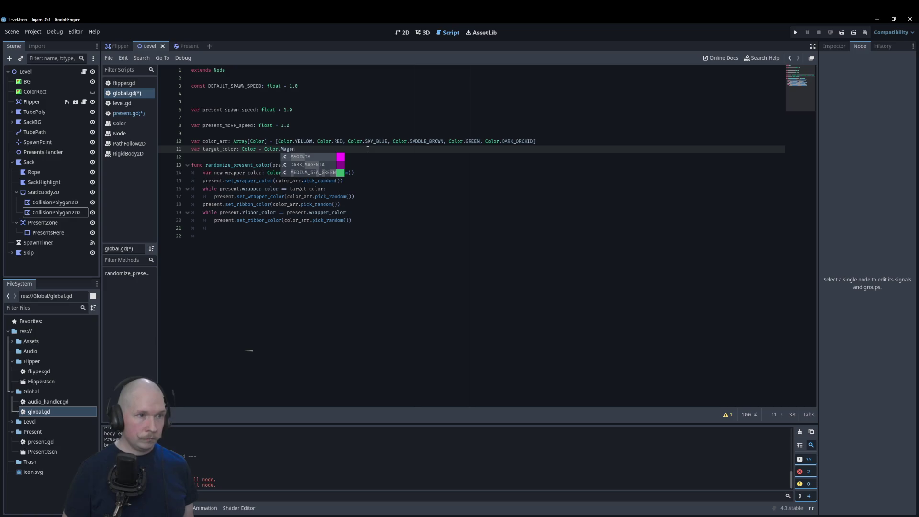
pyautogui.press('Return')
pyautogui.hotkey('ctrl', 's')
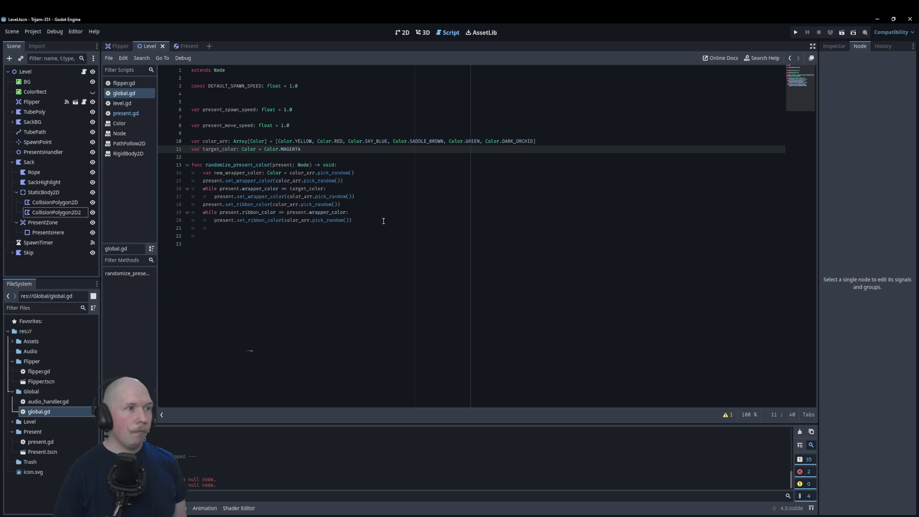
# Call Global.randomize_present_color(new_present) in level.gd's spawn_present, save, and run the game with F5
pyautogui.click(122, 103)
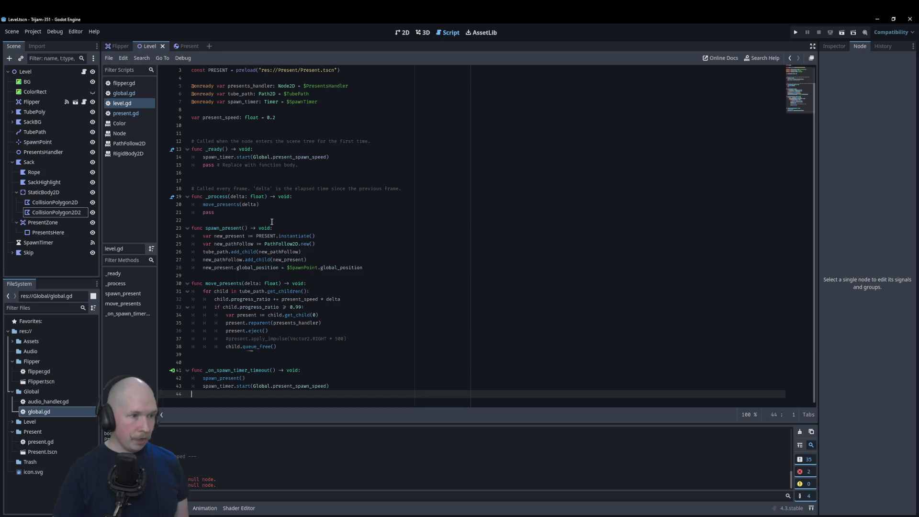
pyautogui.click(381, 267)
pyautogui.press('Return')
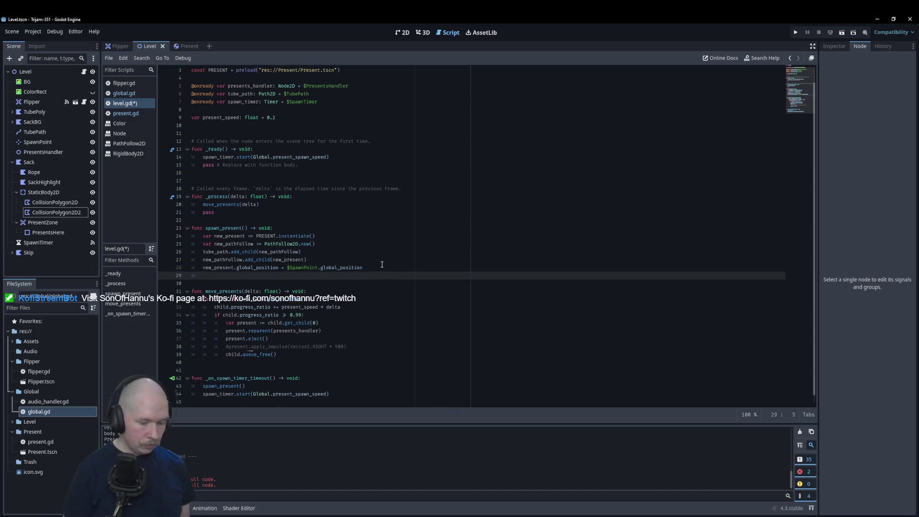
pyautogui.write('Global.')
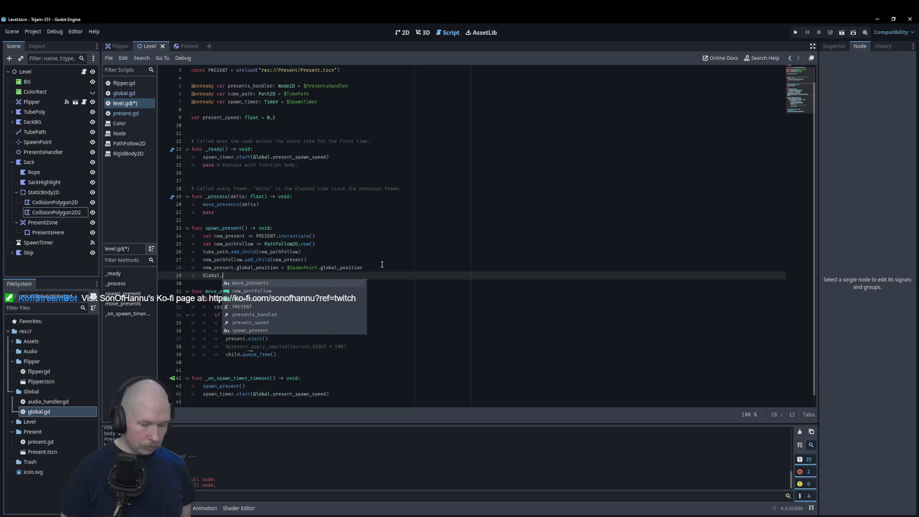
pyautogui.write('rand')
pyautogui.press('Return')
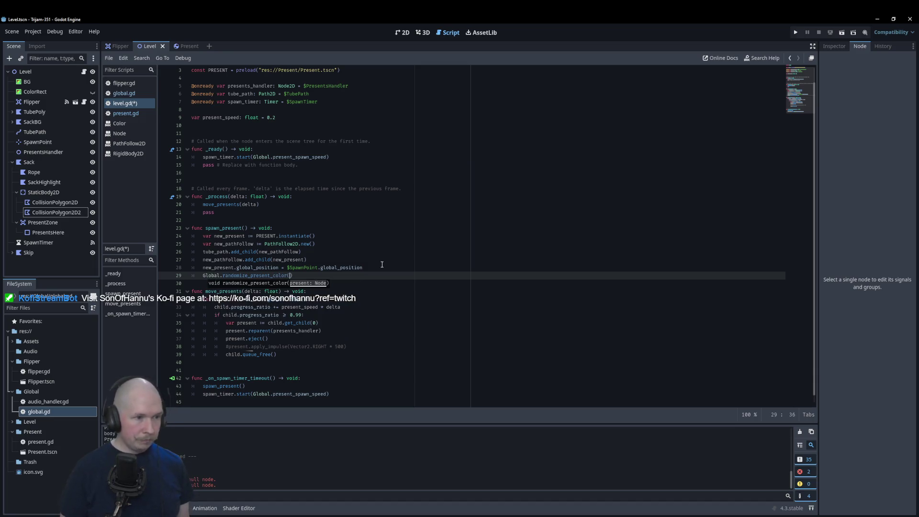
pyautogui.write('new_pre')
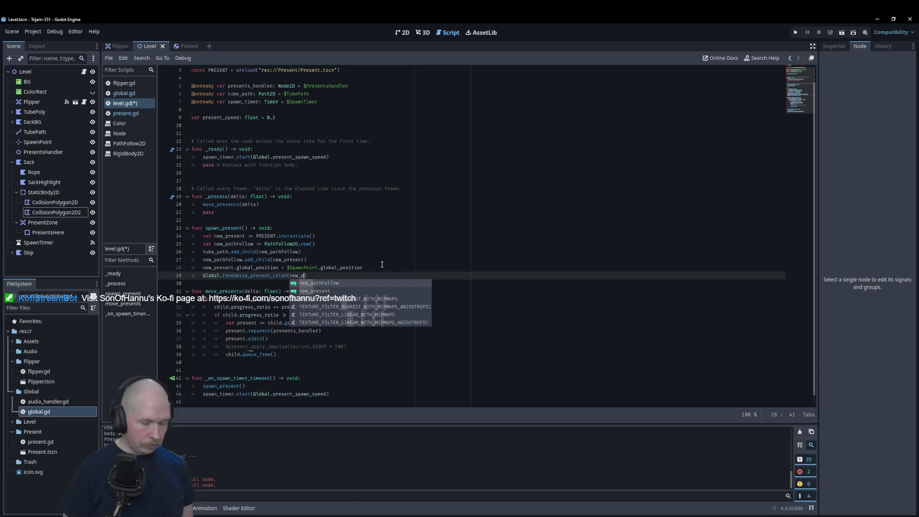
pyautogui.press('Return')
pyautogui.hotkey('ctrl', 's')
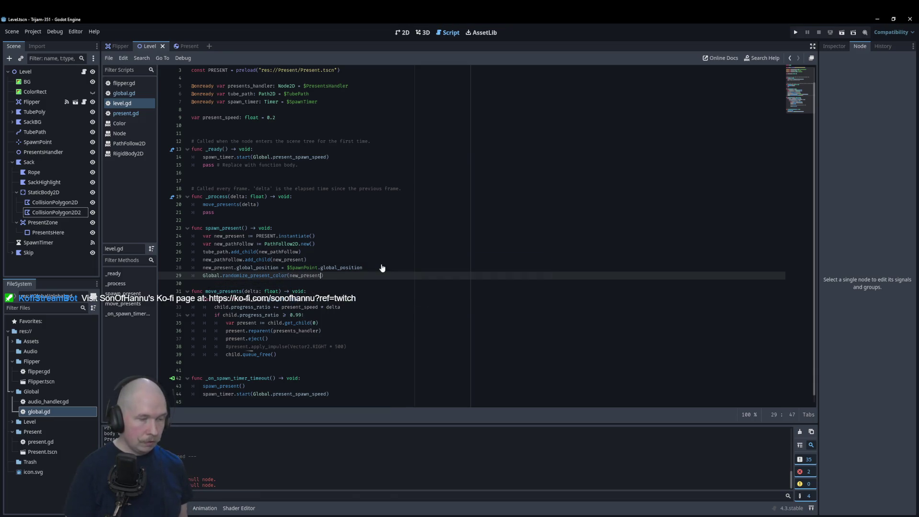
pyautogui.press('F5')
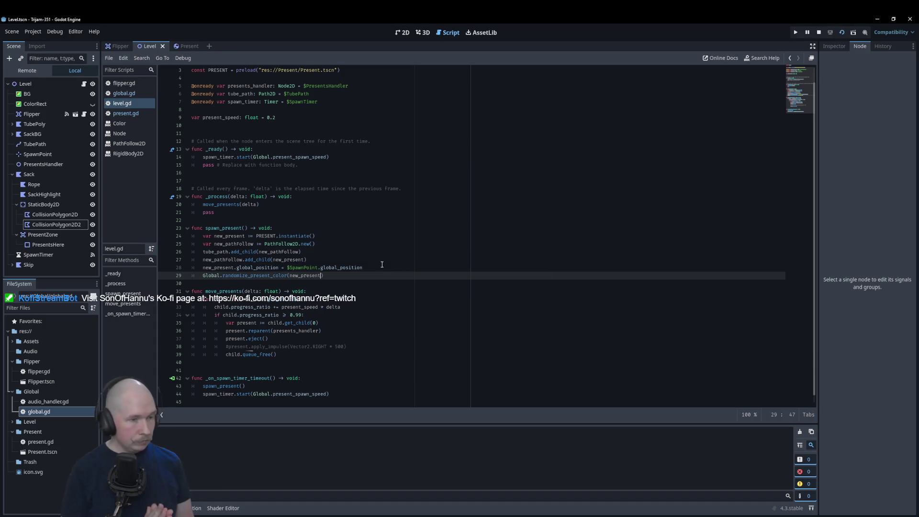
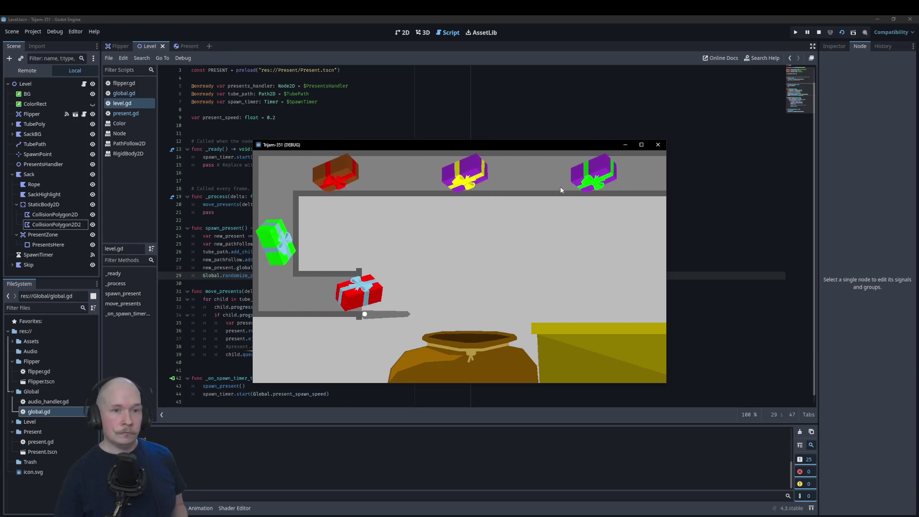
# Close the running game and add a new line after line 28 in spawn_present
pyautogui.click(658, 144)
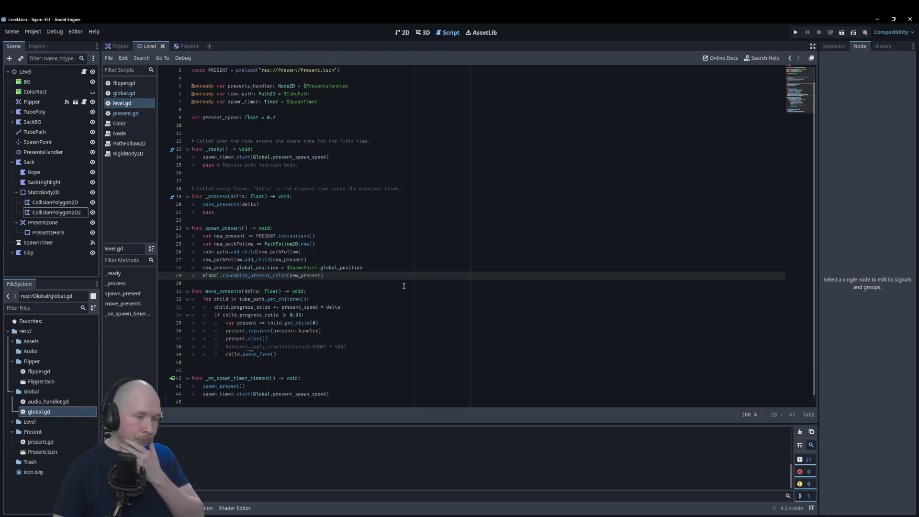
pyautogui.scroll(-1, 412, 280)
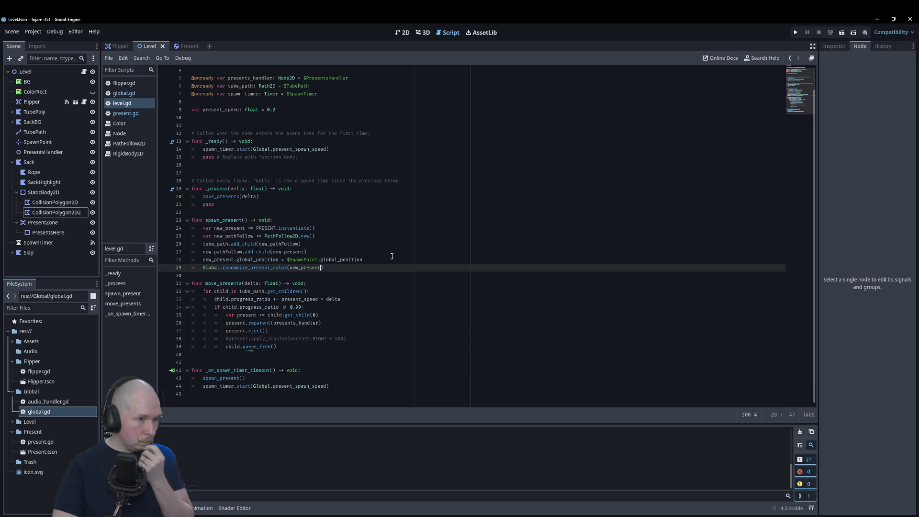
pyautogui.click(389, 260)
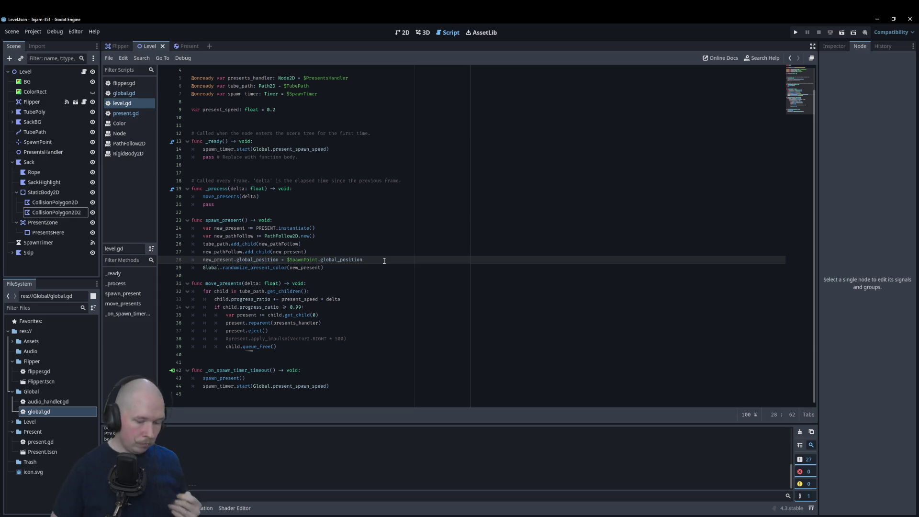
pyautogui.press('Return')
pyautogui.write('if')
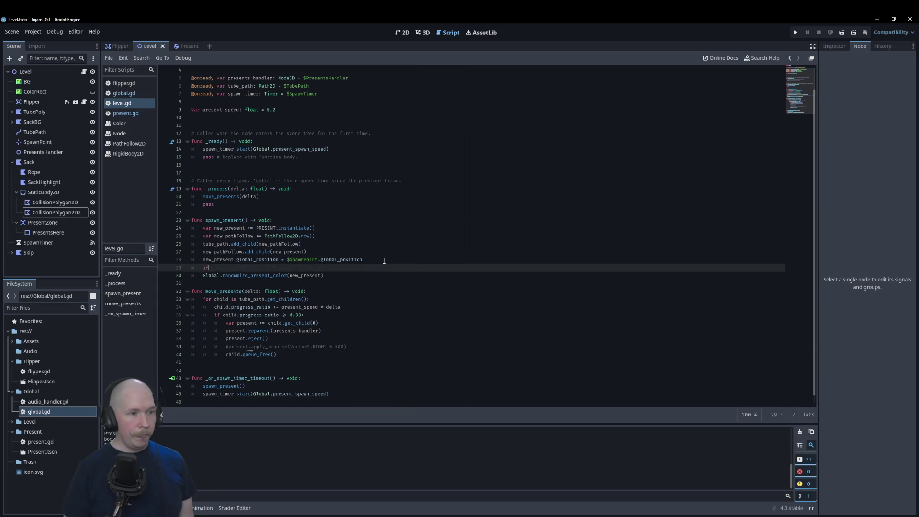
# Write the check 'if randi_range(0, 5) > 2' there, then go to global.gd
pyautogui.write(' rnad')
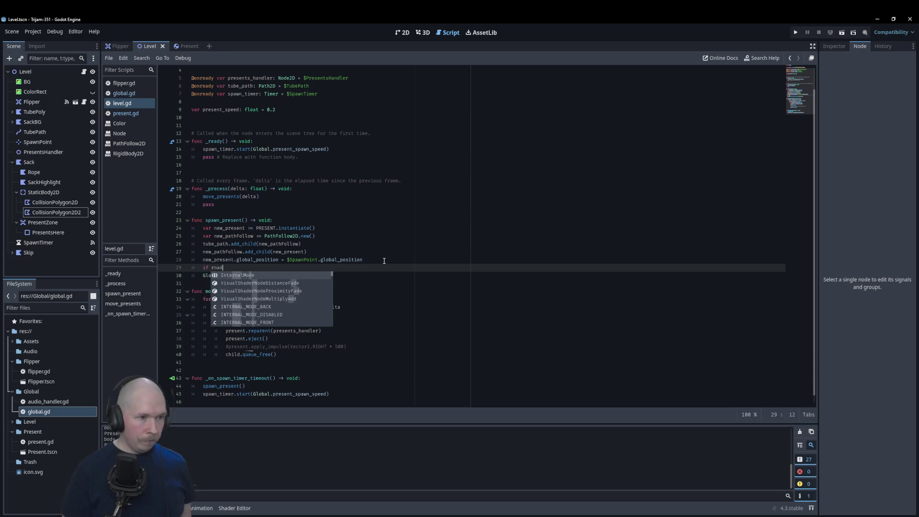
pyautogui.press('BackSpace')
pyautogui.press('BackSpace')
pyautogui.press('BackSpace')
pyautogui.write('and')
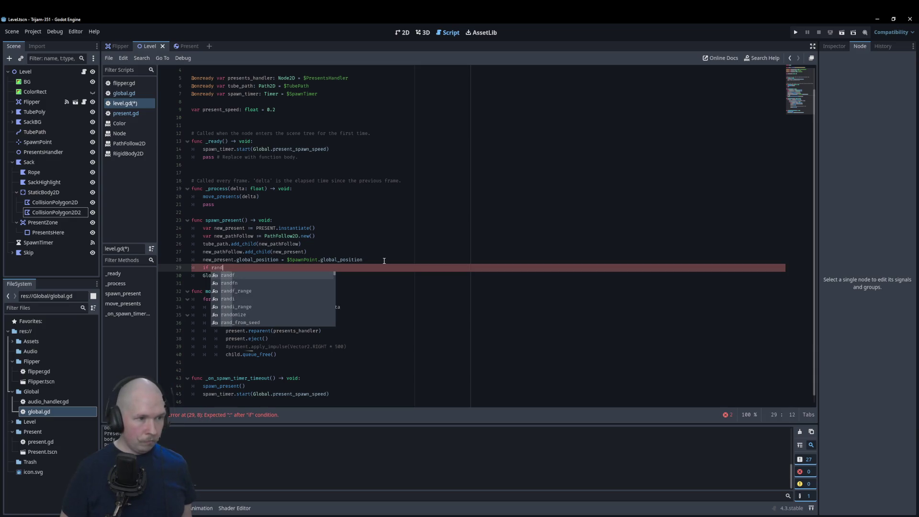
pyautogui.press('Down')
pyautogui.press('Down')
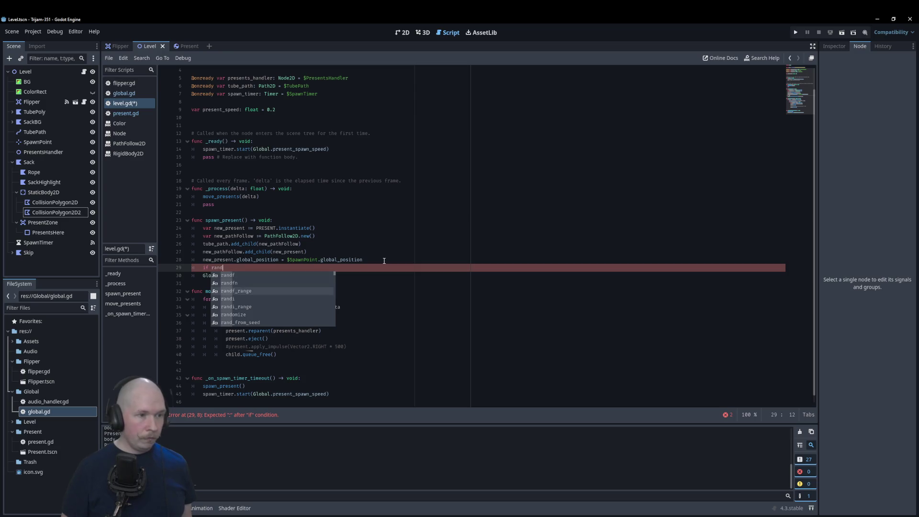
pyautogui.press('Return')
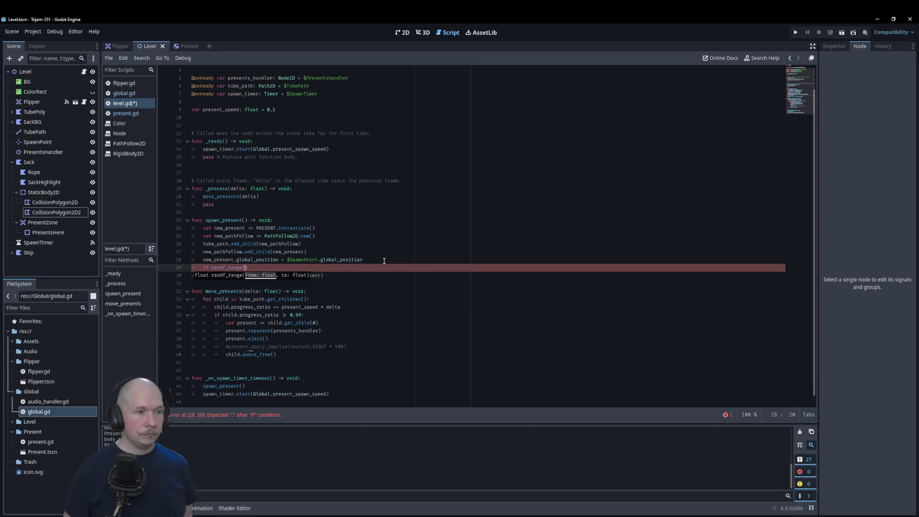
pyautogui.write('i')
pyautogui.press('End')
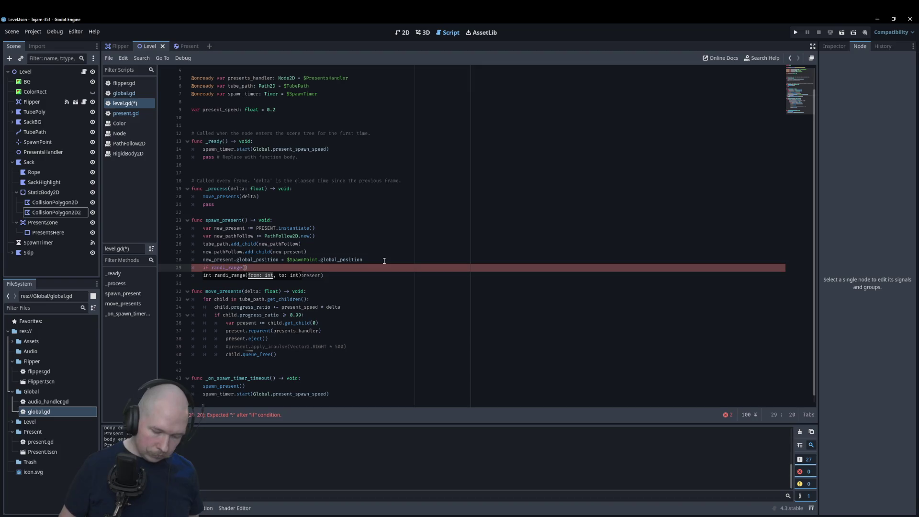
pyautogui.write(',')
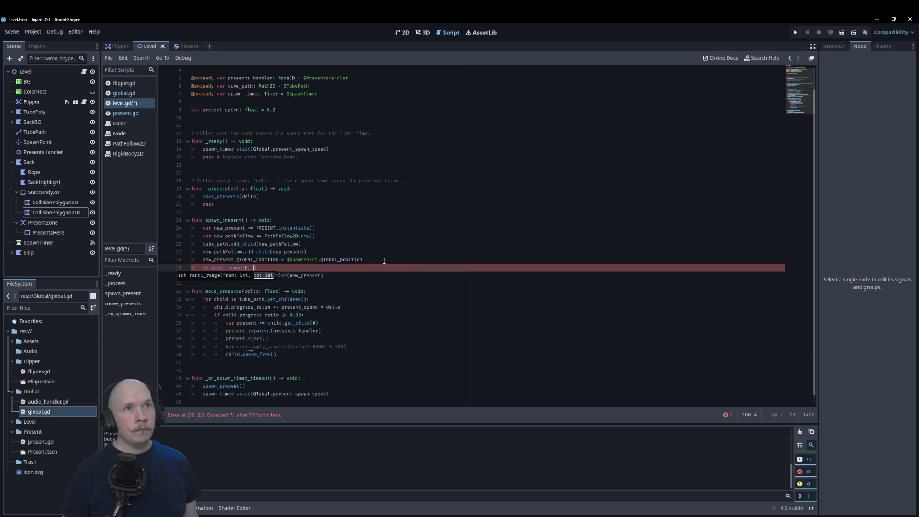
pyautogui.write('5) > ')
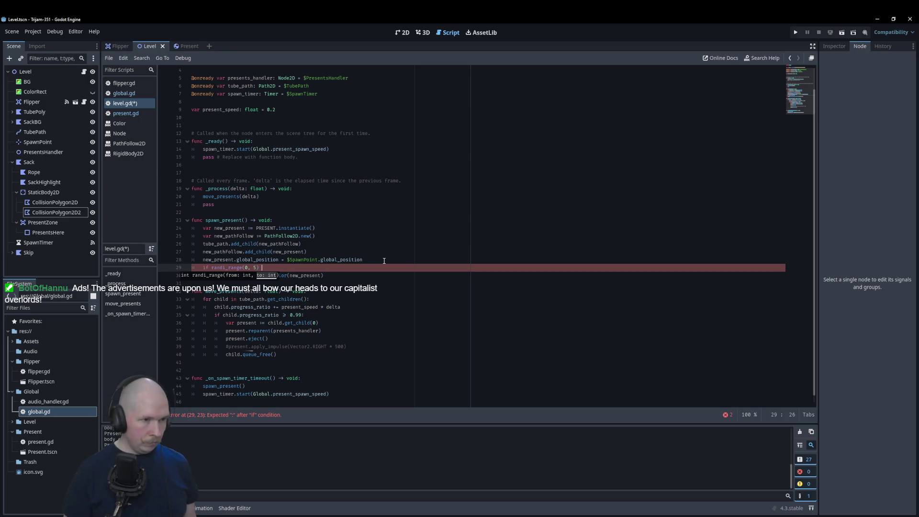
pyautogui.write('2')
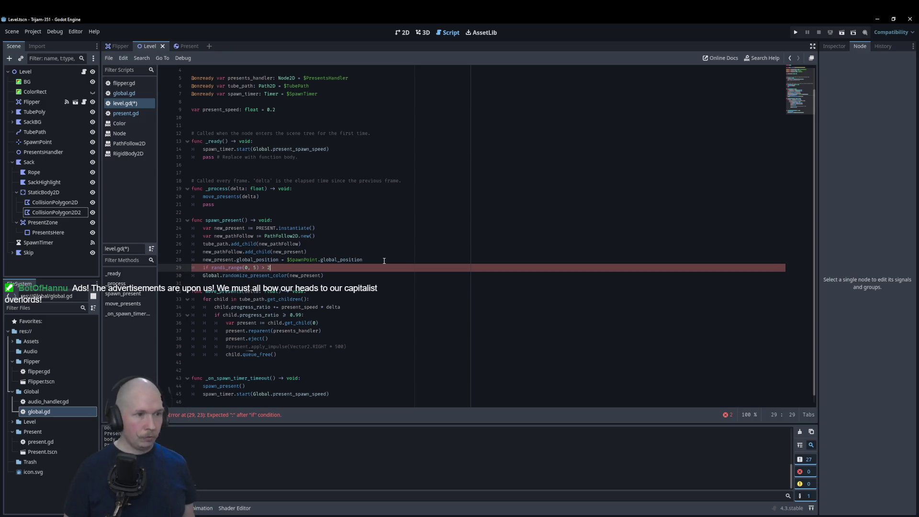
pyautogui.hotkey('alt', 'Left')
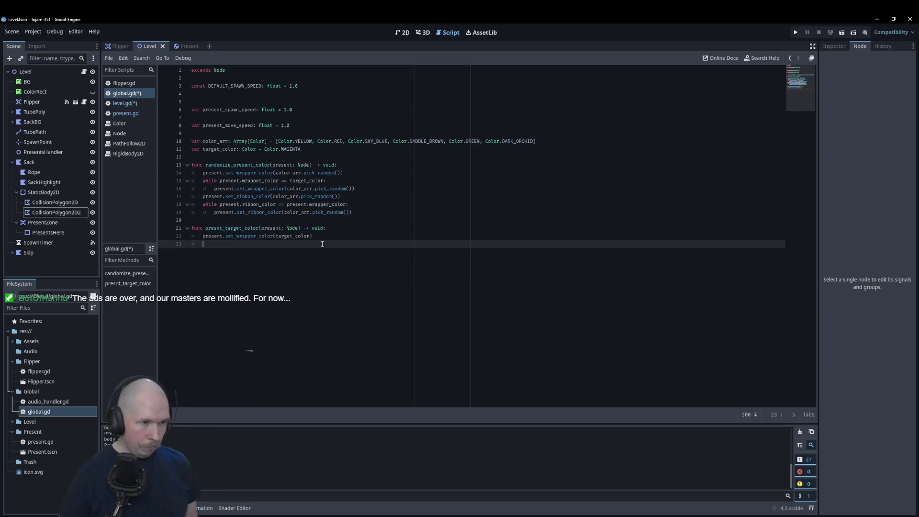
# Fix line 23's indentation, correct the function name to present_target_color, and save both scripts
pyautogui.press('Up')
pyautogui.press('Up')
pyautogui.hotkey('shift', 'Tab')
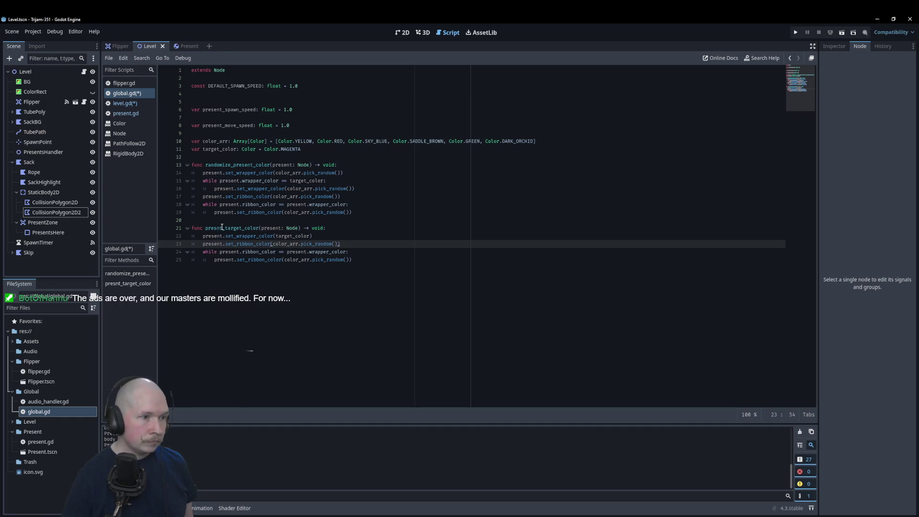
pyautogui.click(222, 228)
pyautogui.write('e')
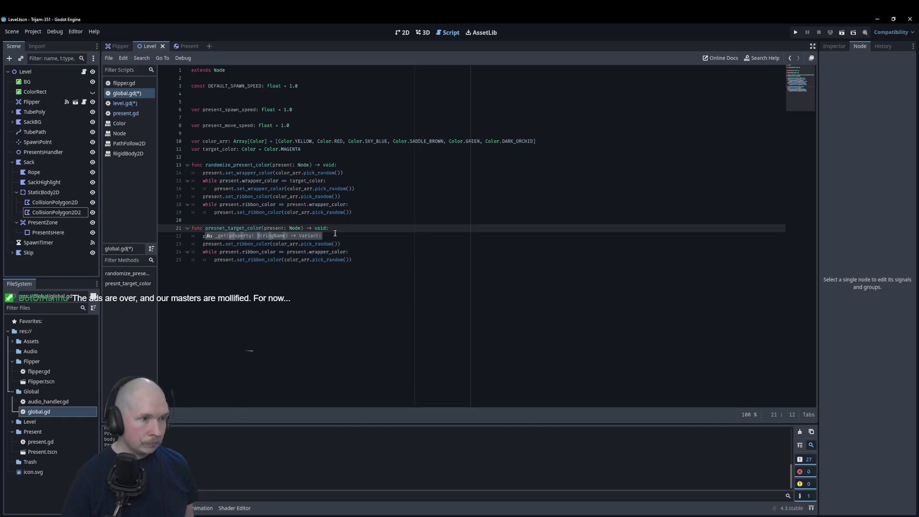
pyautogui.click(217, 225)
pyautogui.press('Delete')
pyautogui.press('Right')
pyautogui.write('n')
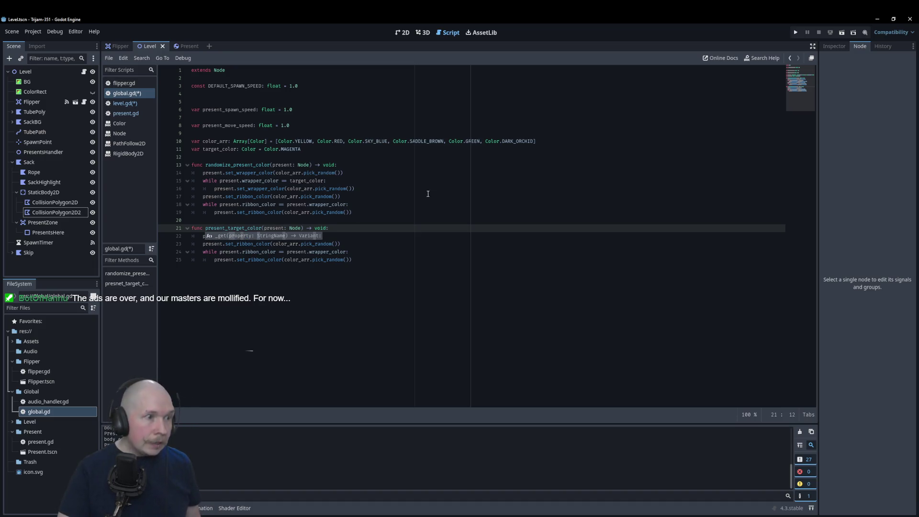
pyautogui.click(428, 195)
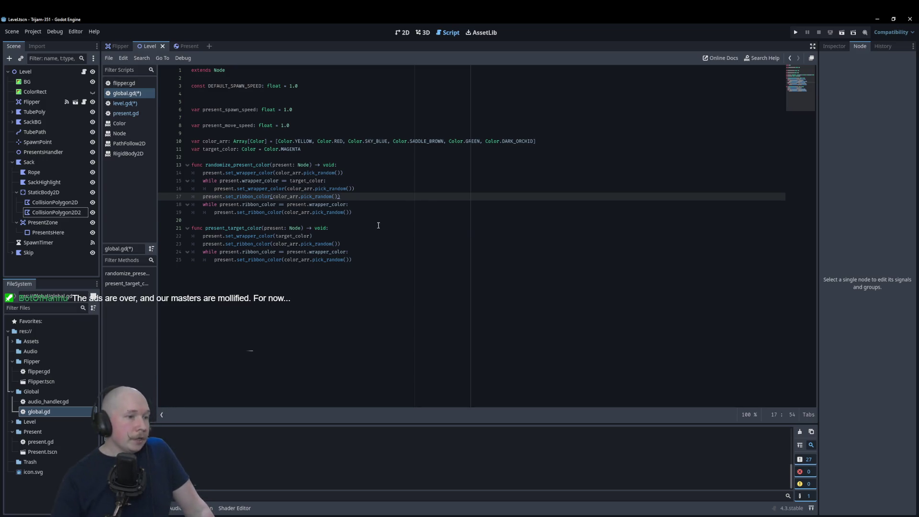
pyautogui.hotkey('ctrl', 's')
pyautogui.click(126, 103)
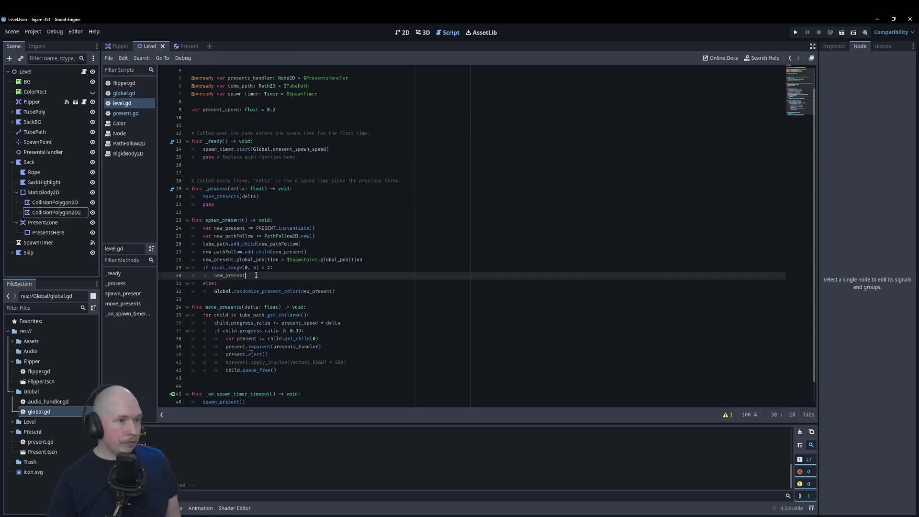
# Replace new_present on line 30 with Global.present_target_color(new_present) and run the game
pyautogui.doubleClick(215, 277)
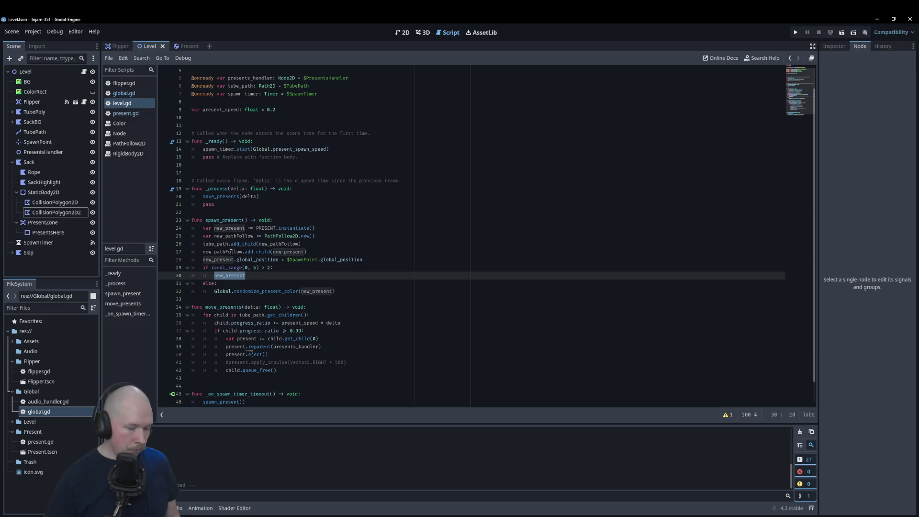
pyautogui.write('Global')
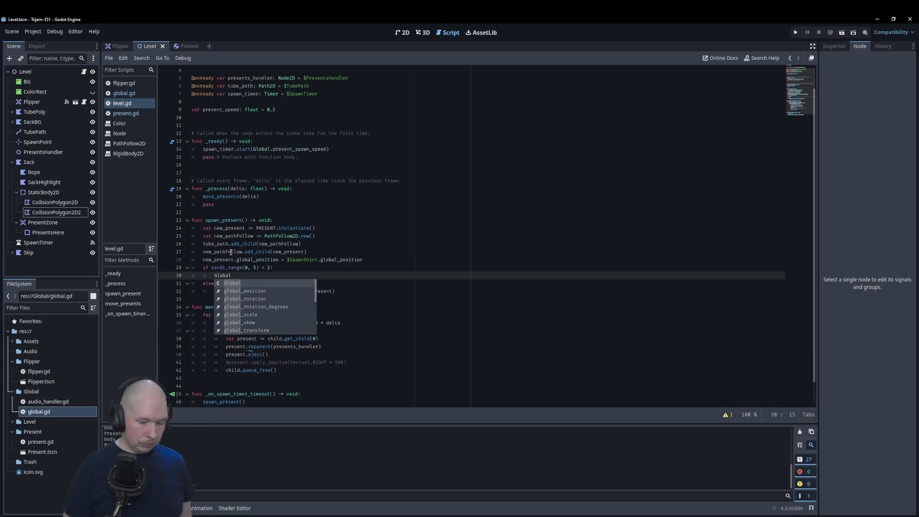
pyautogui.write('.pre')
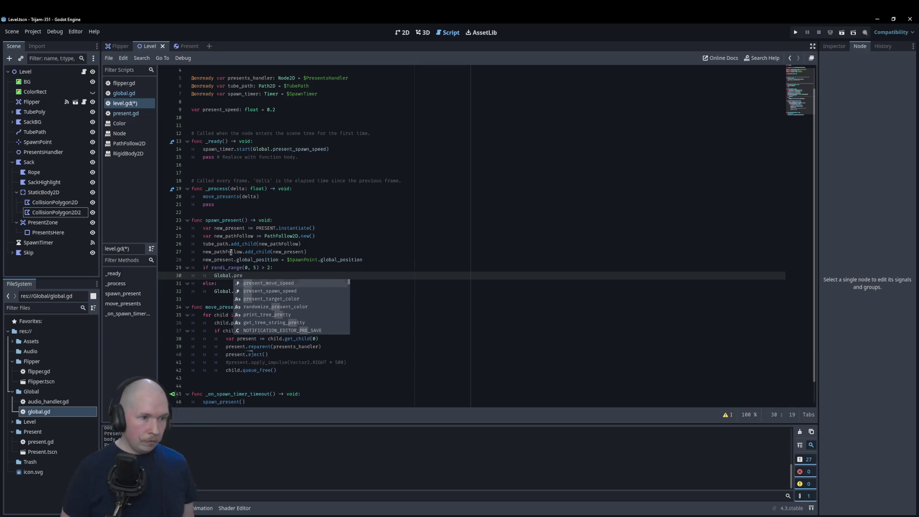
pyautogui.press('Down')
pyautogui.press('Down')
pyautogui.press('Return')
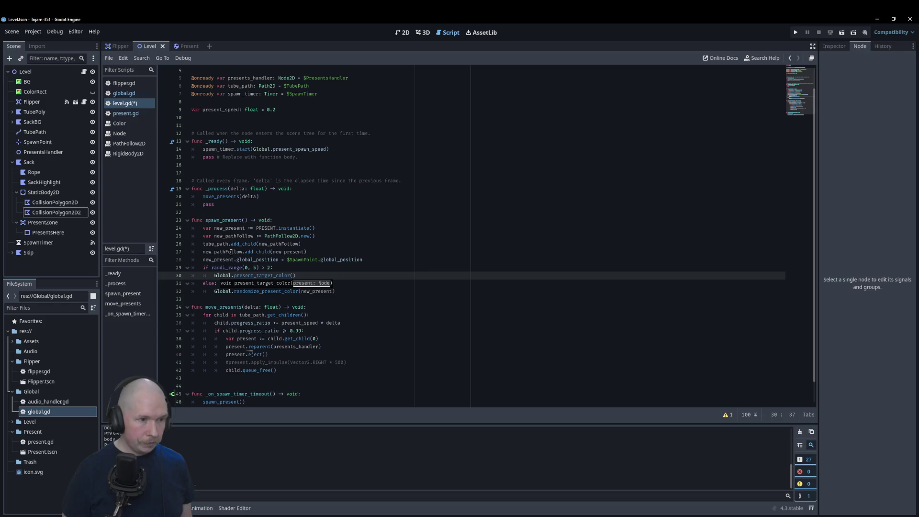
pyautogui.write('new')
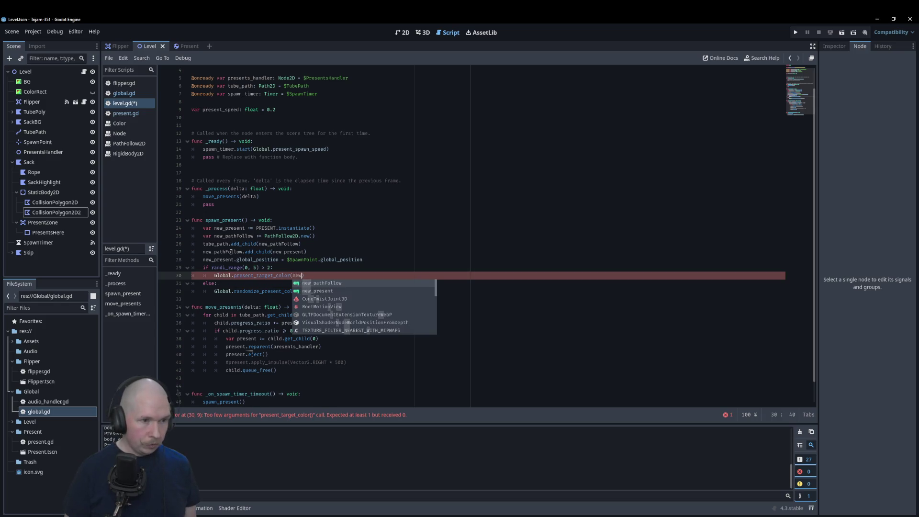
pyautogui.press('Down')
pyautogui.press('Return')
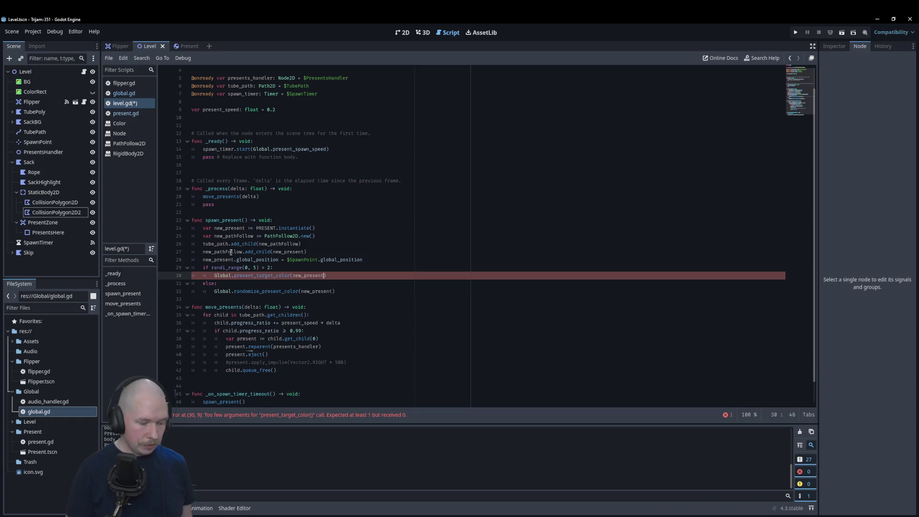
pyautogui.press('F5')
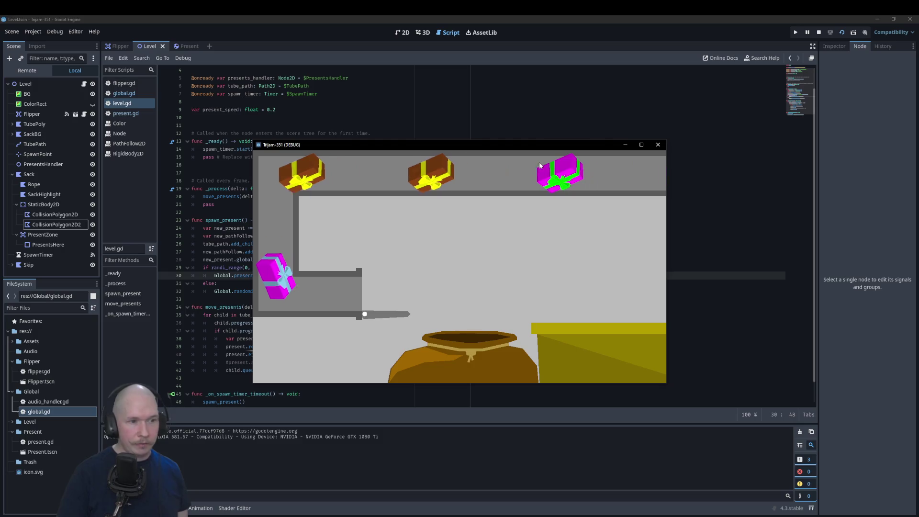
# Fling eleven presents off the ledge with the flipper, then close the test game
pyautogui.click(540, 165)
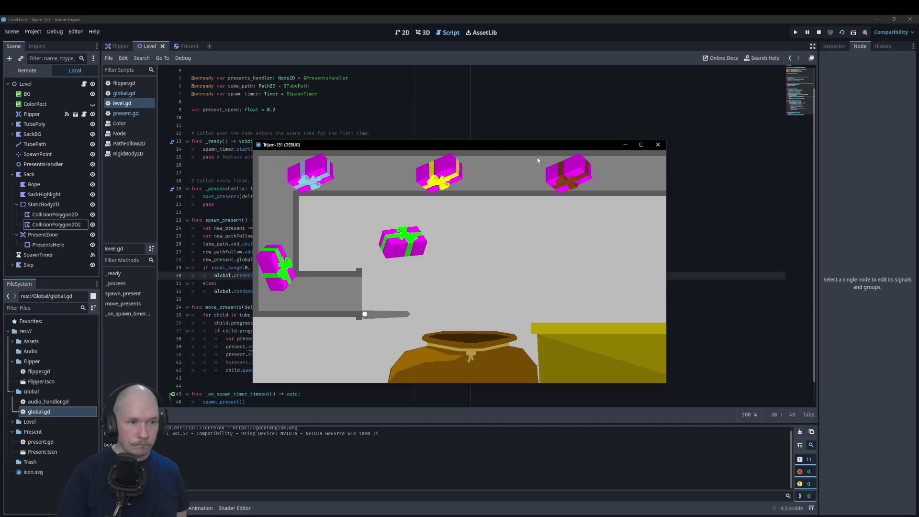
pyautogui.click(537, 158)
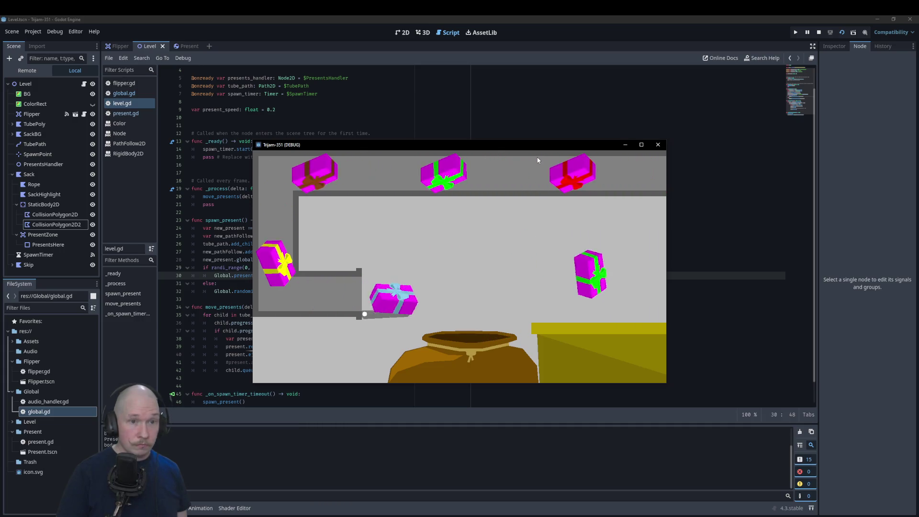
pyautogui.click(538, 160)
pyautogui.click(537, 160)
pyautogui.click(537, 160)
pyautogui.click(538, 160)
pyautogui.click(537, 159)
pyautogui.click(538, 160)
pyautogui.click(538, 160)
pyautogui.click(538, 160)
pyautogui.click(538, 160)
pyautogui.click(659, 144)
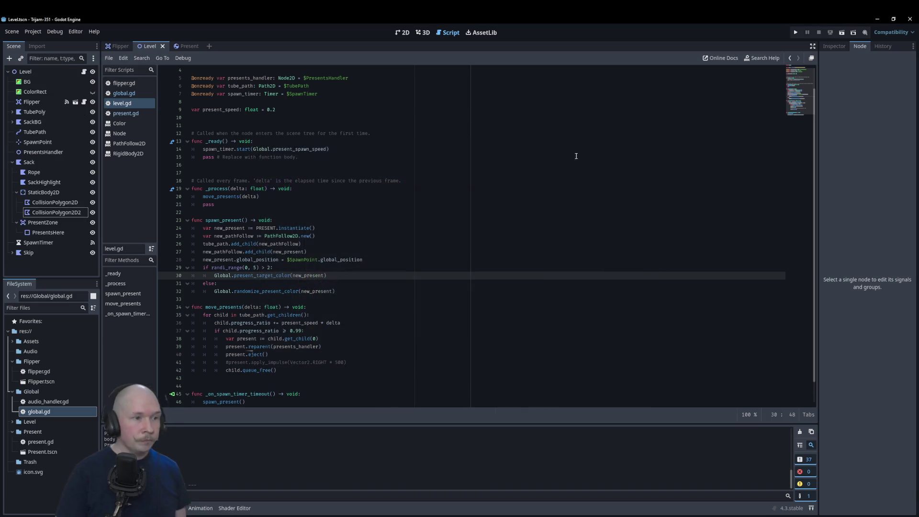
# Add a set_new_target() -> void function at the end of global.gd
pyautogui.scroll(-1, 422, 264)
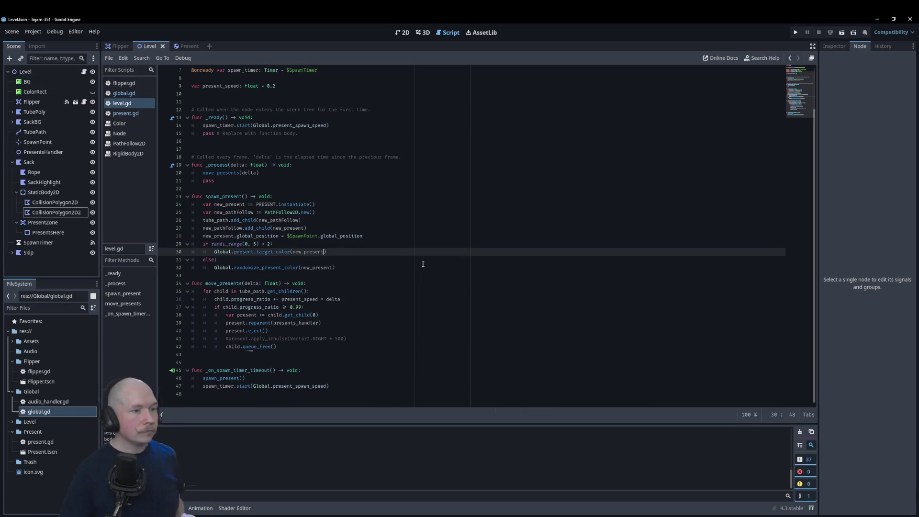
pyautogui.click(124, 93)
pyautogui.click(371, 268)
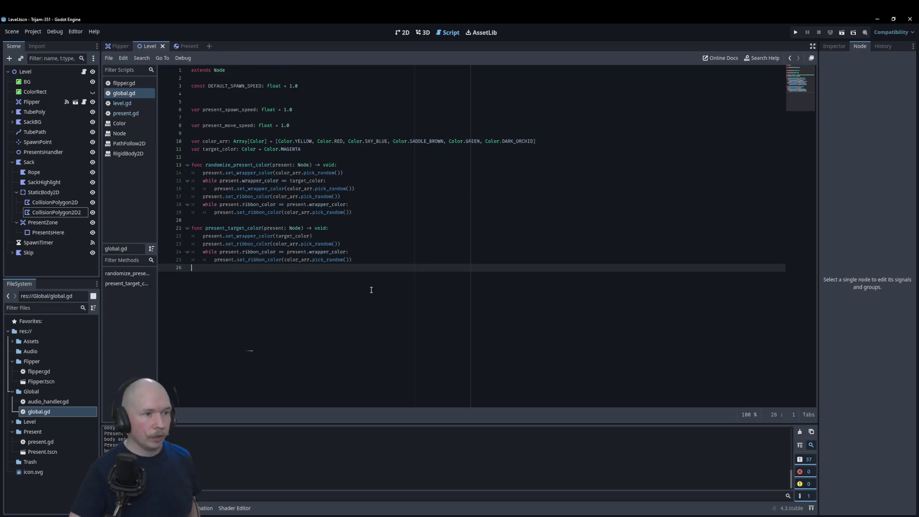
pyautogui.press('Return')
pyautogui.write('func')
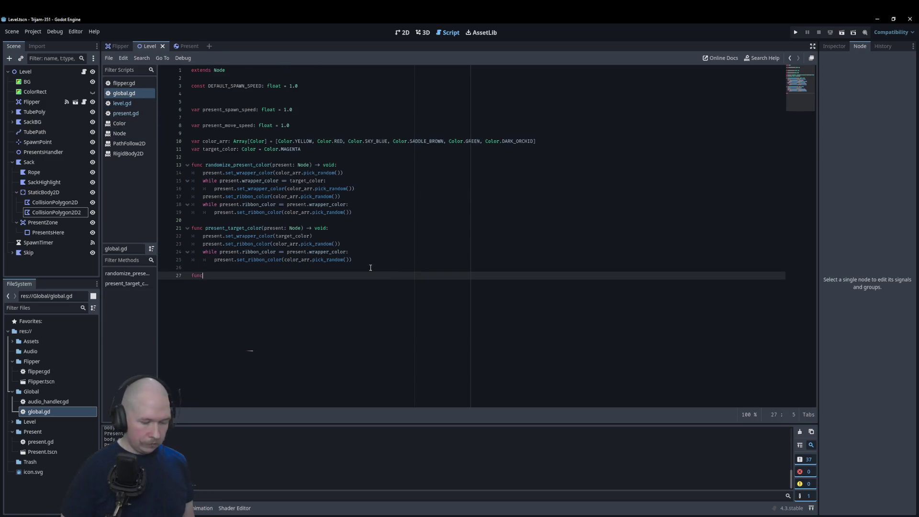
pyautogui.write(' set_r')
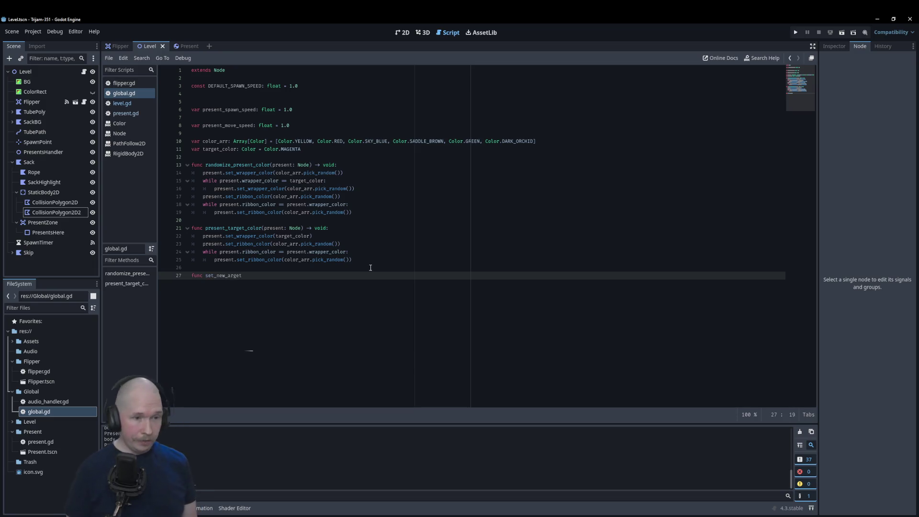
pyautogui.press('Left')
pyautogui.press('Left')
pyautogui.press('Left')
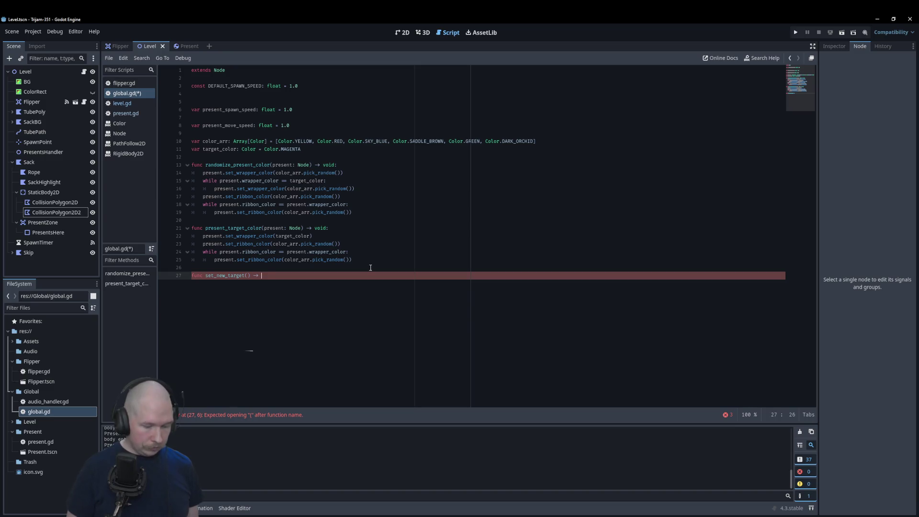
pyautogui.write('void:')
pyautogui.press('Return')
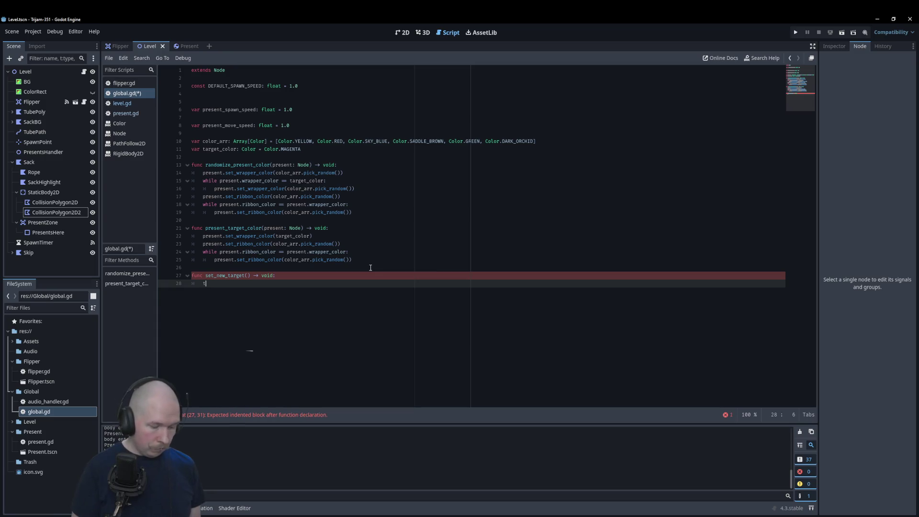
# Give it the body target_color = color_arr.pick_random() and save global.gd
pyautogui.write('target_color ')
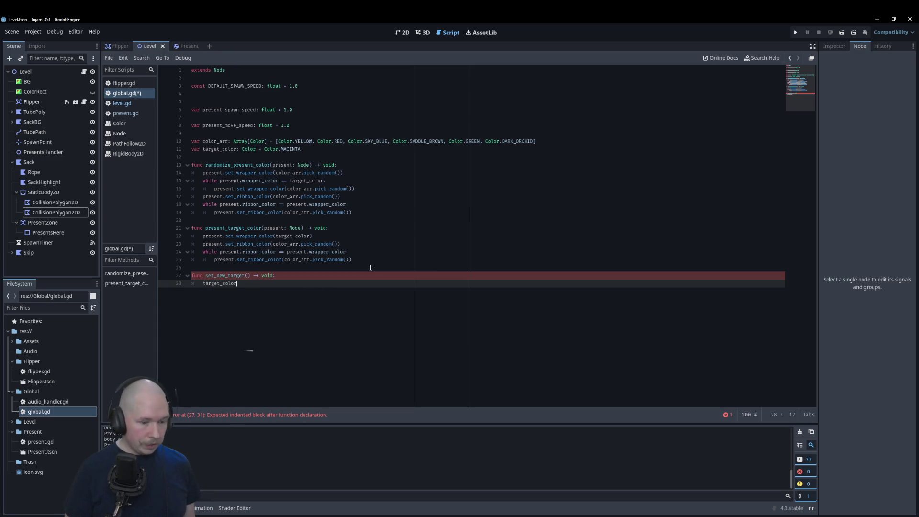
pyautogui.write('= ')
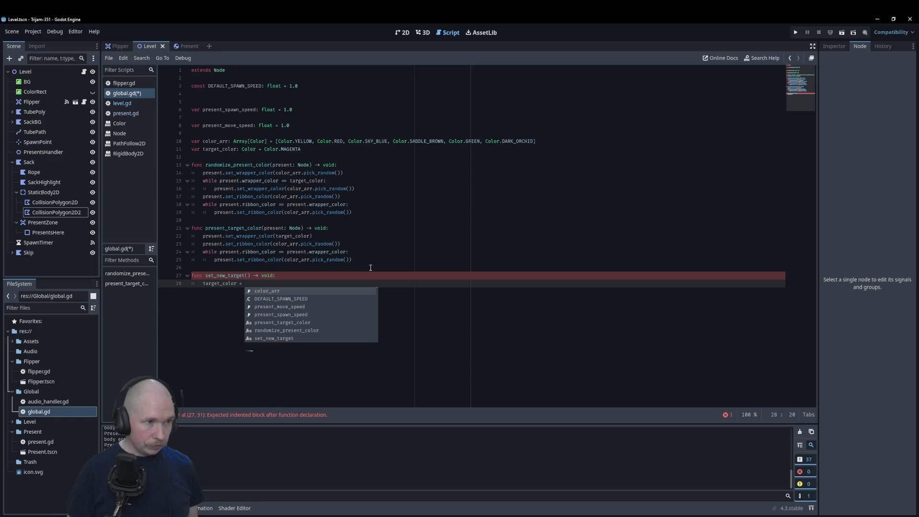
pyautogui.write('color_arr')
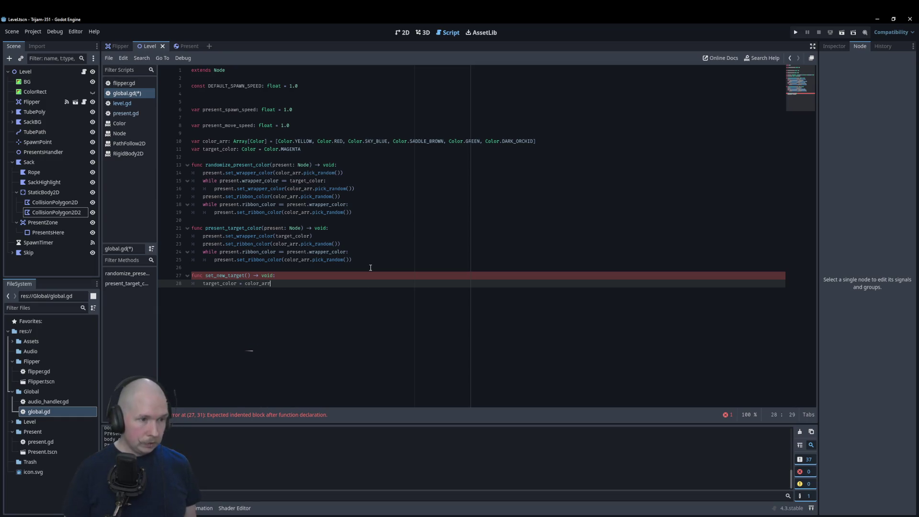
pyautogui.write('.pick')
pyautogui.press('Return')
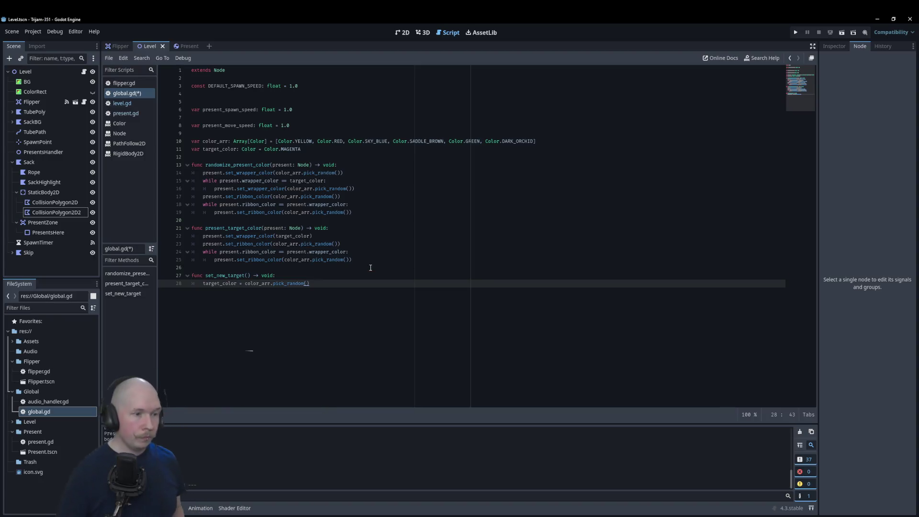
pyautogui.hotkey('ctrl', 's')
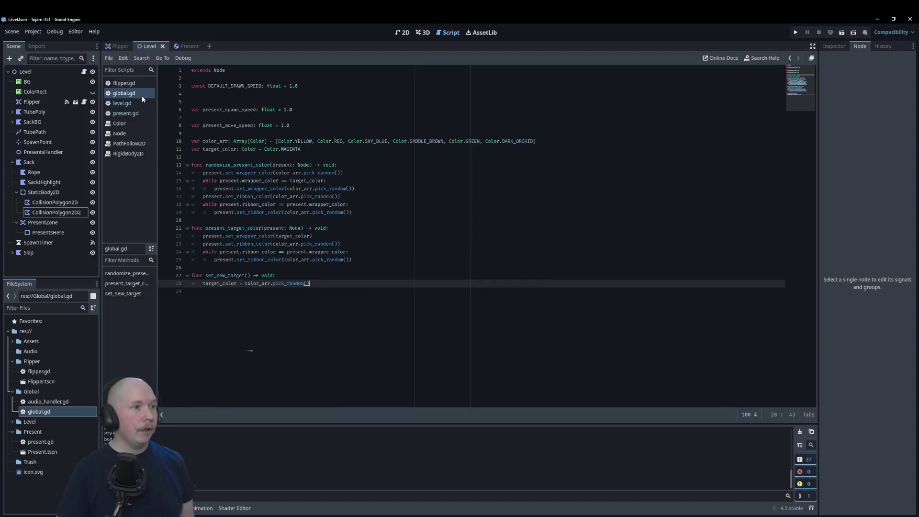
pyautogui.click(135, 105)
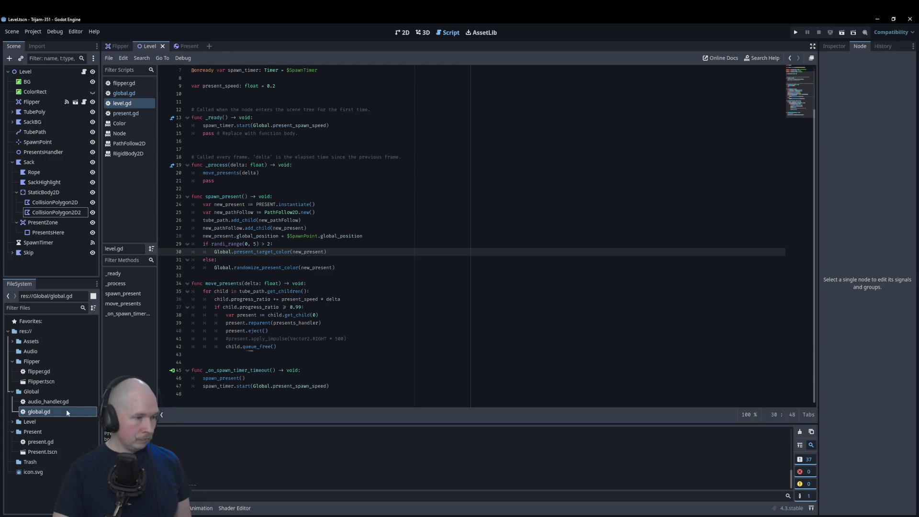
# Create a scene named 'Audio' with a User Interface root in the Audio folder
pyautogui.rightClick(32, 352)
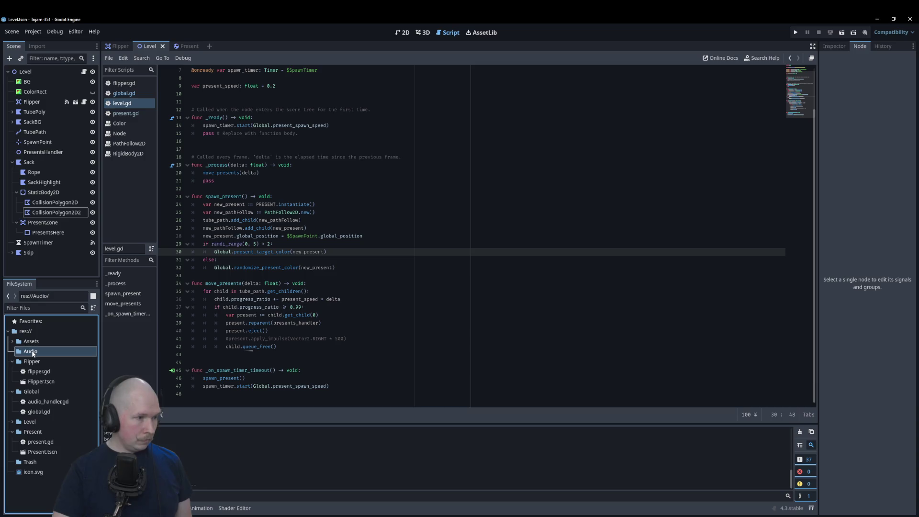
pyautogui.moveTo(109, 363)
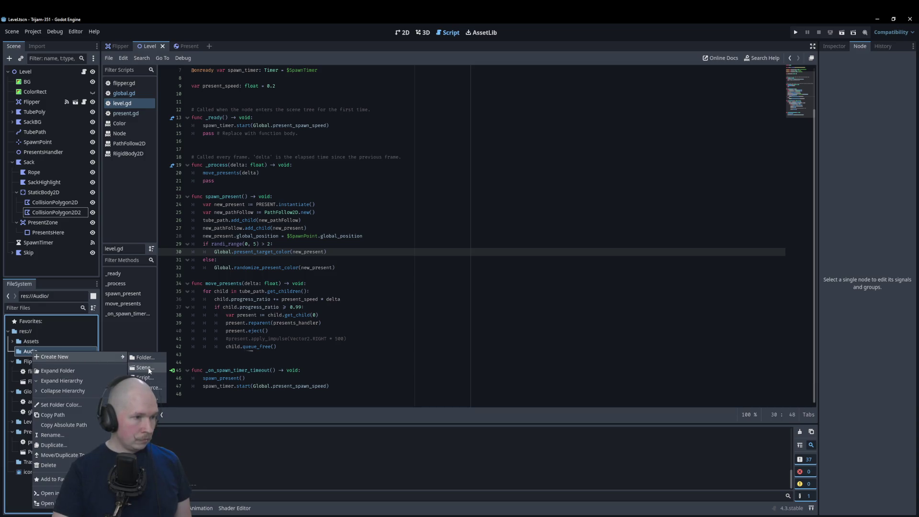
pyautogui.click(149, 370)
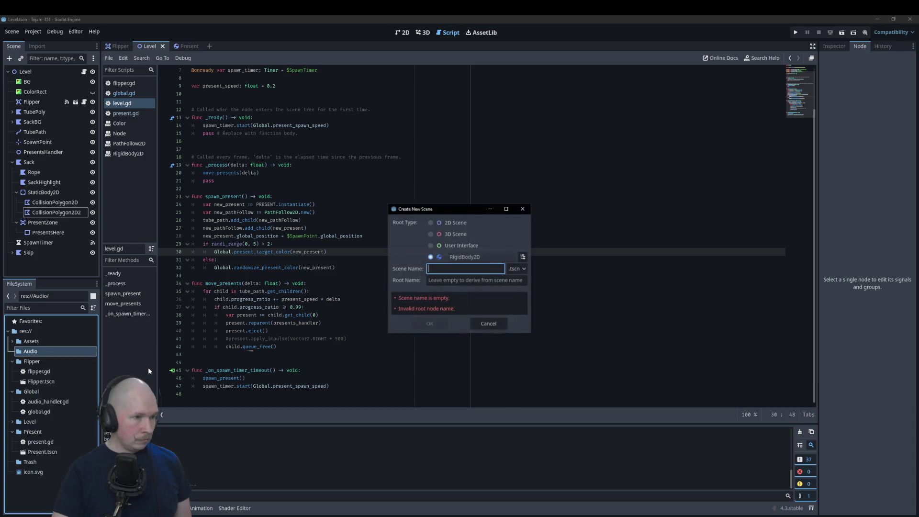
pyautogui.click(454, 247)
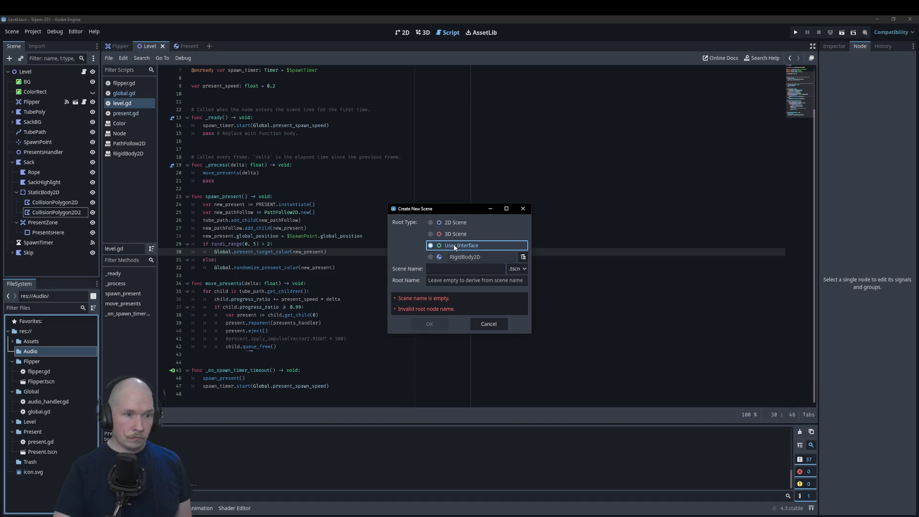
pyautogui.click(452, 268)
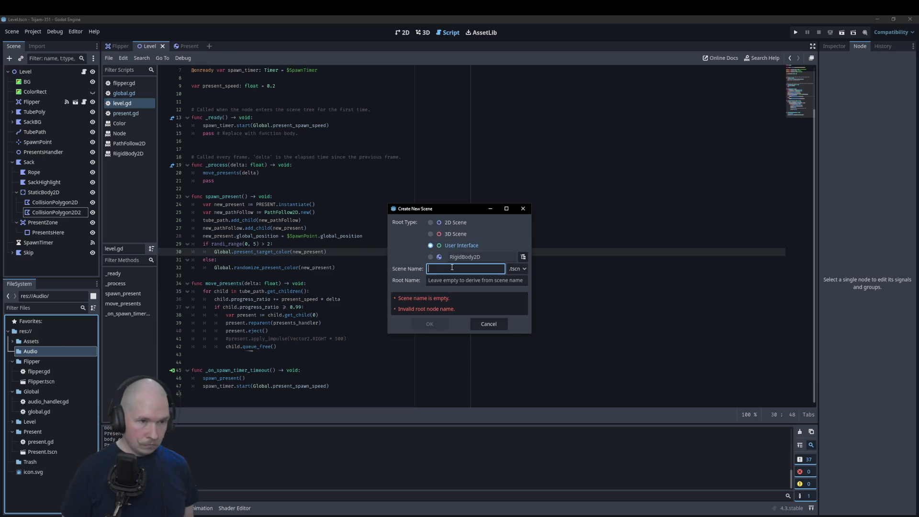
pyautogui.write('AUDIO')
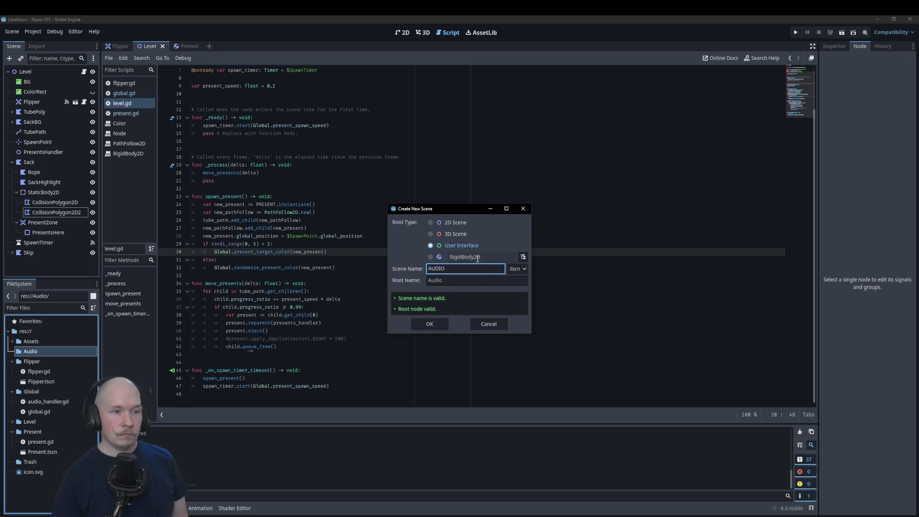
pyautogui.moveTo(429, 268); pyautogui.dragTo(489, 265)
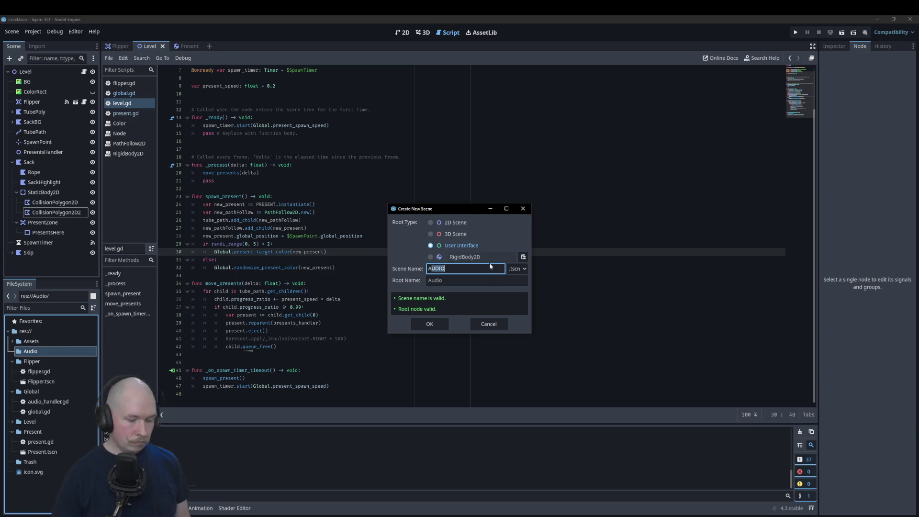
pyautogui.write('Audio')
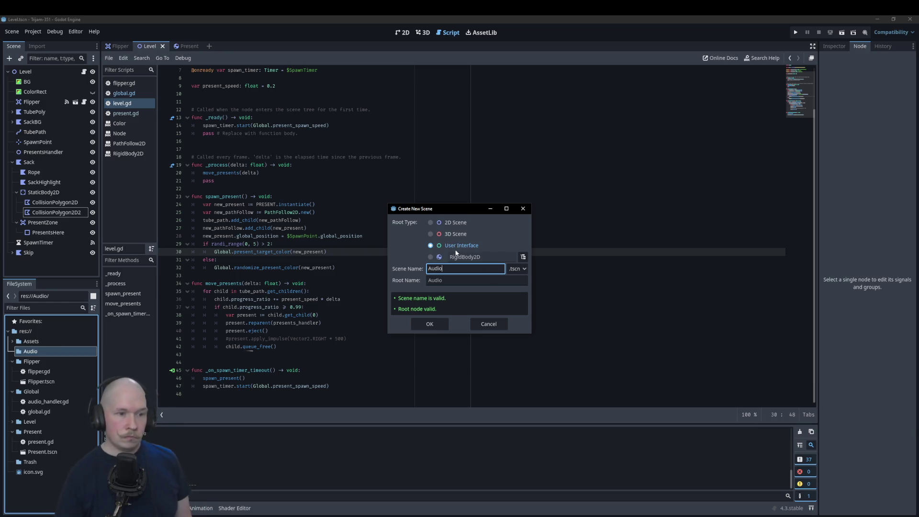
pyautogui.click(431, 324)
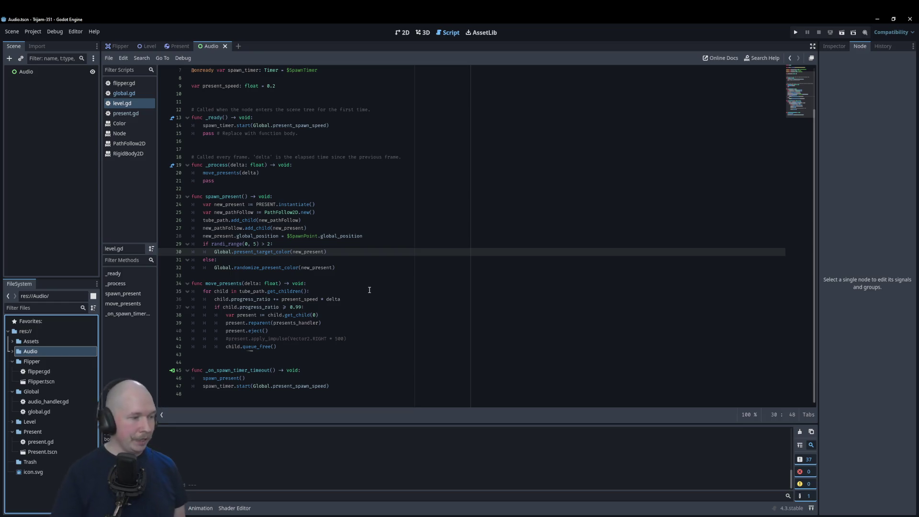
# Open the new Audio scene and switch to the web browser
pyautogui.click(384, 260)
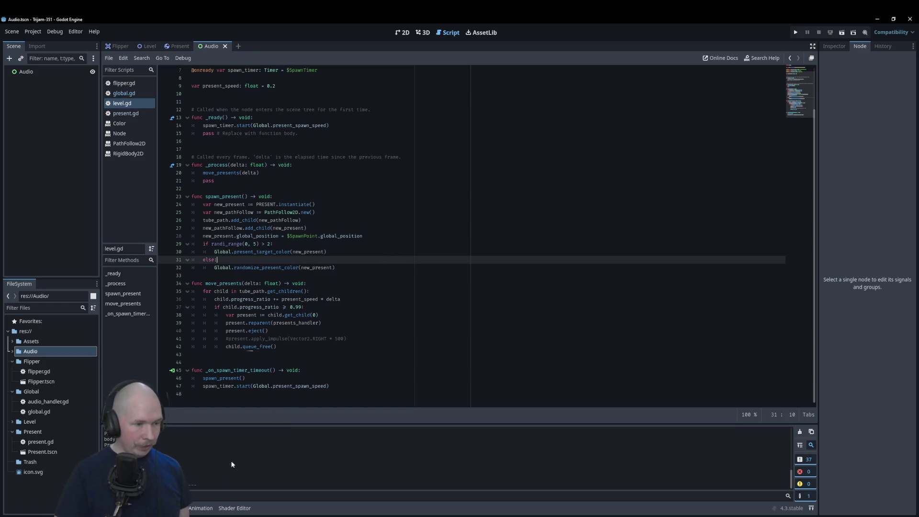
pyautogui.click(350, 305)
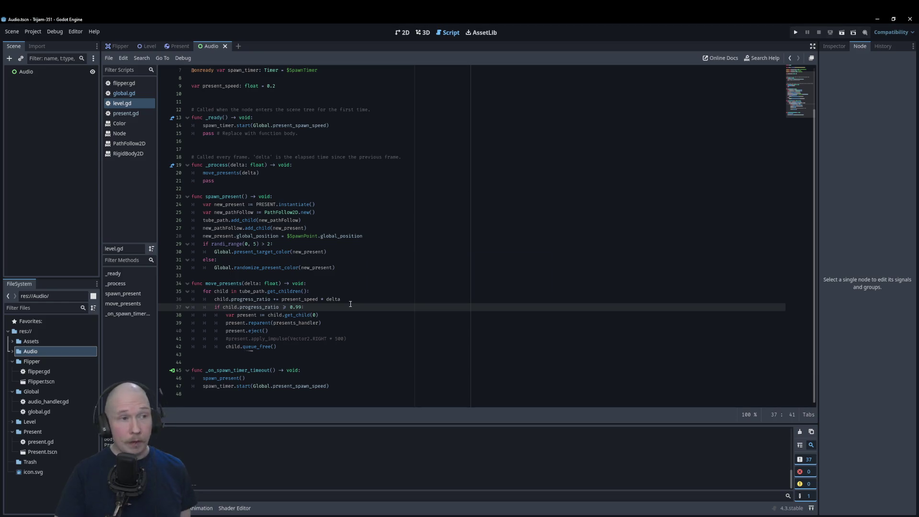
pyautogui.moveTo(203, 512)
pyautogui.click(232, 493)
# Read through the Trijam #351 page, glance at the Trijam Mixtape video, and return to Godot
pyautogui.click(139, 23)
pyautogui.click(53, 23)
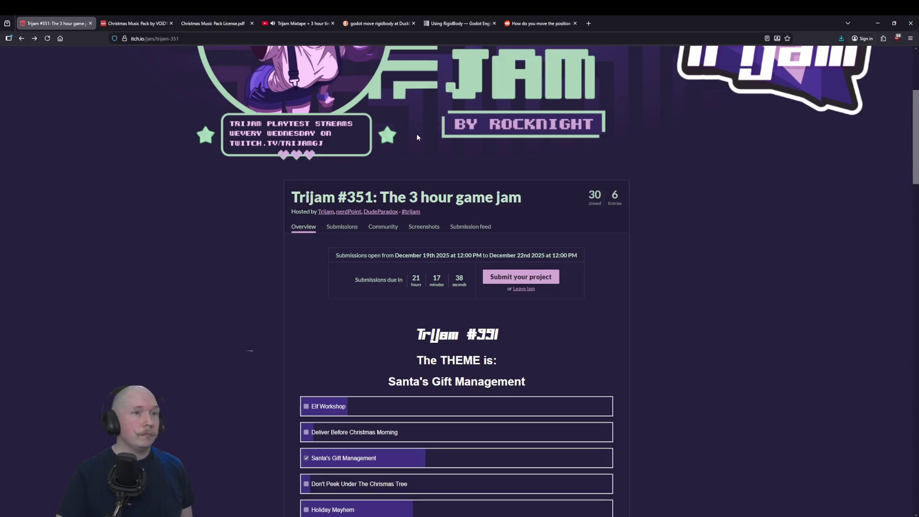
pyautogui.scroll(4, 417, 134)
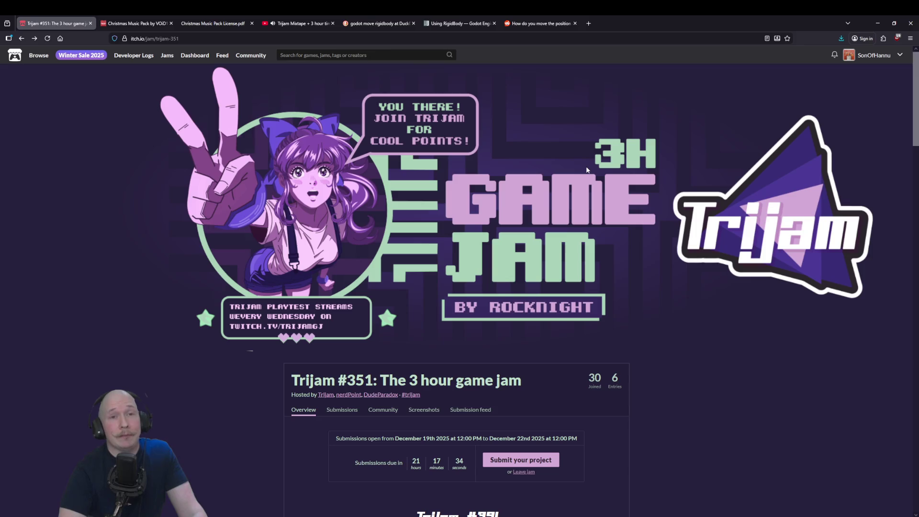
pyautogui.scroll(-5, 554, 260)
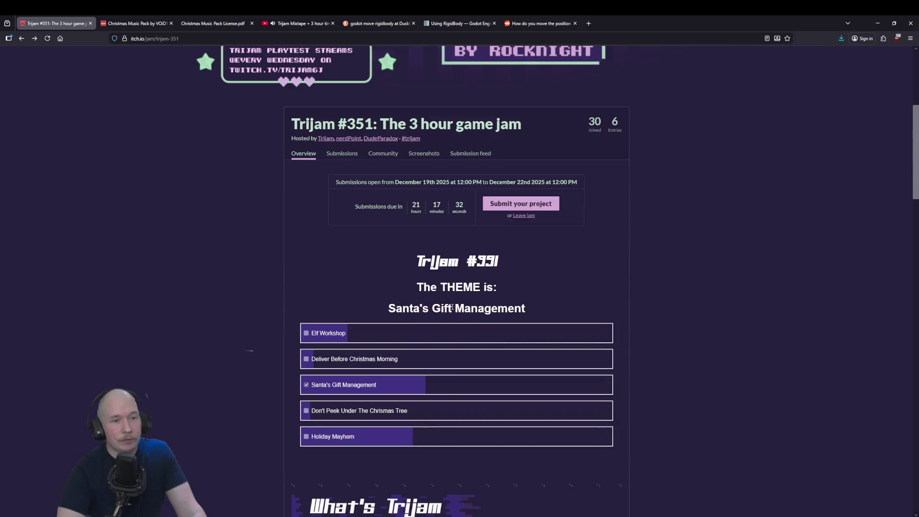
pyautogui.scroll(-2, 496, 320)
pyautogui.scroll(3, 318, 413)
pyautogui.scroll(-4, 393, 383)
pyautogui.scroll(4, 392, 383)
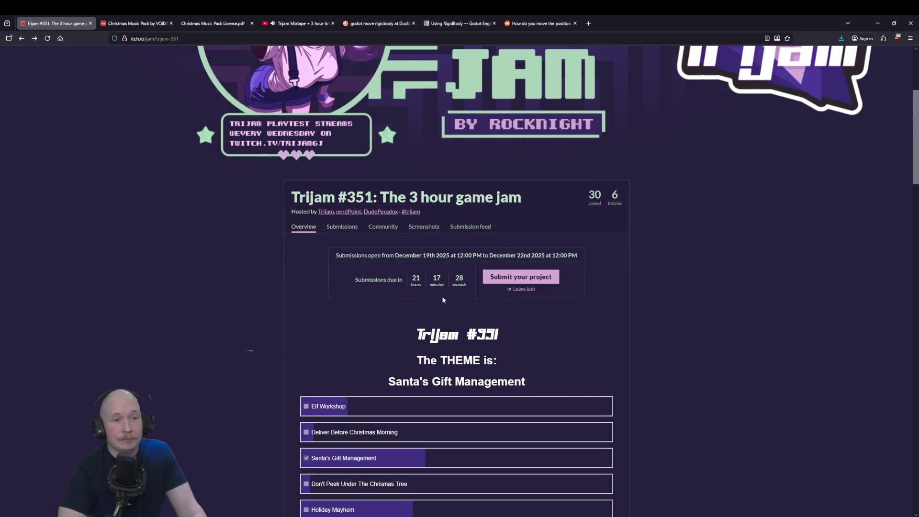
pyautogui.scroll(-1, 323, 298)
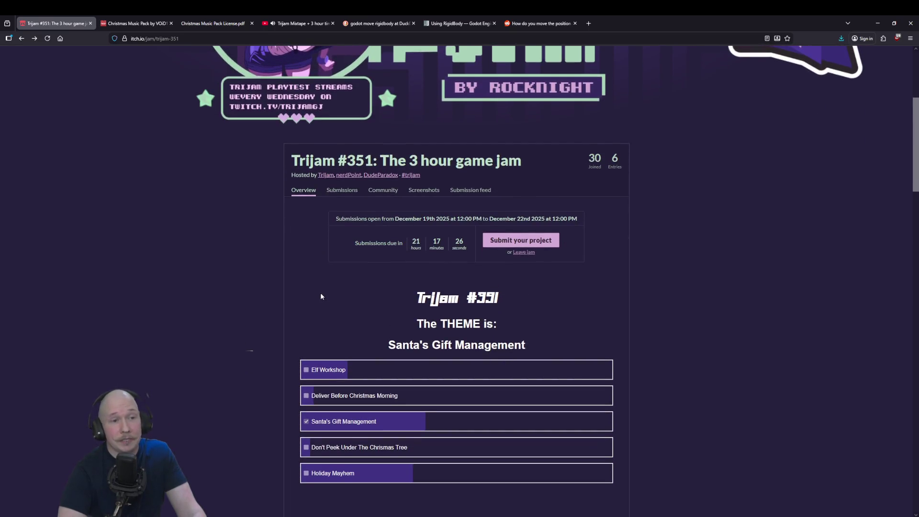
pyautogui.scroll(-8, 372, 296)
pyautogui.scroll(5, 368, 303)
pyautogui.scroll(3, 368, 307)
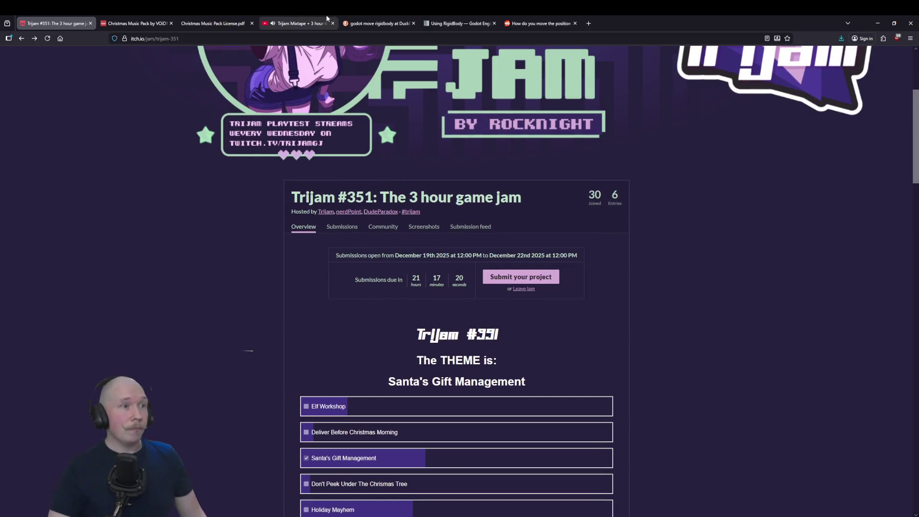
pyautogui.click(297, 23)
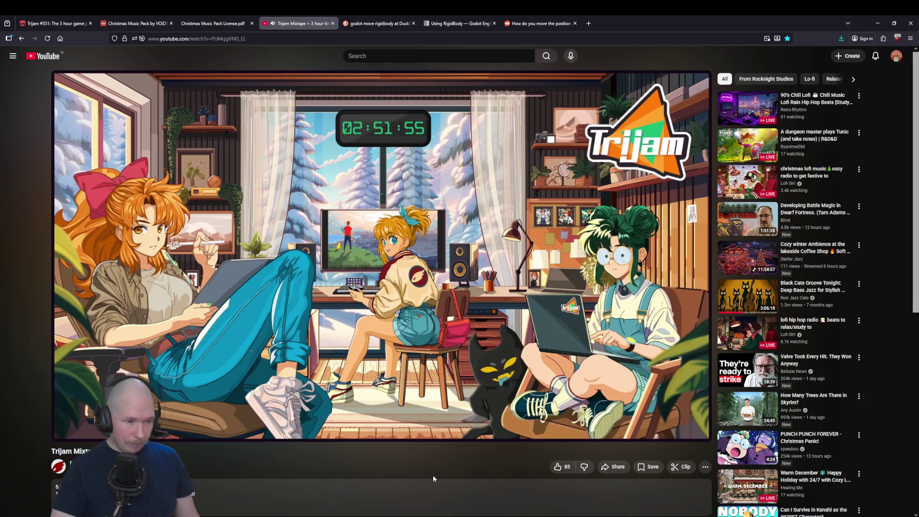
pyautogui.click(53, 23)
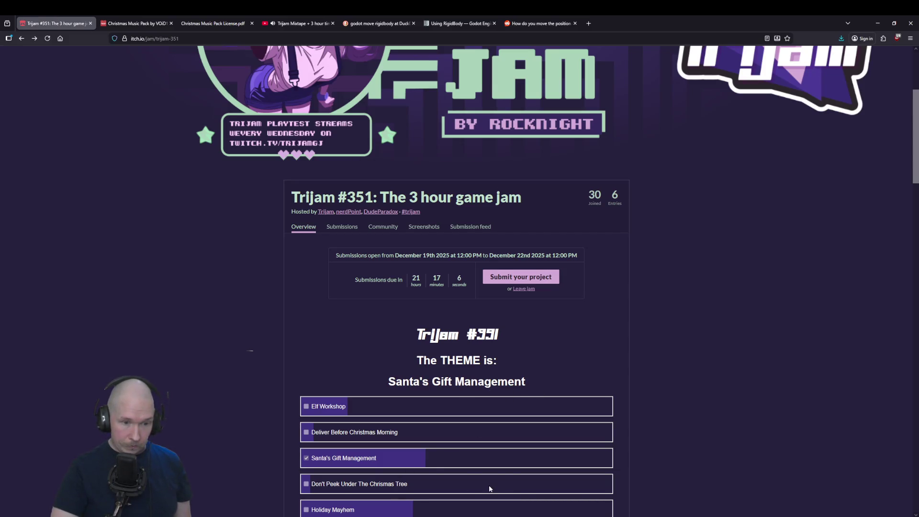
pyautogui.hotkey('alt', 'Tab')
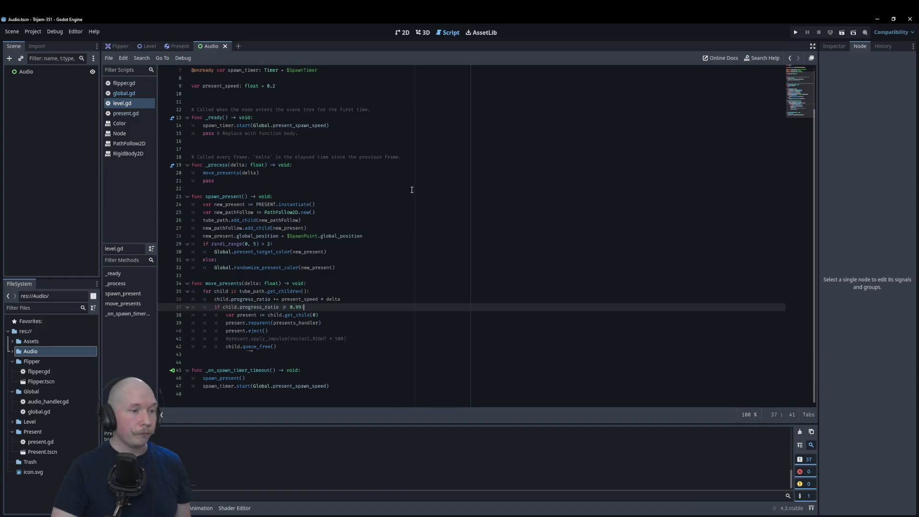
# Delete the commented-out apply_impulse line in level.gd and save
pyautogui.moveTo(355, 339); pyautogui.dragTo(168, 339)
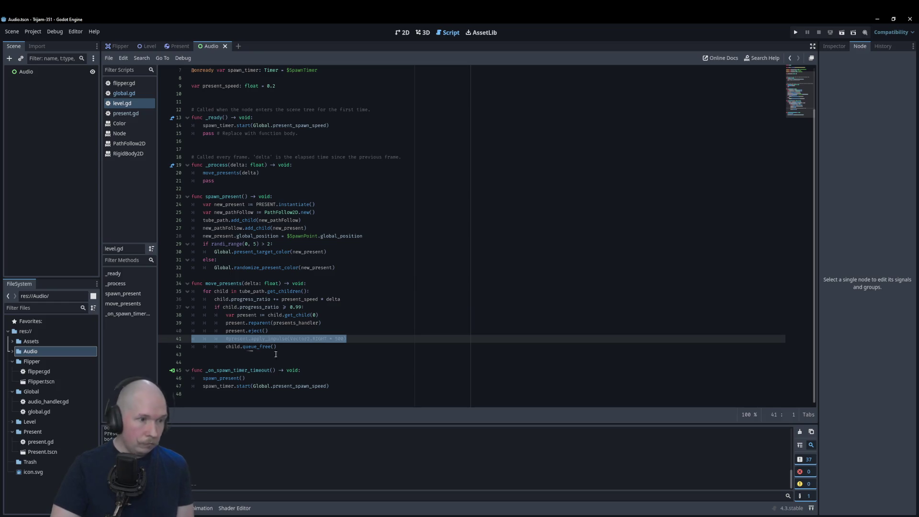
pyautogui.press('BackSpace')
pyautogui.press('BackSpace')
pyautogui.hotkey('ctrl', 's')
# Add a Global.set_new_target() call at the start of _ready and save level.gd
pyautogui.scroll(2, 351, 229)
pyautogui.click(341, 164)
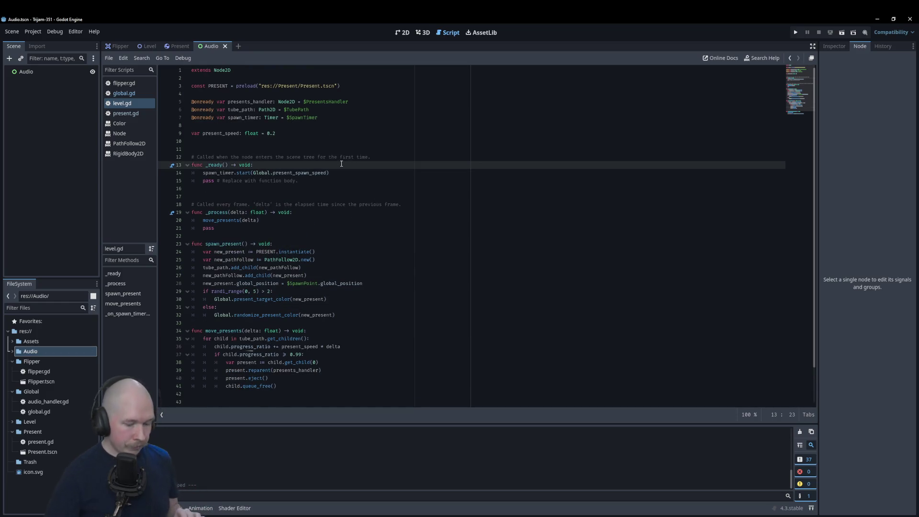
pyautogui.press('Return')
pyautogui.write('Glob')
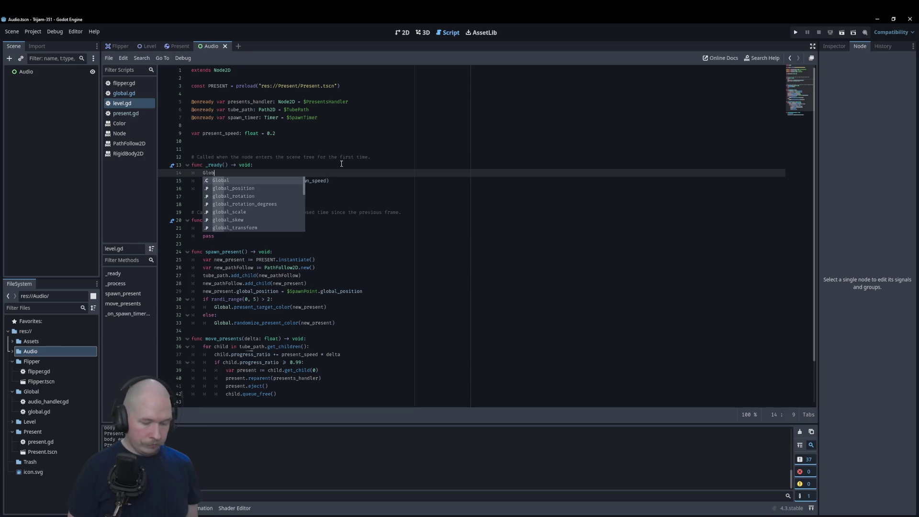
pyautogui.write('al.')
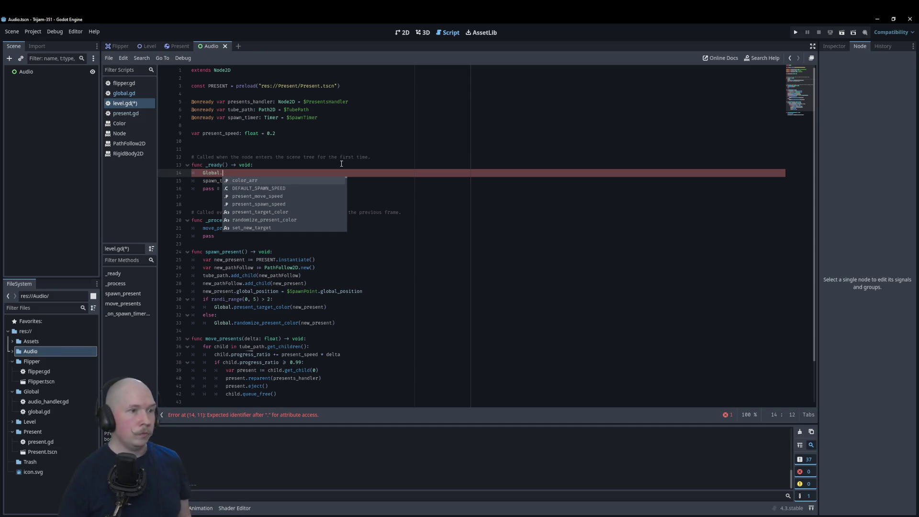
pyautogui.click(124, 93)
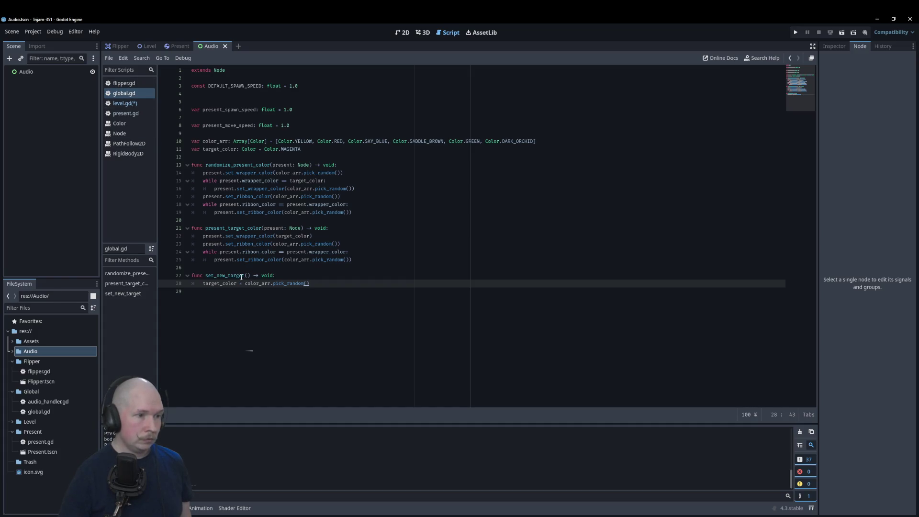
pyautogui.click(139, 103)
pyautogui.write('set_ne')
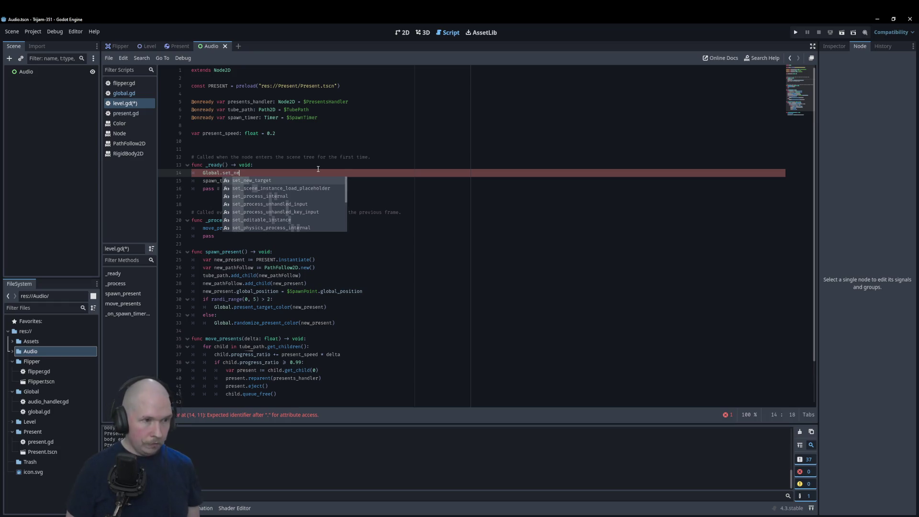
pyautogui.press('Return')
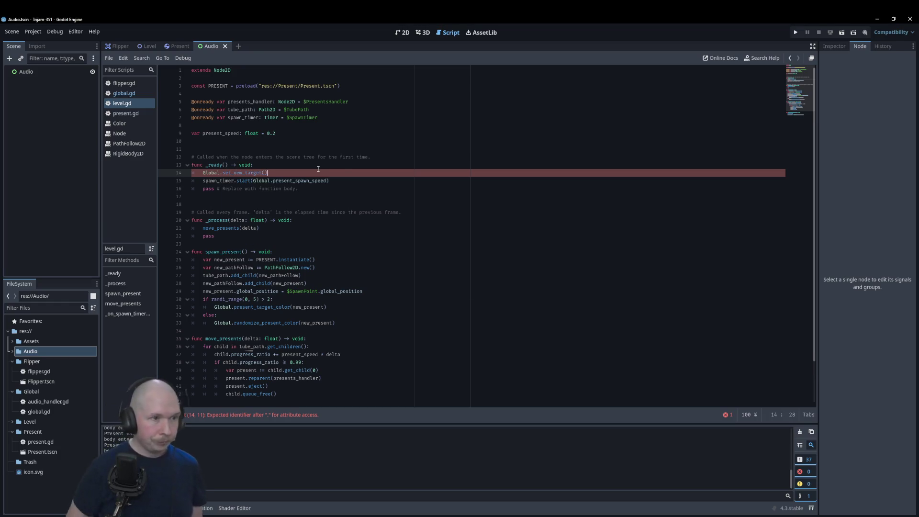
pyautogui.hotkey('ctrl', 's')
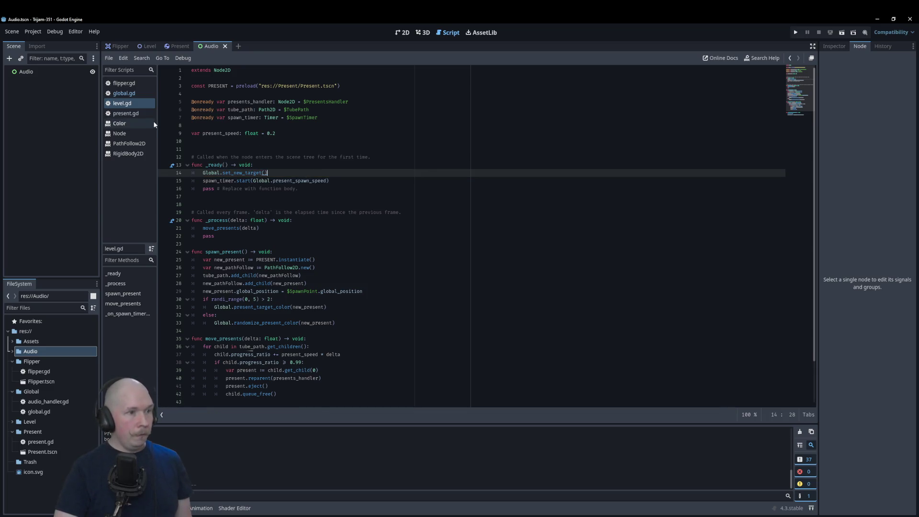
pyautogui.click(129, 94)
# Start a reset() function calling set_new_target and setting present_spawn_speed to DEFAULT_SPAWN_SPEED
pyautogui.press('Return')
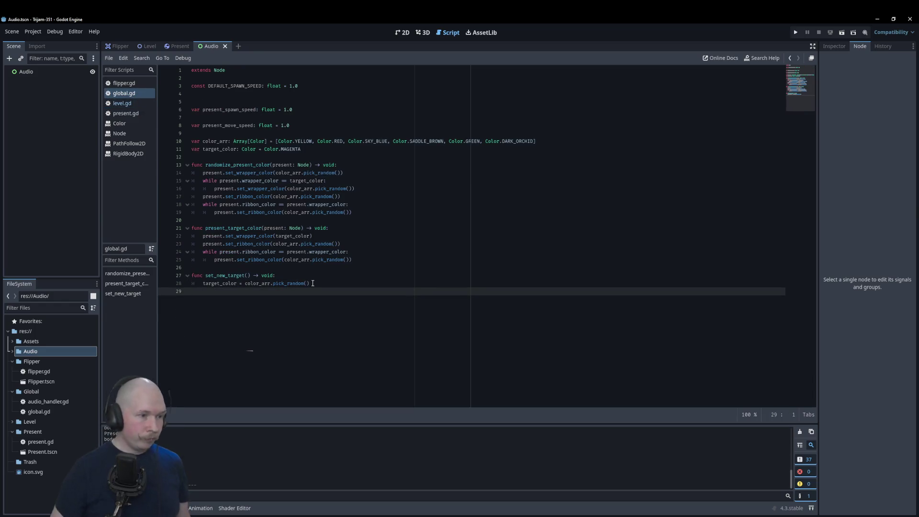
pyautogui.press('Down')
pyautogui.write('func reset')
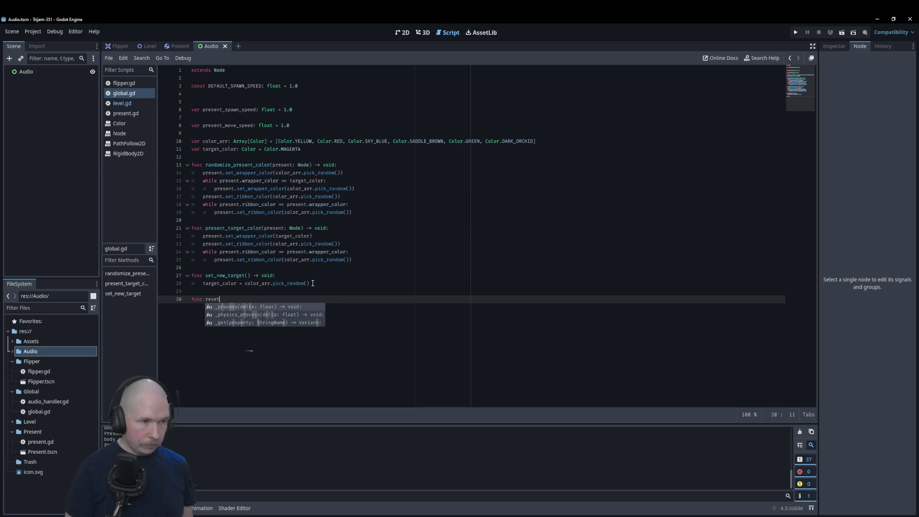
pyautogui.write('() -> void:')
pyautogui.press('Return')
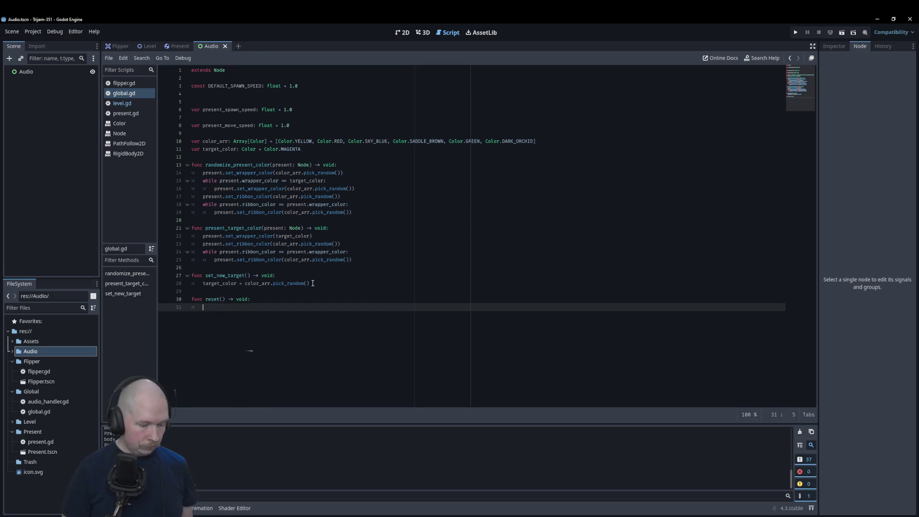
pyautogui.write('set')
pyautogui.press('Return')
pyautogui.press('Return')
pyautogui.write('prese')
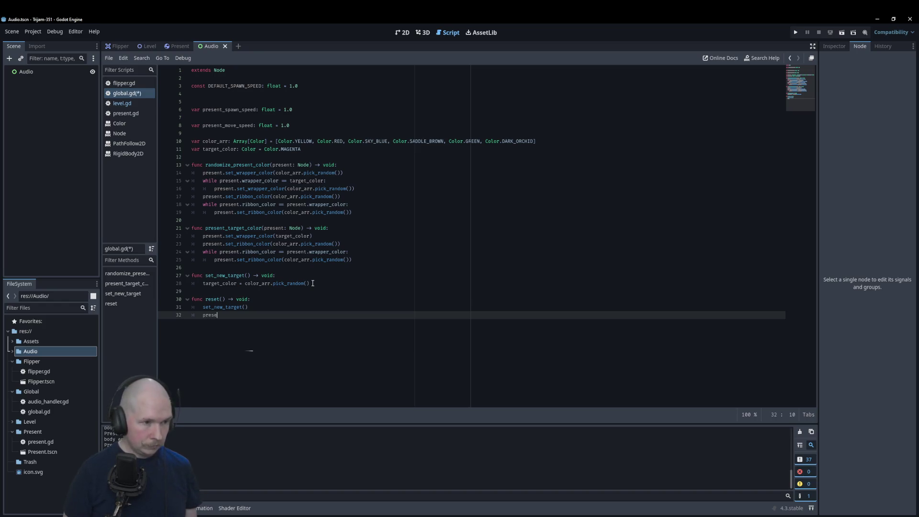
pyautogui.press('Down')
pyautogui.press('Return')
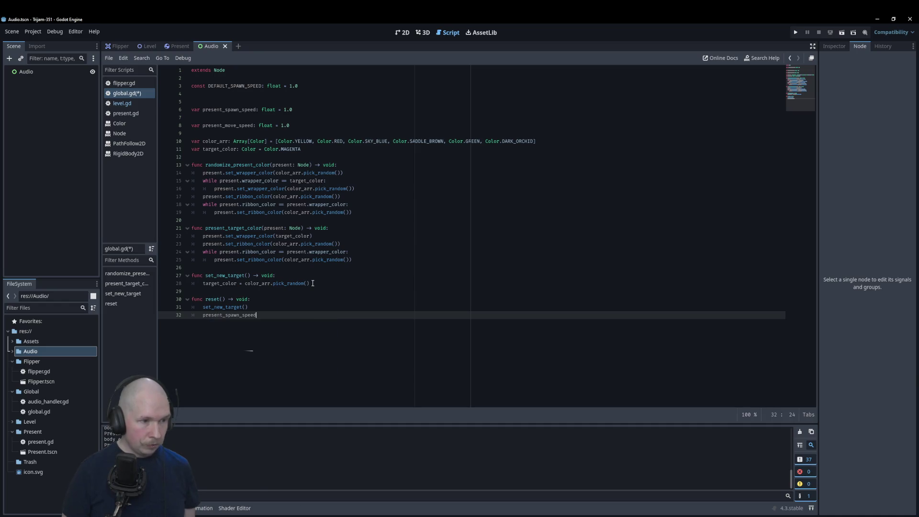
pyautogui.write('DEF')
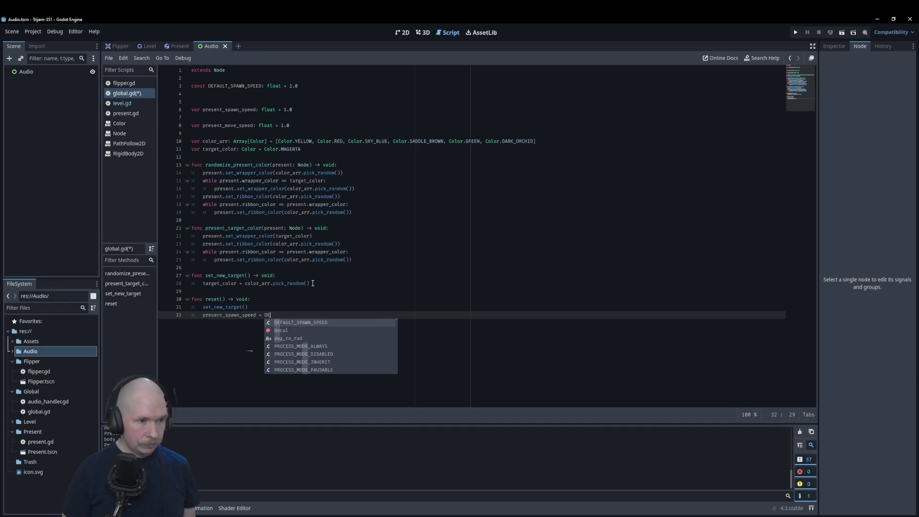
pyautogui.press('Return')
# Declare const DEFAULT_MOVE_SPEED: float = 1.0 near the top of global.gd
pyautogui.click(277, 94)
pyautogui.write('const DEFAULT_MOVE_SPEED')
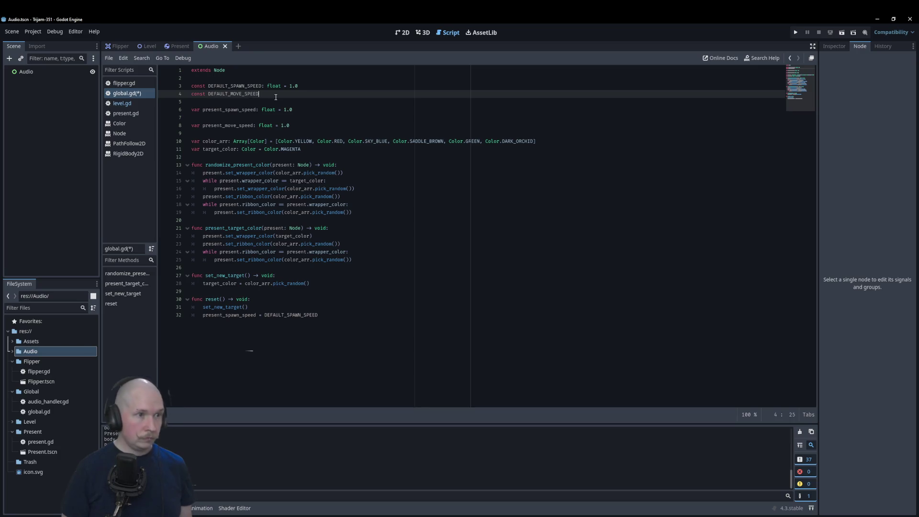
pyautogui.write(': floa')
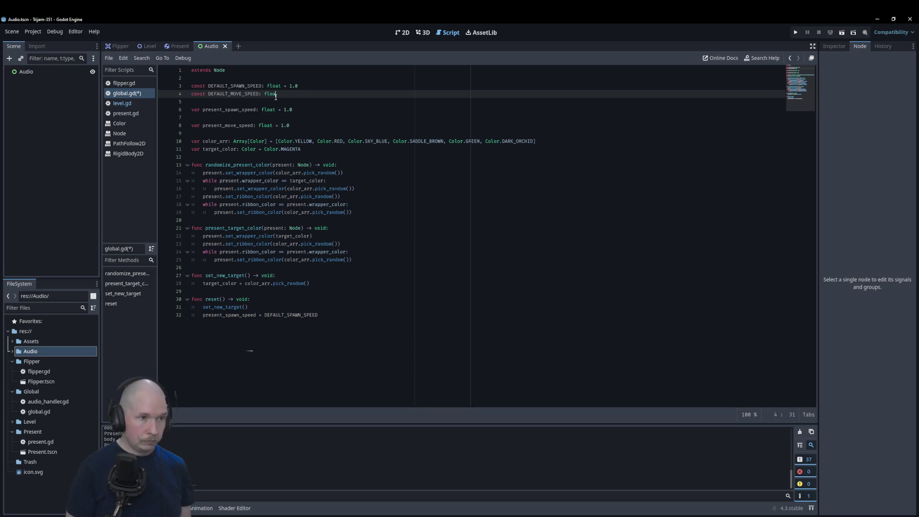
pyautogui.write('t = 1.0')
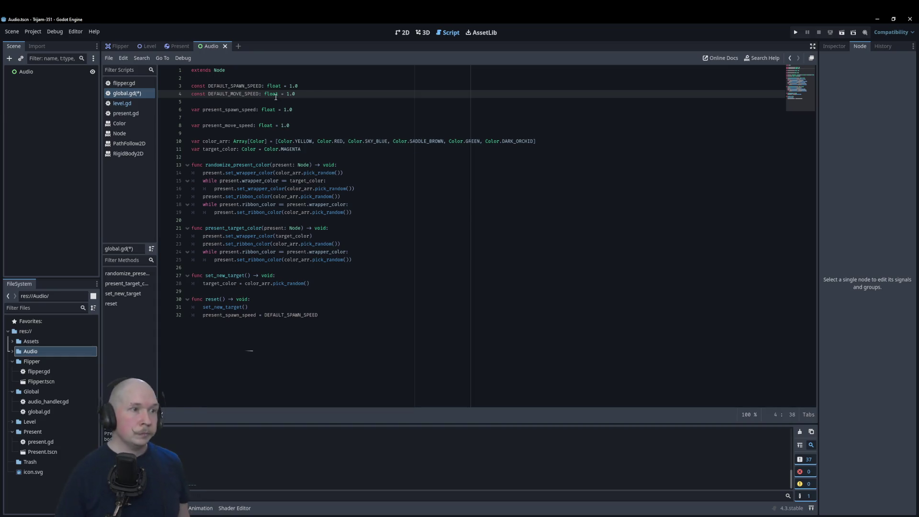
# Finish reset() with present_move_speed = DEFAULT_MOVE_SPEED, save, and remove blank line 7
pyautogui.click(367, 311)
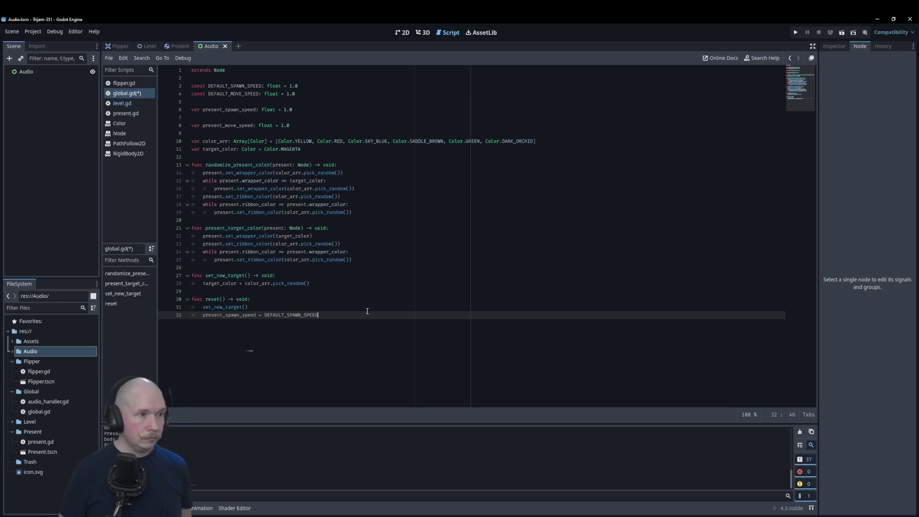
pyautogui.press('Return')
pyautogui.write('presen')
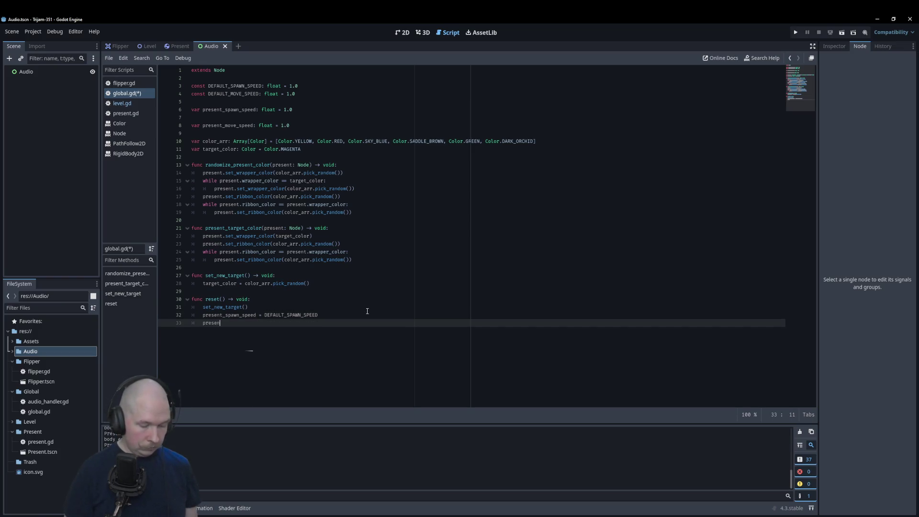
pyautogui.write('t_move')
pyautogui.press('Return')
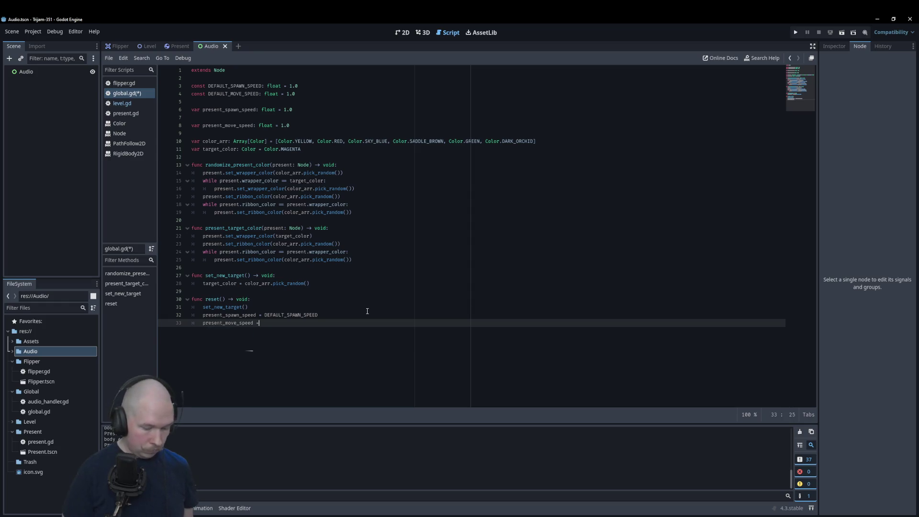
pyautogui.write(' def')
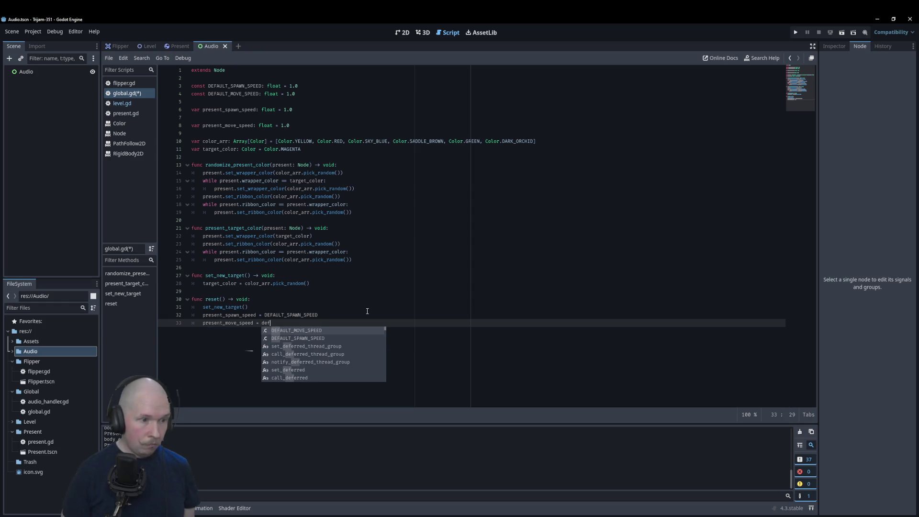
pyautogui.press('Return')
pyautogui.hotkey('ctrl', 's')
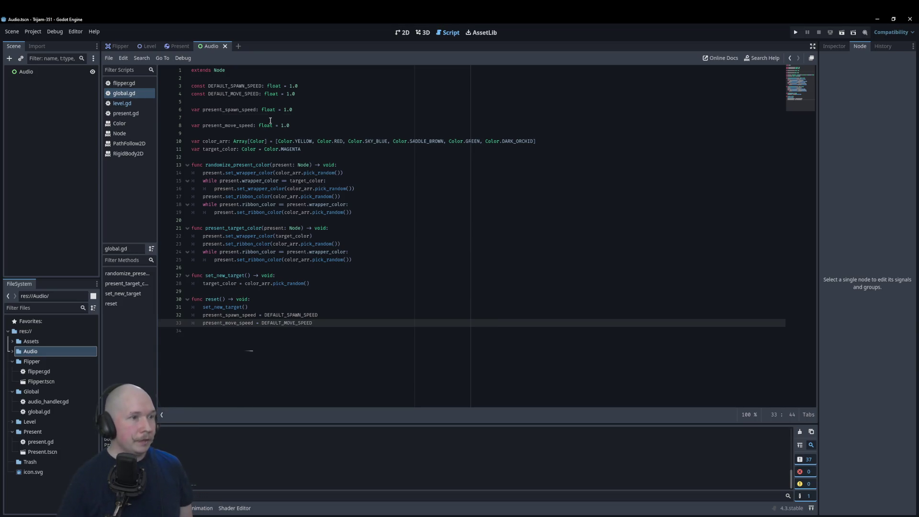
pyautogui.click(271, 120)
pyautogui.press('BackSpace')
# Append an increase_difficulty() function at the end of global.gd
pyautogui.click(365, 331)
pyautogui.press('Return')
pyautogui.write('nc increase')
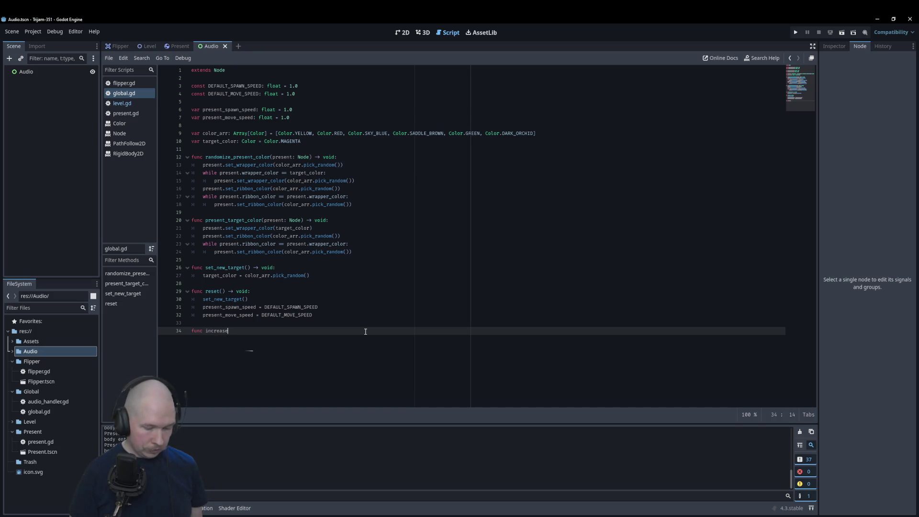
pyautogui.write('_difficulty() ->')
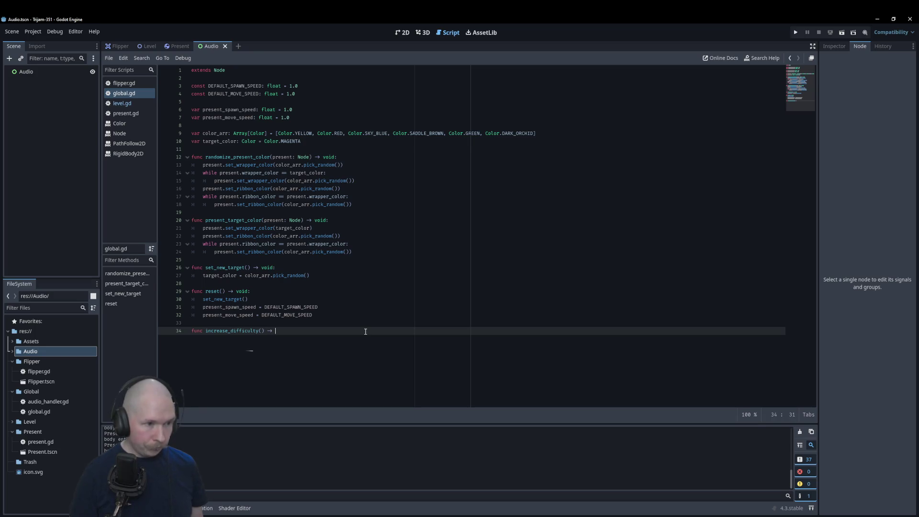
pyautogui.write('d:')
pyautogui.press('Return')
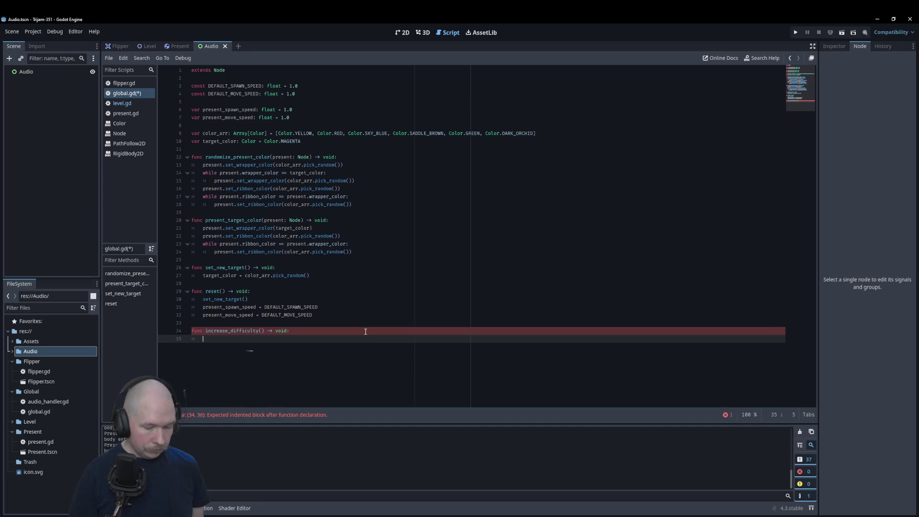
# Scale present_spawn_speed by 0.8 and present_move_speed by 1.2 in it, then save
pyautogui.write('dre')
pyautogui.press('Down')
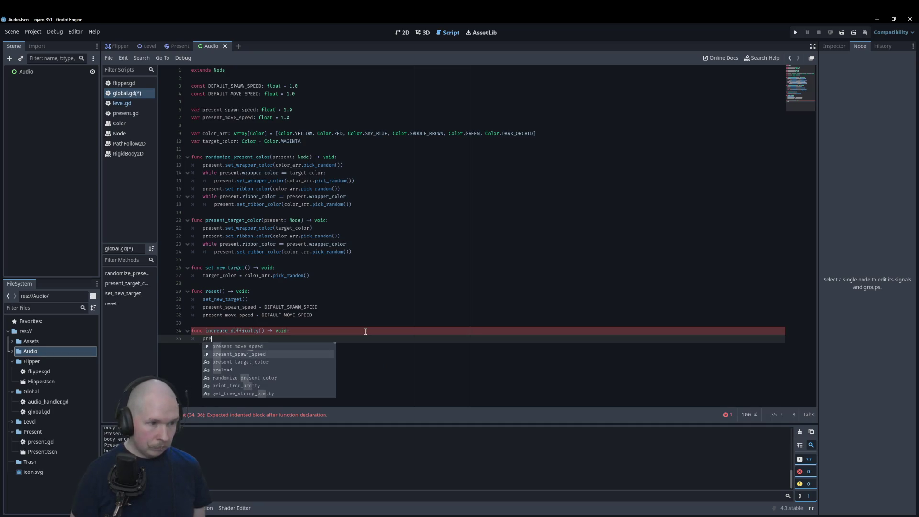
pyautogui.press('Return')
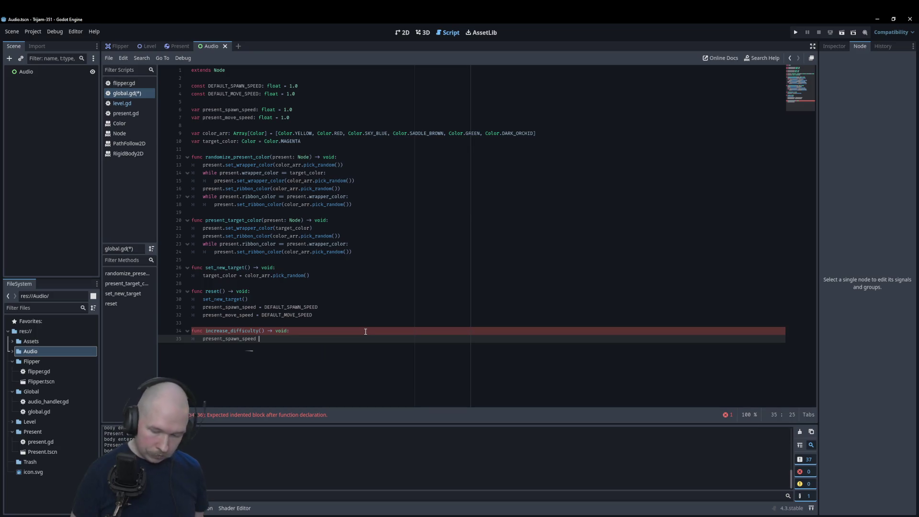
pyautogui.write('*= 0.')
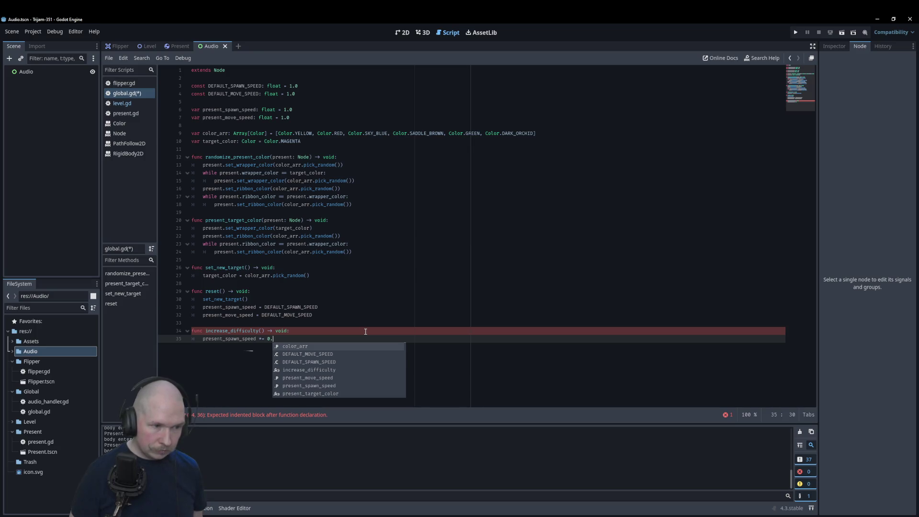
pyautogui.write('8')
pyautogui.press('Return')
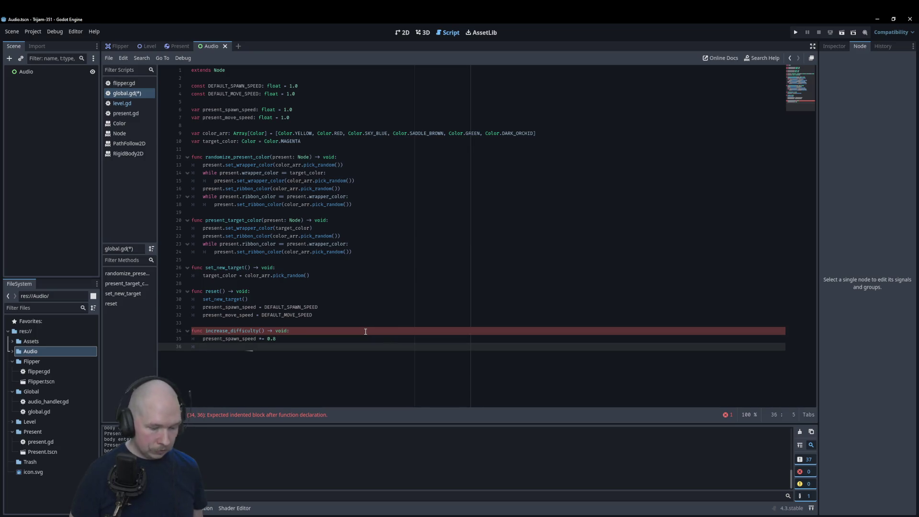
pyautogui.write('present')
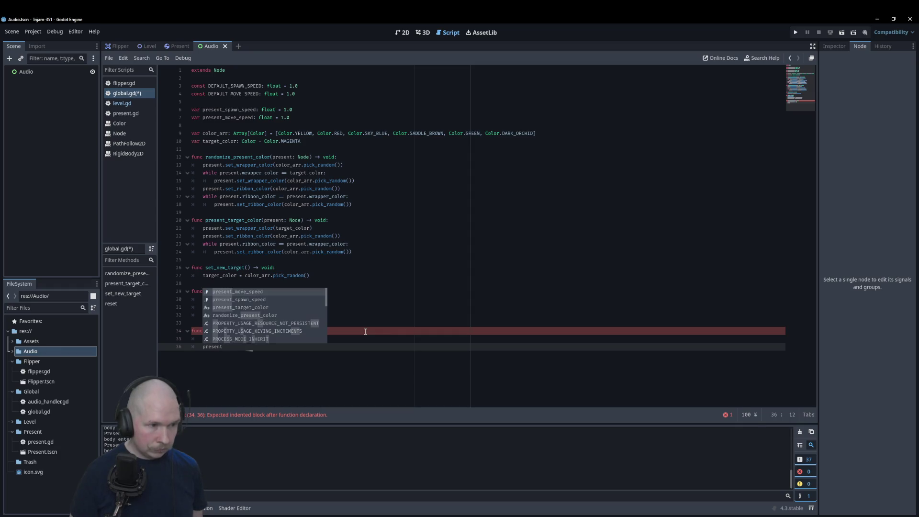
pyautogui.press('Return')
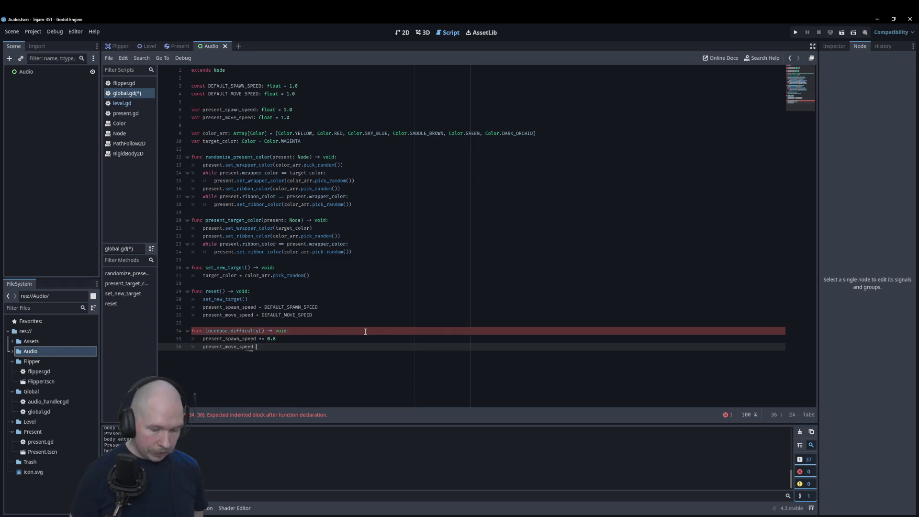
pyautogui.write('*= 1.2')
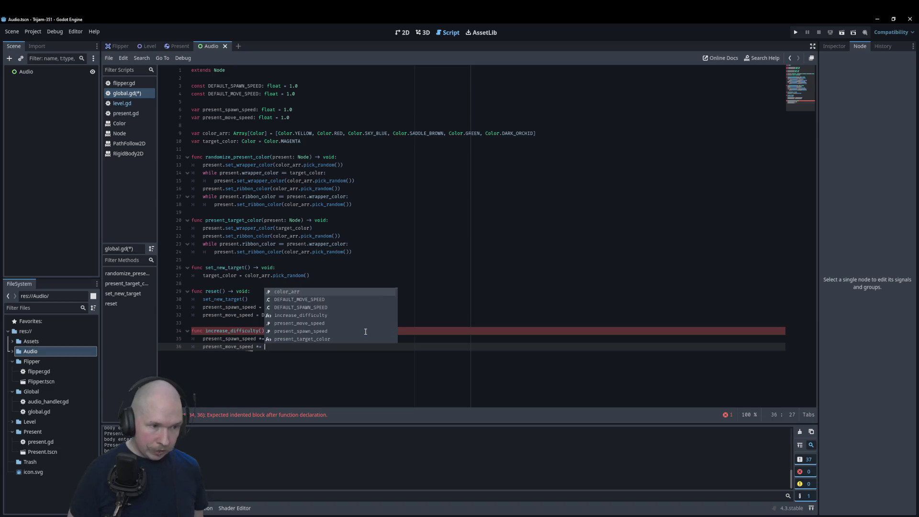
pyautogui.hotkey('ctrl', 's')
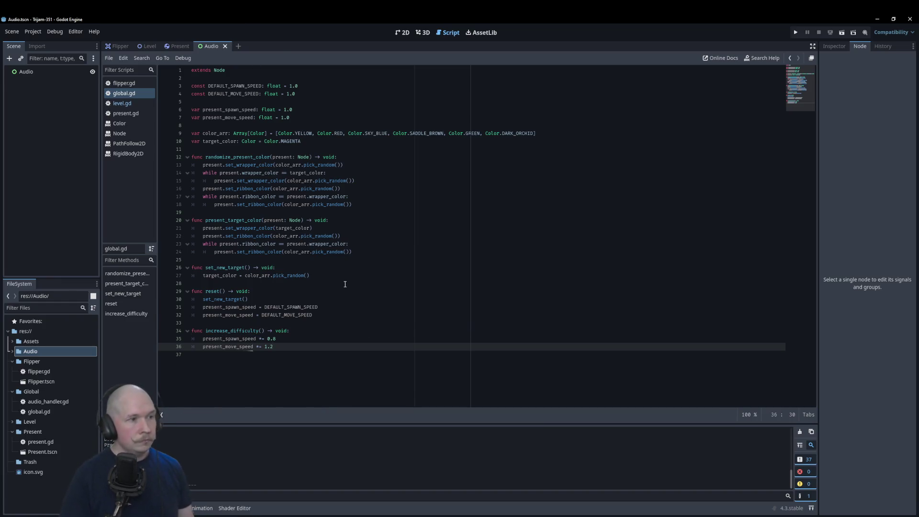
pyautogui.click(122, 103)
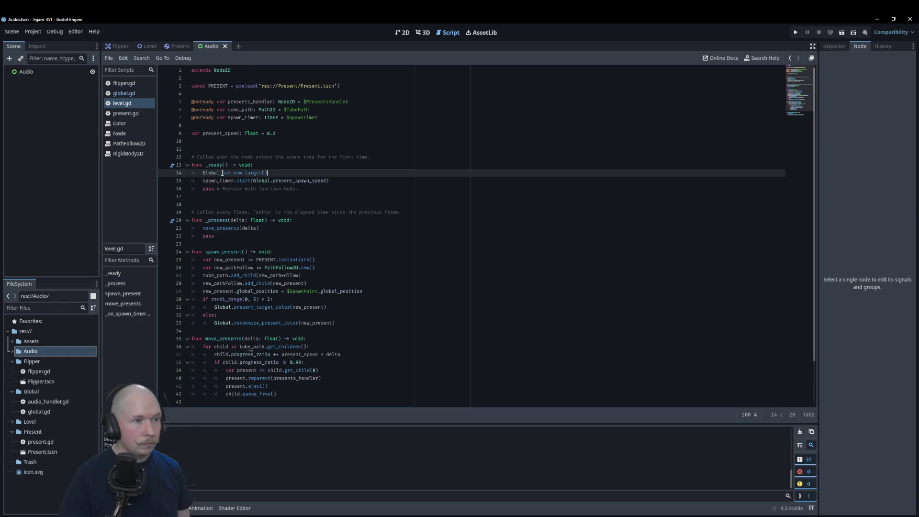
# Add a Global.reset() call to the _ready function in level.gd
pyautogui.moveTo(222, 173); pyautogui.dragTo(269, 172)
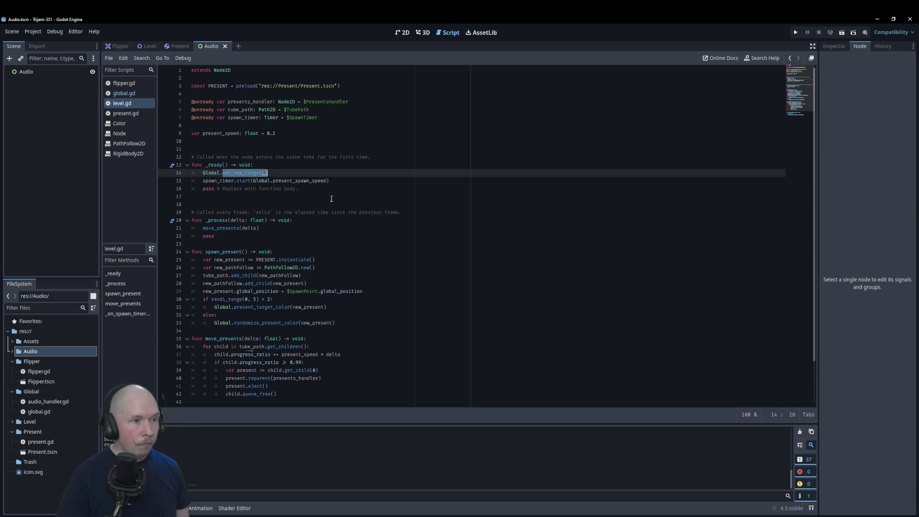
pyautogui.write('reste')
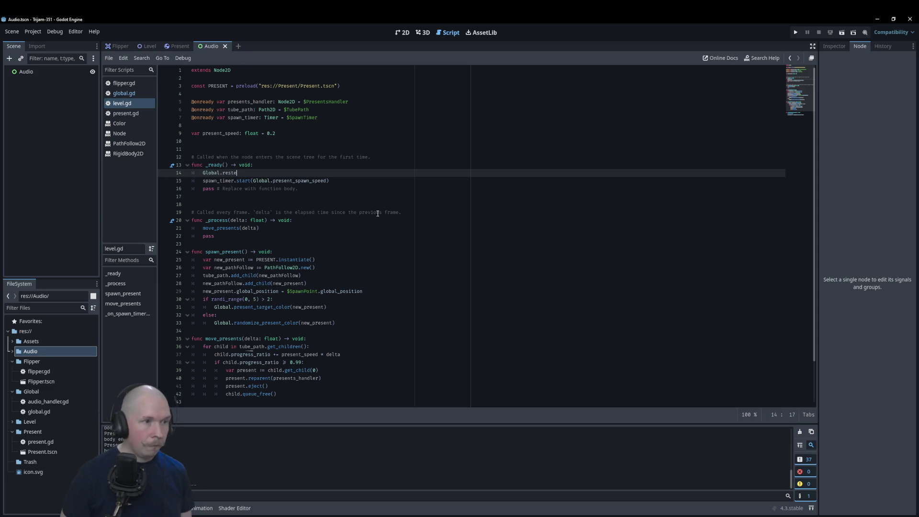
pyautogui.press('BackSpace')
pyautogui.press('BackSpace')
pyautogui.write('et(')
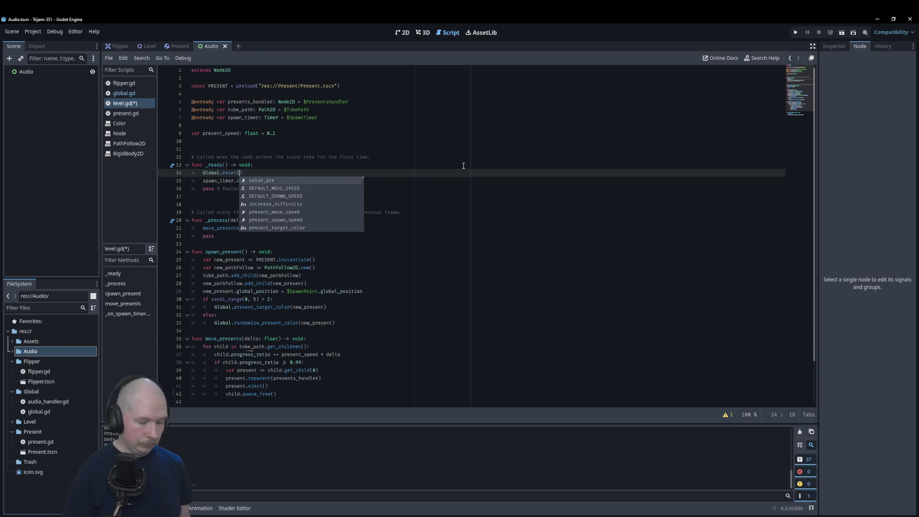
pyautogui.press('Return')
pyautogui.click(492, 145)
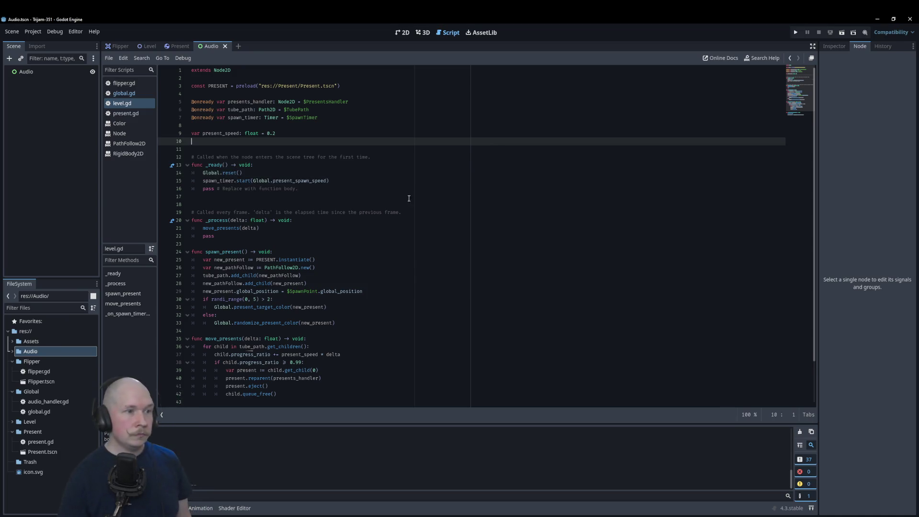
# Delete the placeholder pass lines from _ready and _process
pyautogui.moveTo(297, 188); pyautogui.dragTo(187, 191)
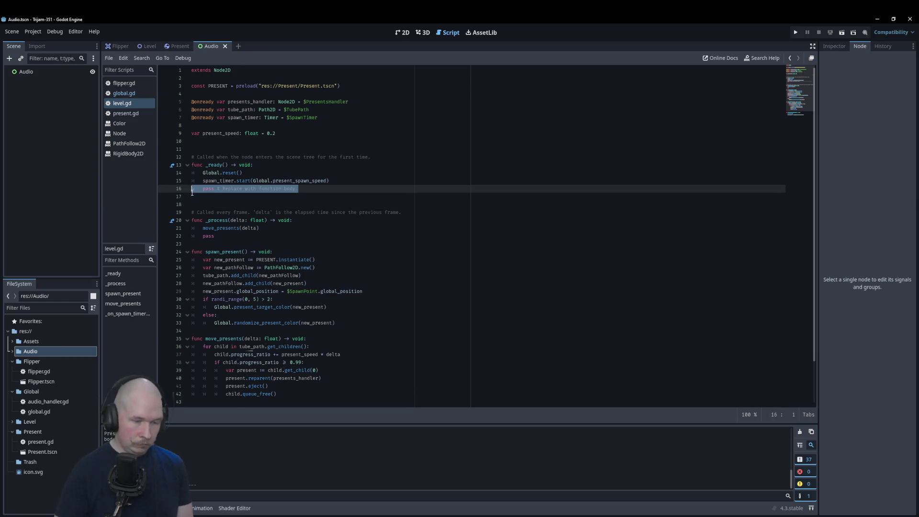
pyautogui.press('BackSpace')
pyautogui.moveTo(217, 238); pyautogui.dragTo(171, 238)
pyautogui.press('BackSpace')
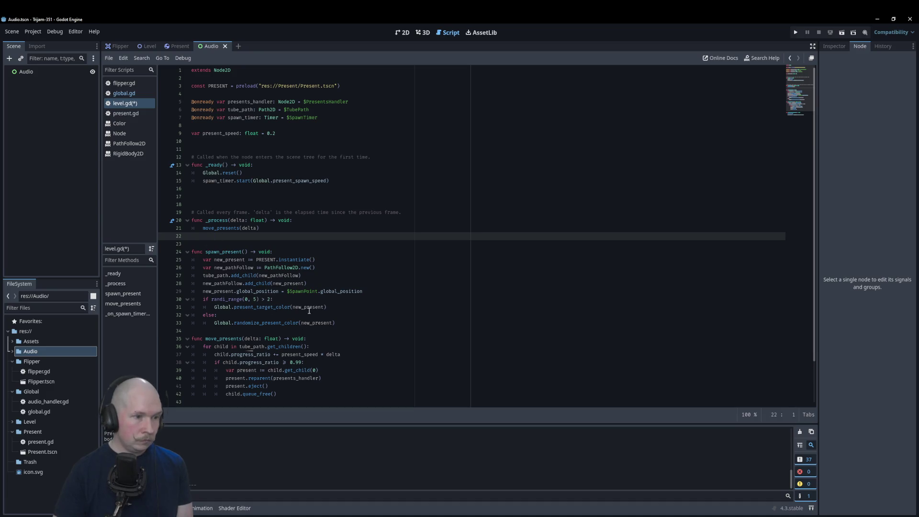
# Replace present_speed with Global.present_move_speed in the move_presents loop, then save and run
pyautogui.scroll(-2, 251, 283)
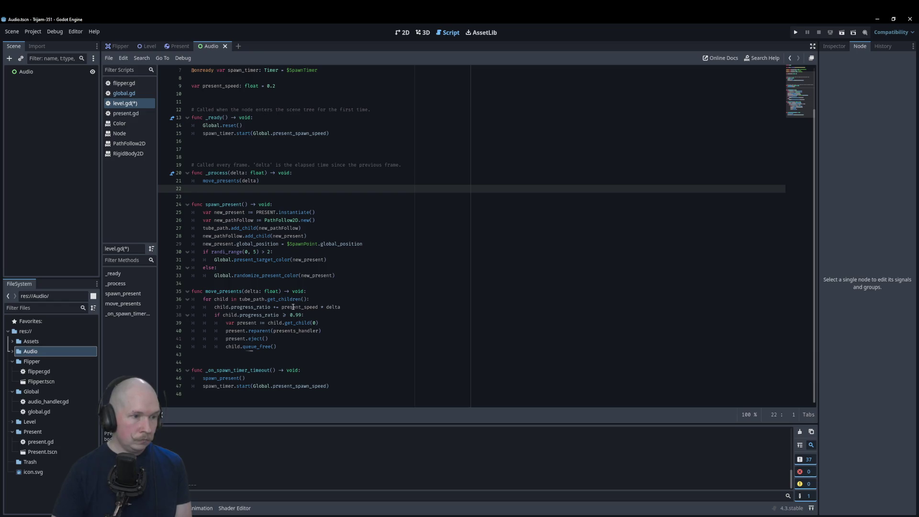
pyautogui.doubleClick(292, 307)
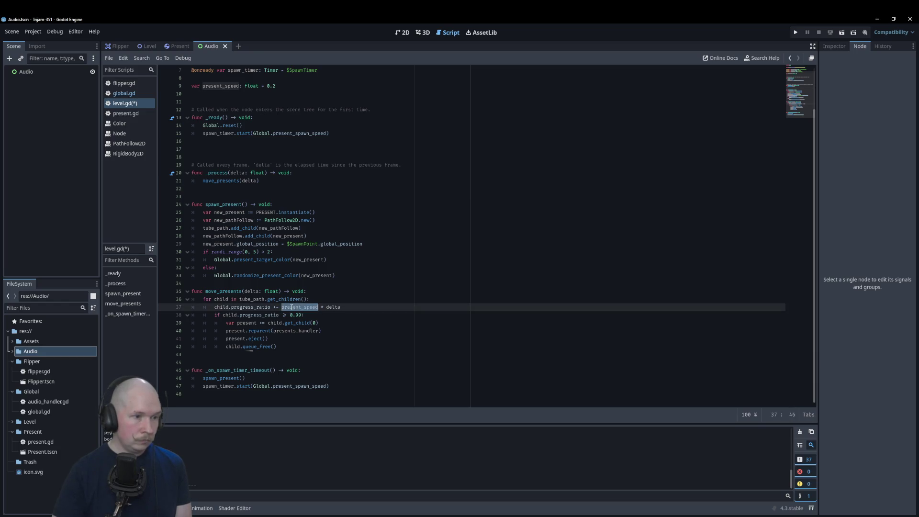
pyautogui.write('Global')
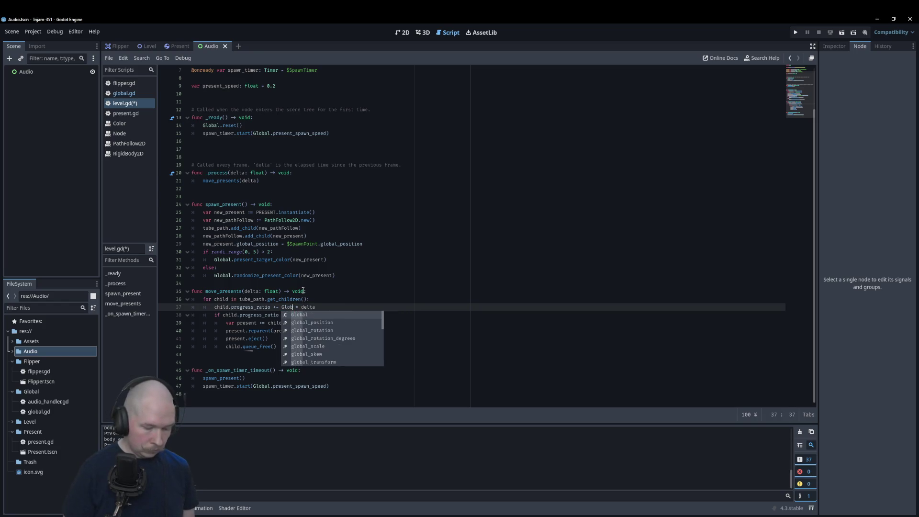
pyautogui.write('.')
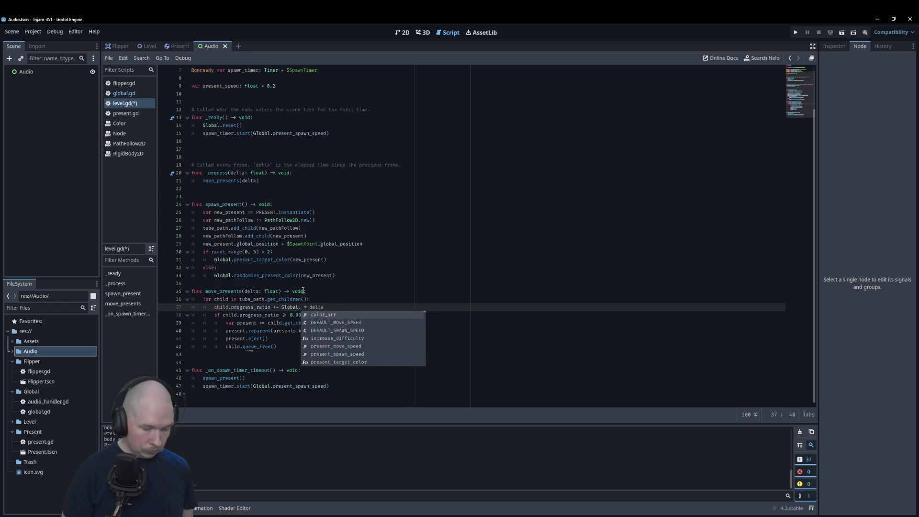
pyautogui.write('prese')
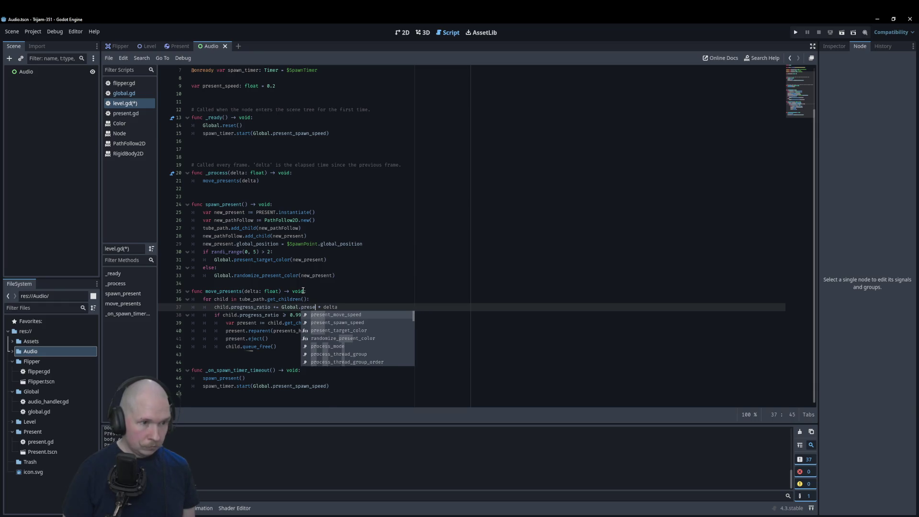
pyautogui.press('Return')
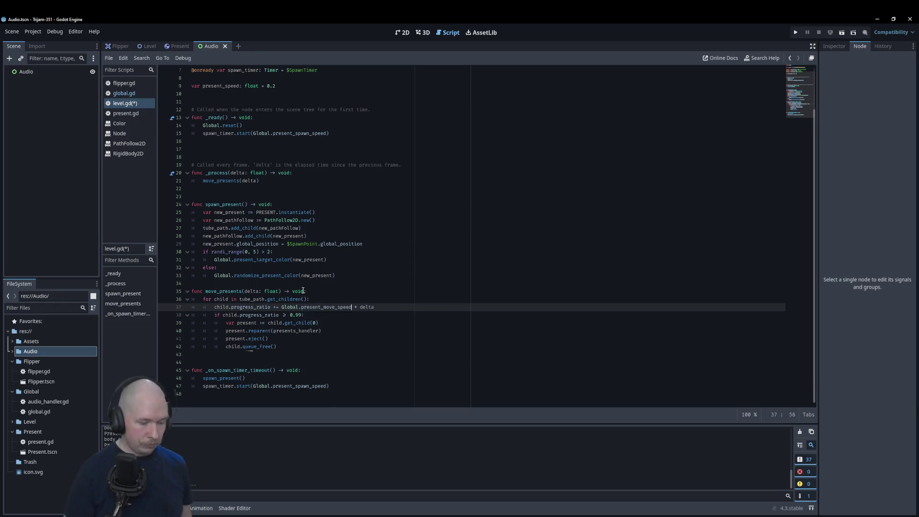
pyautogui.press('F5')
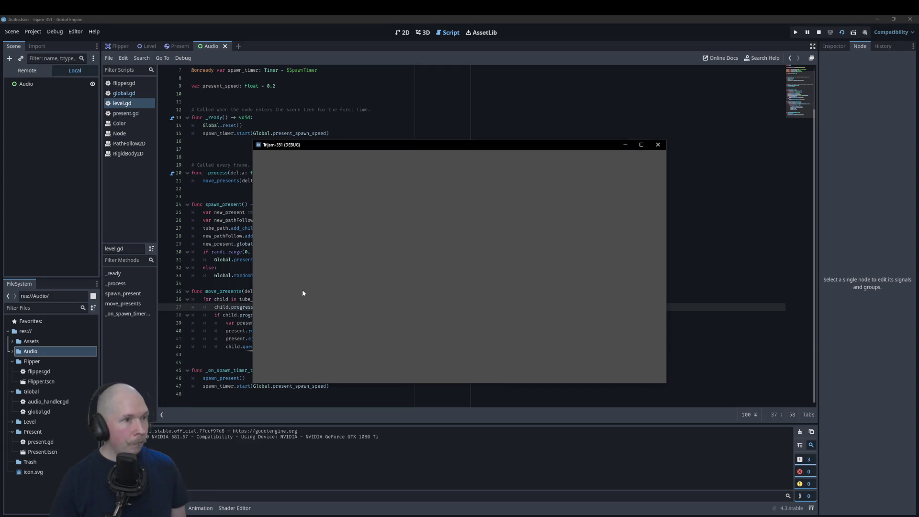
# Rerun the Level scene to watch presents travel the conveyor, then close it and show global.gd
pyautogui.click(658, 144)
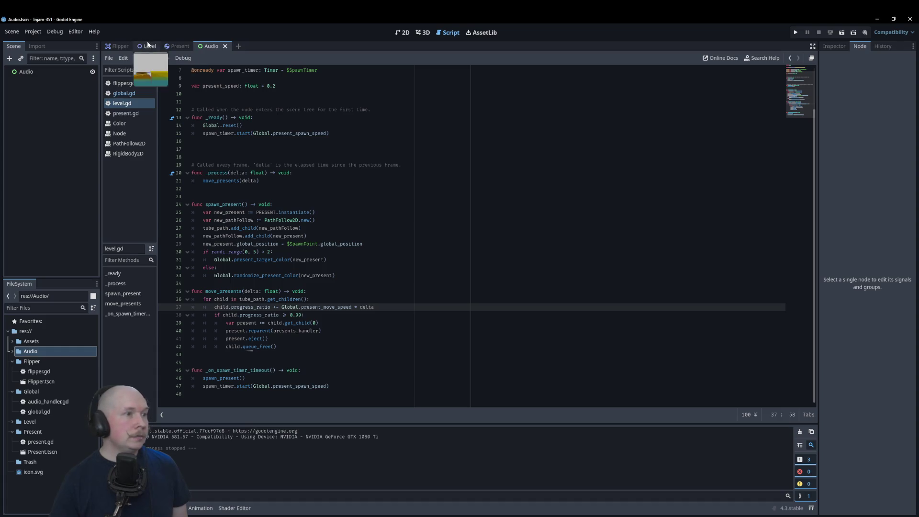
pyautogui.click(149, 46)
pyautogui.press('F5')
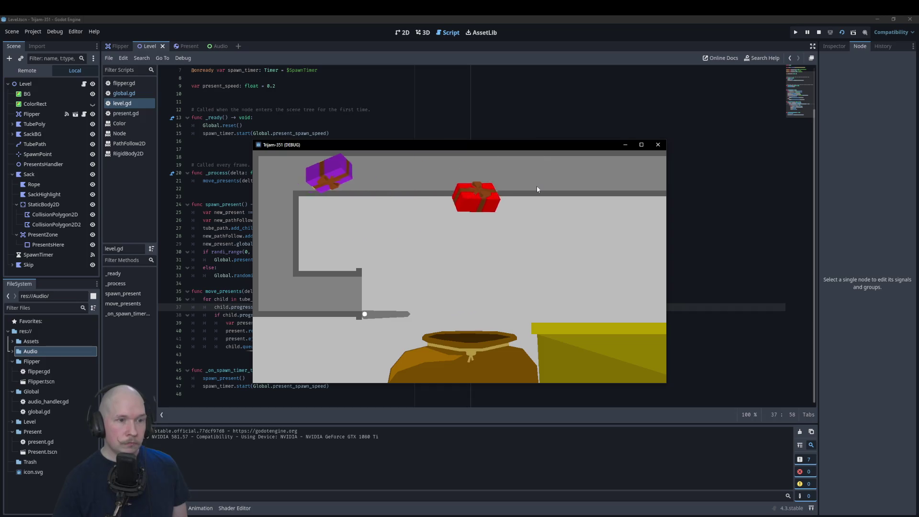
pyautogui.click(659, 145)
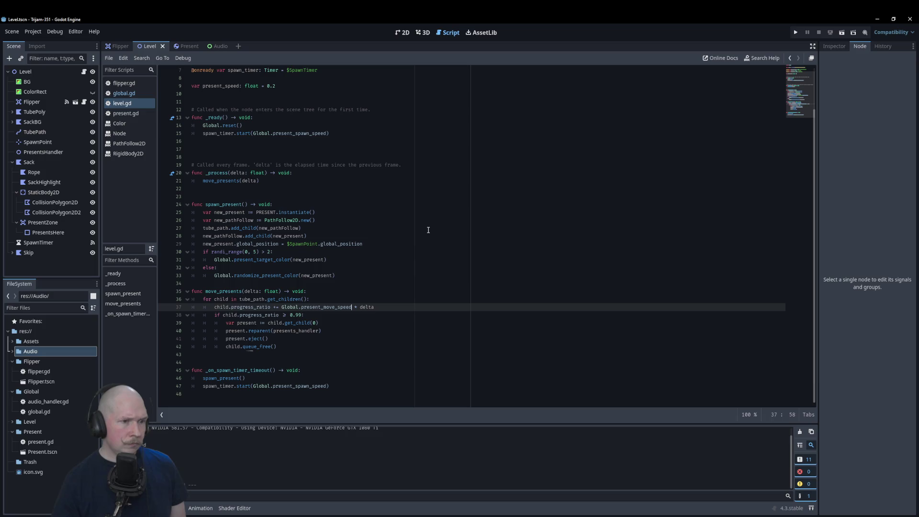
pyautogui.click(124, 92)
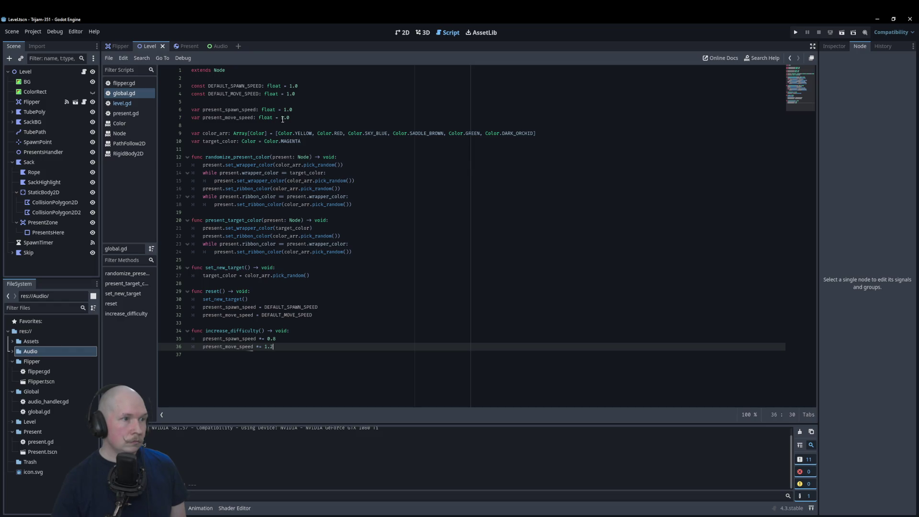
# Change present_move_speed and DEFAULT_MOVE_SPEED in global.gd from 1.0 to 0.2, then save and run
pyautogui.click(127, 105)
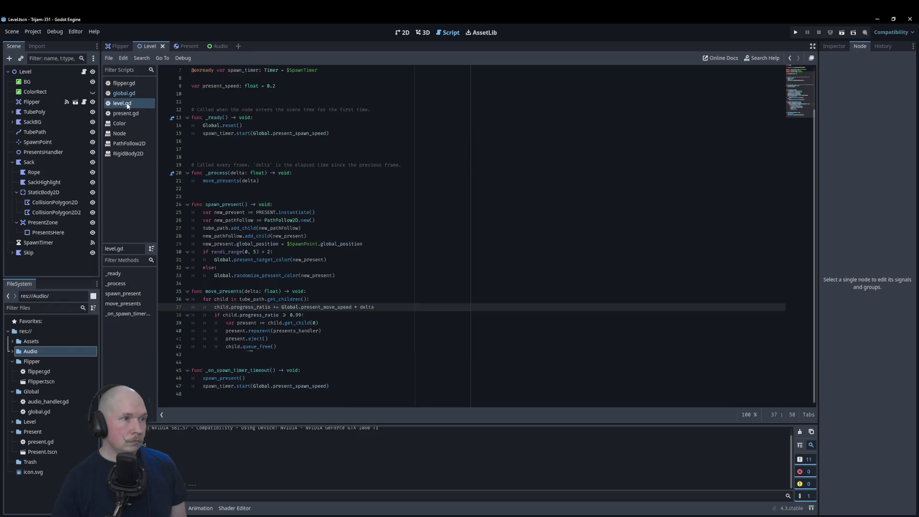
pyautogui.click(129, 85)
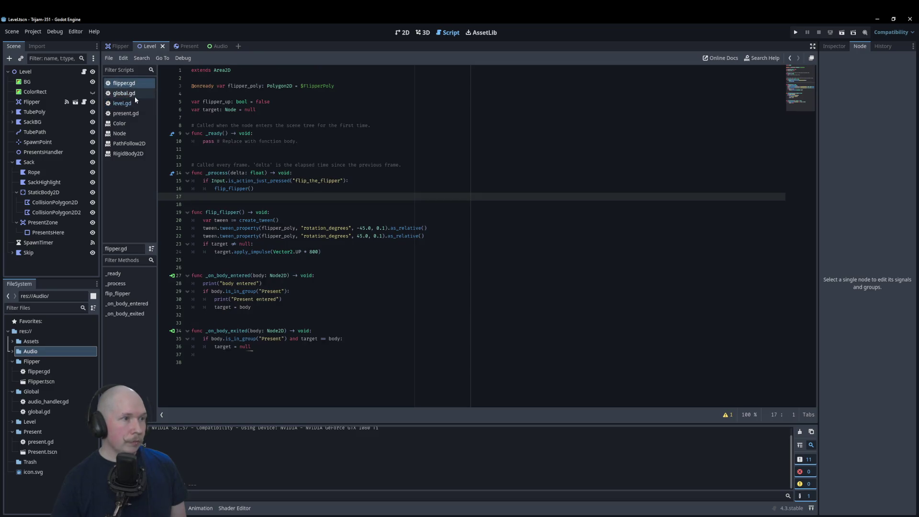
pyautogui.click(134, 93)
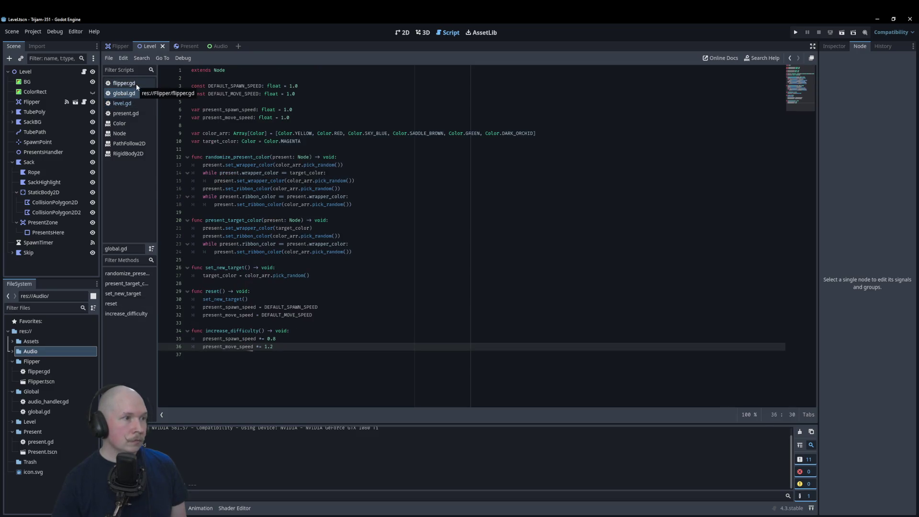
pyautogui.moveTo(281, 118); pyautogui.dragTo(285, 119)
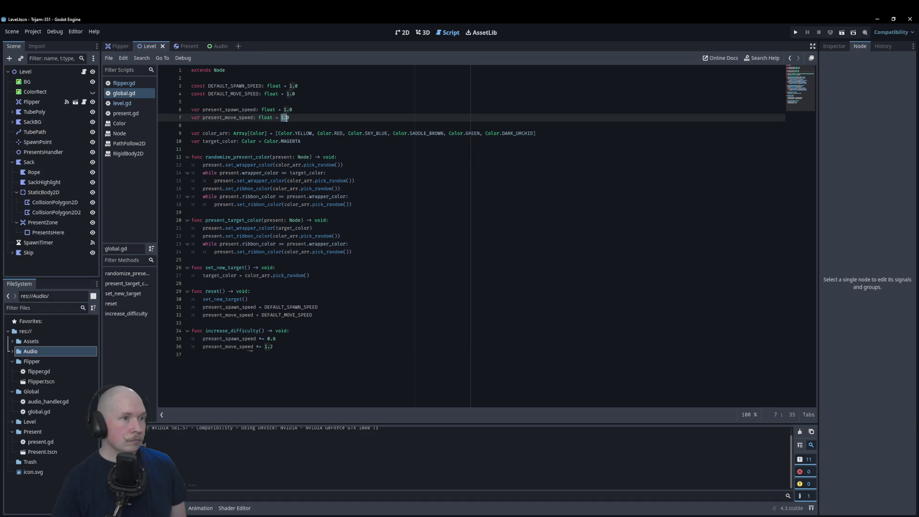
pyautogui.write('0.')
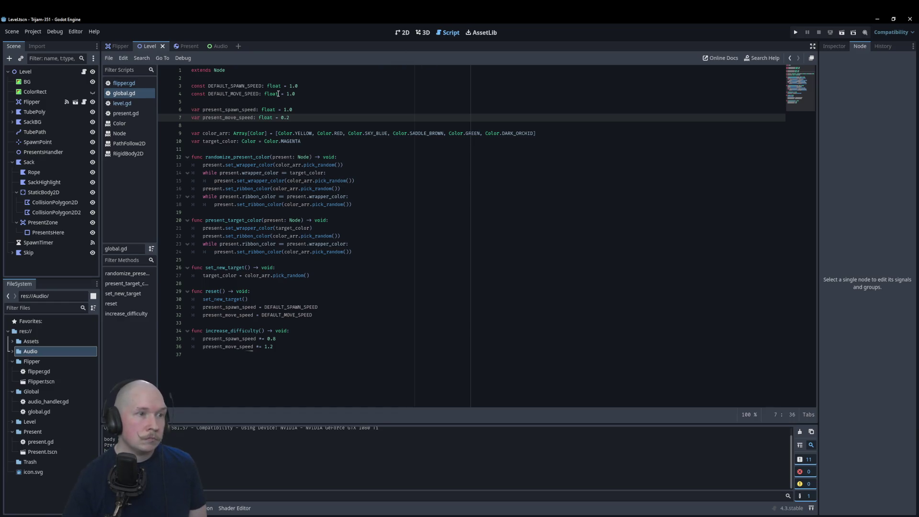
pyautogui.moveTo(286, 94); pyautogui.dragTo(293, 94)
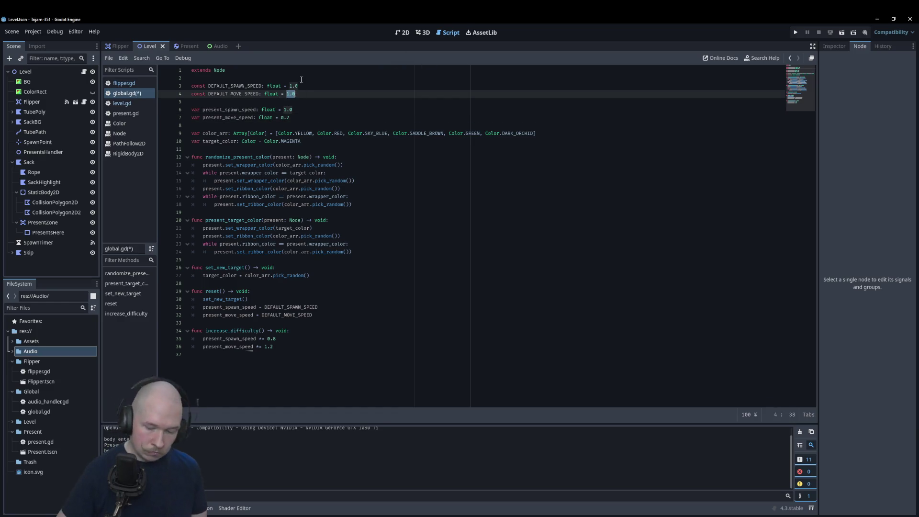
pyautogui.write('0.2')
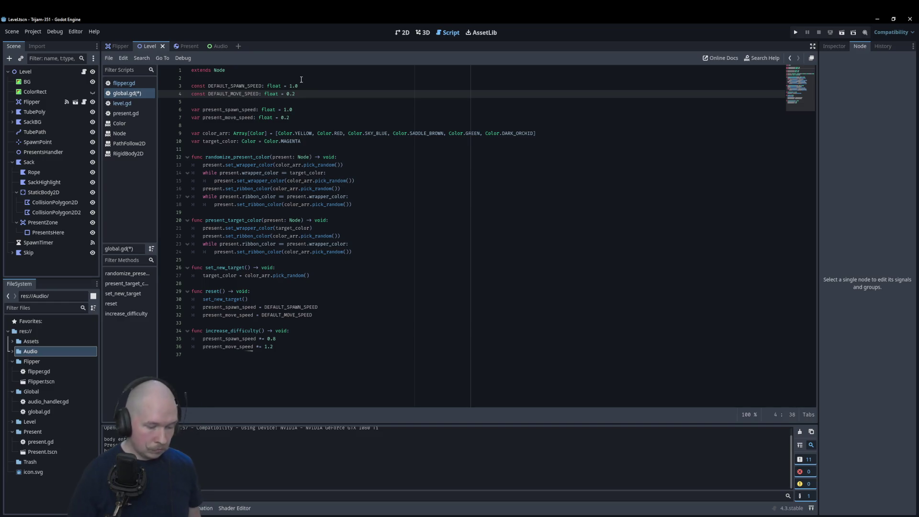
pyautogui.press('F5')
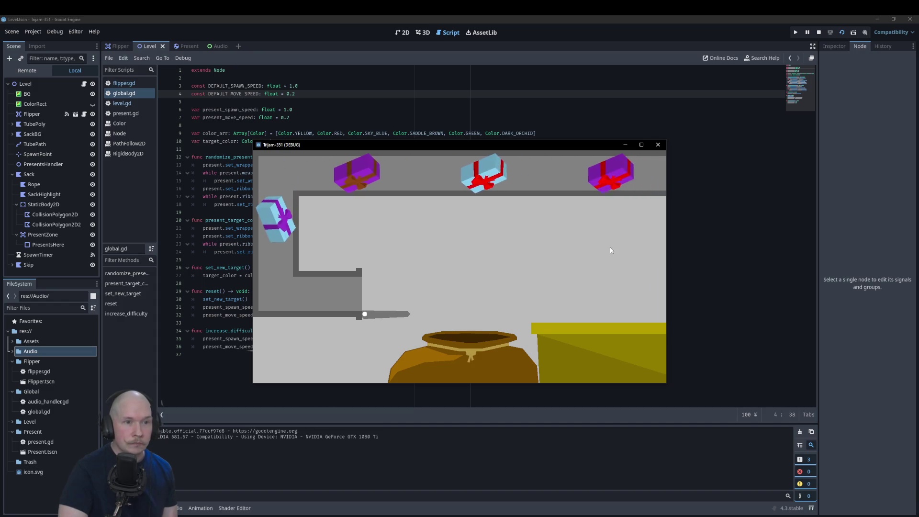
# Flip passing presents toward the sack and yellow box at the slower speed, then close the game
pyautogui.click(618, 237)
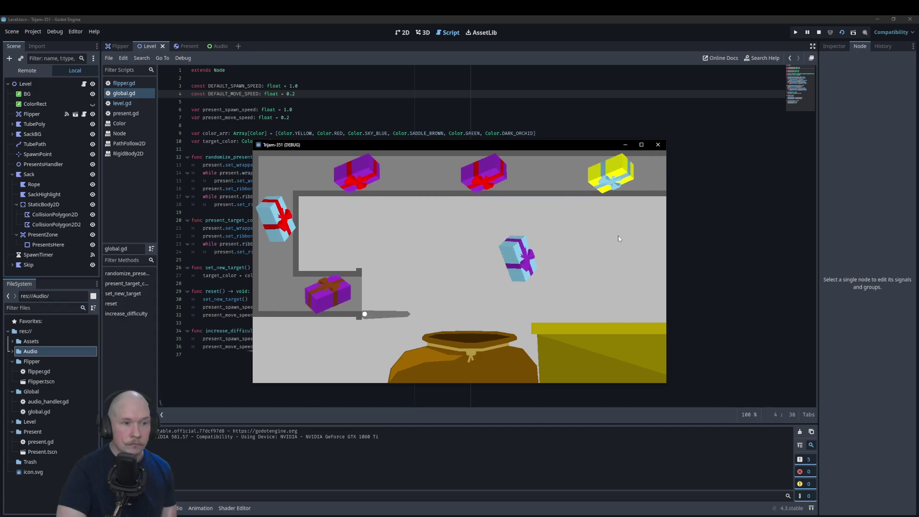
pyautogui.click(619, 235)
pyautogui.click(620, 239)
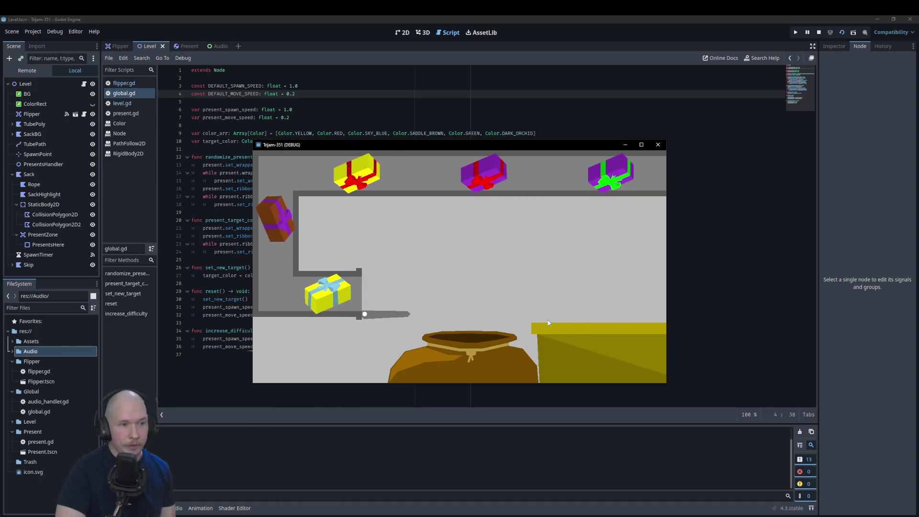
pyautogui.click(483, 346)
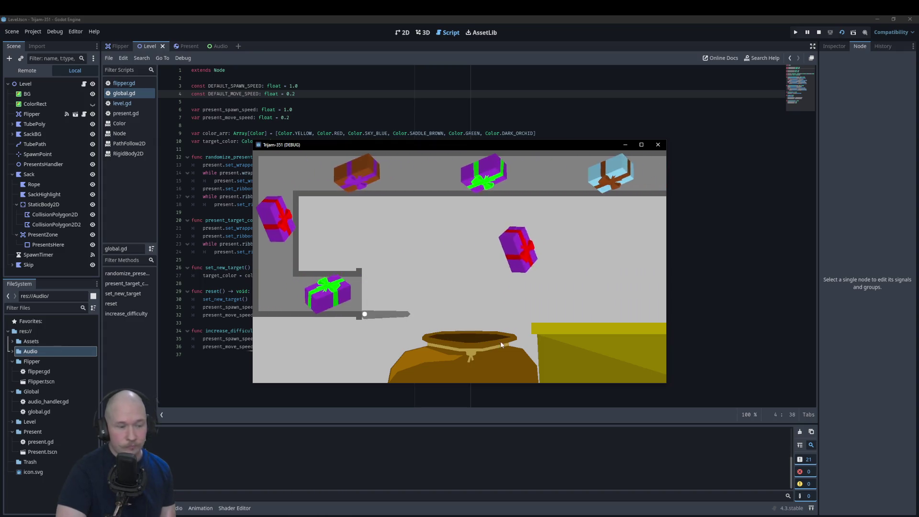
pyautogui.click(658, 145)
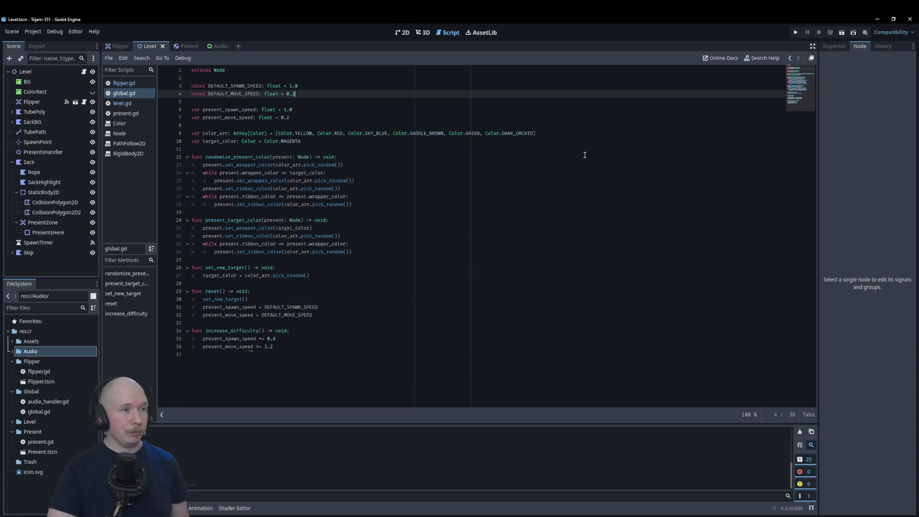
# Add a Panel child to the Level root and rename it TargetInfo
pyautogui.click(403, 33)
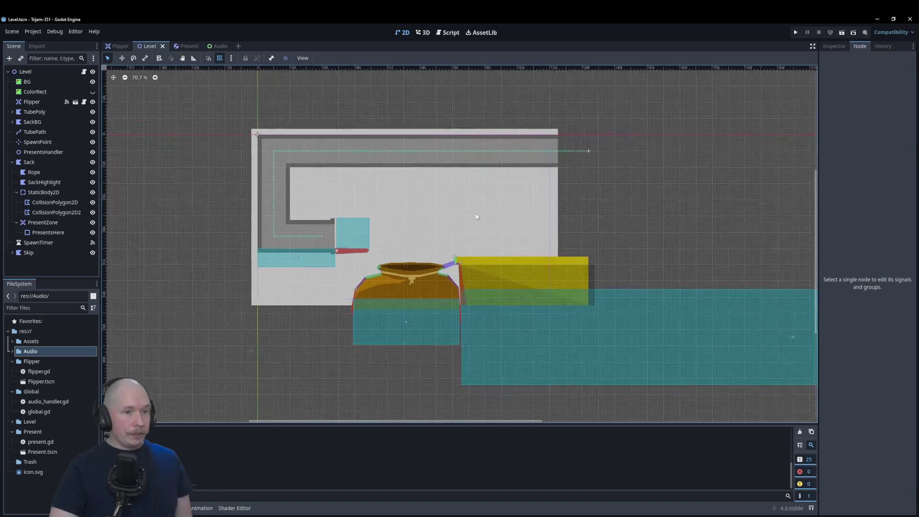
pyautogui.scroll(5, 476, 217)
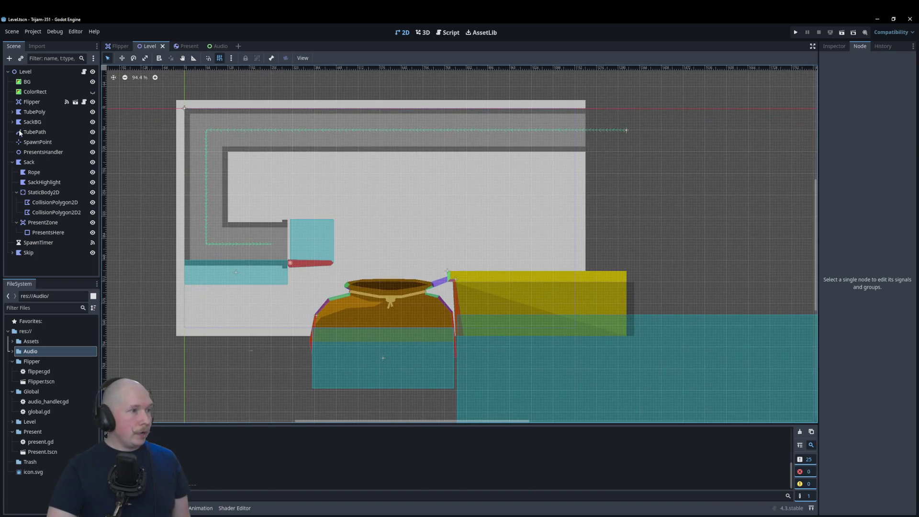
pyautogui.click(27, 71)
pyautogui.rightClick(31, 72)
pyautogui.click(59, 79)
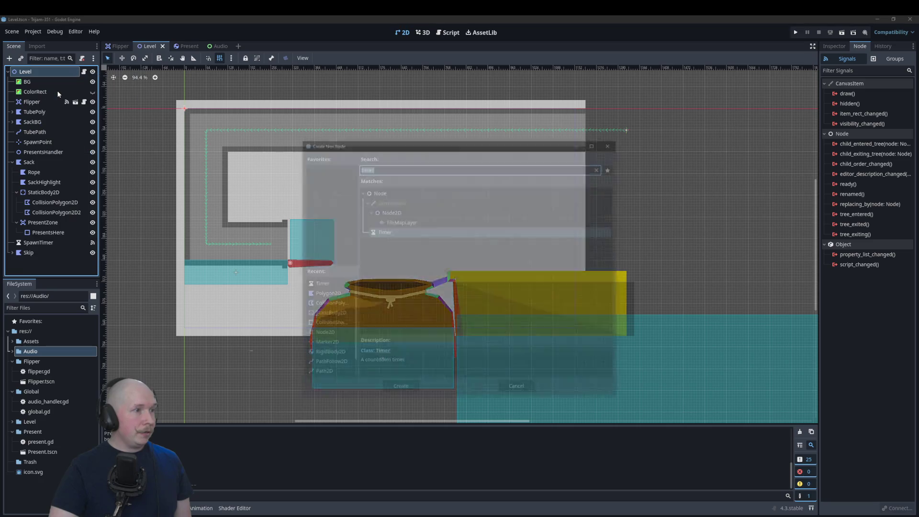
pyautogui.write('panel')
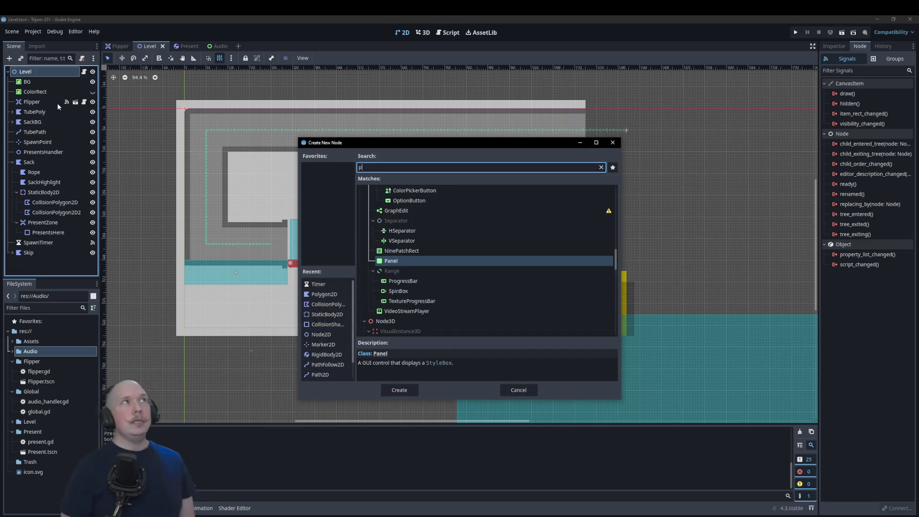
pyautogui.press('Return')
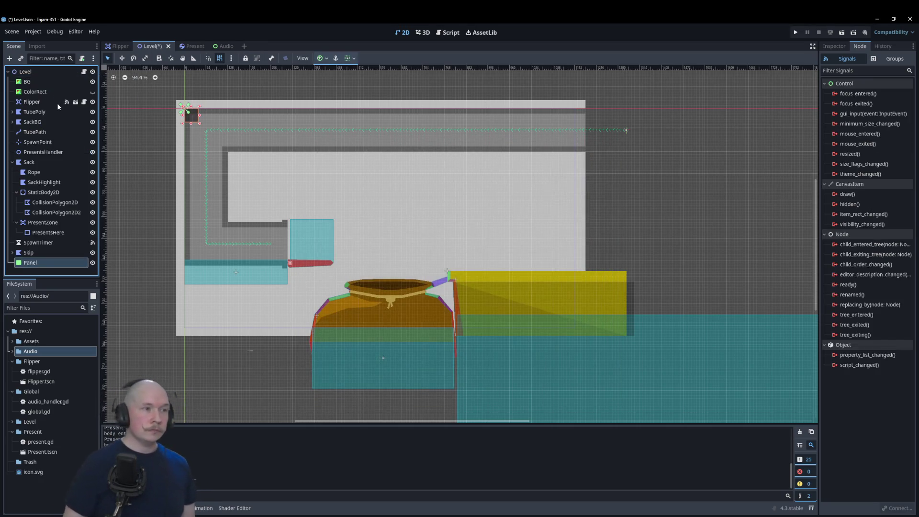
pyautogui.press('F2')
pyautogui.write('TargetIn')
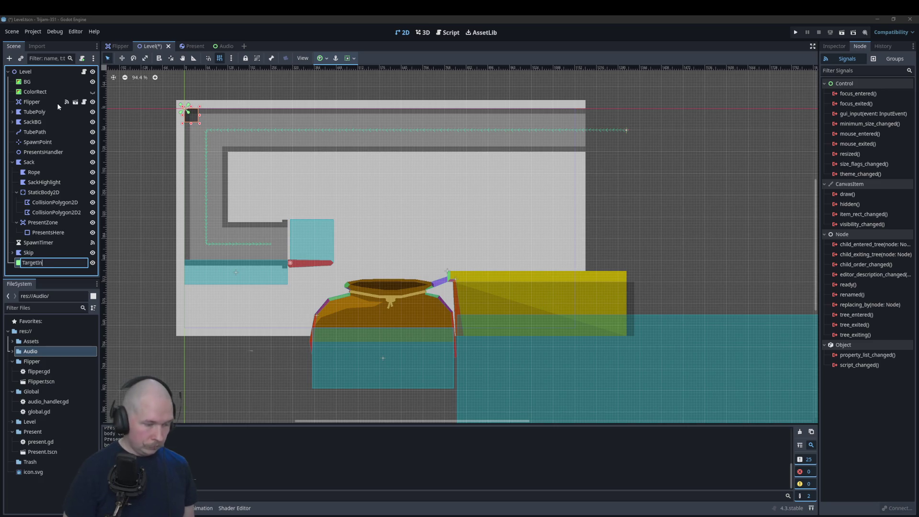
pyautogui.write('fo')
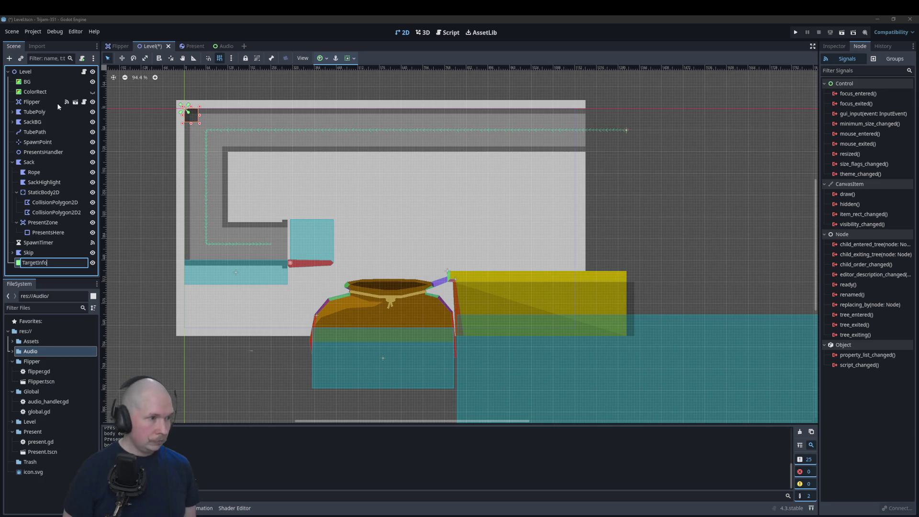
pyautogui.press('Return')
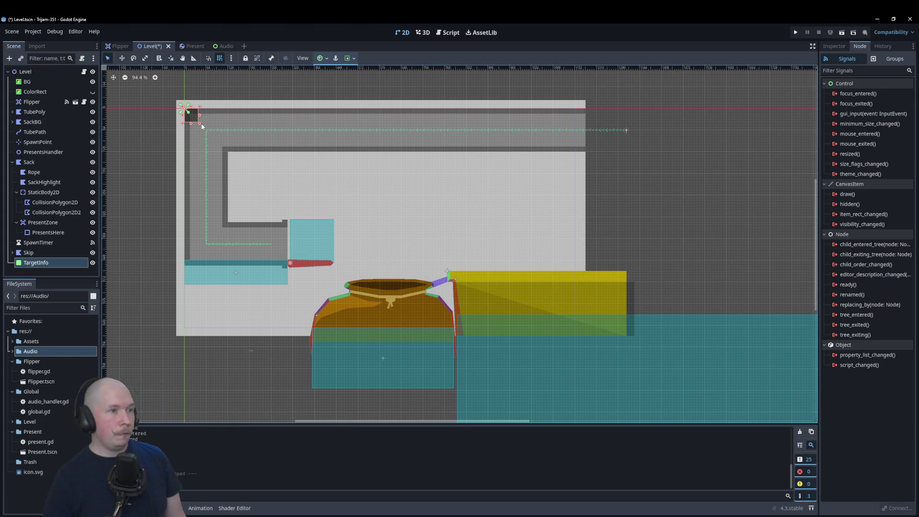
# Stretch the TargetInfo panel into a large rectangle positioned above the sack
pyautogui.moveTo(200, 126)
pyautogui.mouseDown()
pyautogui.moveTo(306, 200)
pyautogui.moveTo(340, 204)
pyautogui.mouseUp()
pyautogui.moveTo(288, 179)
pyautogui.mouseDown()
pyautogui.moveTo(458, 219)
pyautogui.moveTo(460, 230)
pyautogui.moveTo(444, 229)
pyautogui.mouseUp()
pyautogui.scroll(3, 446, 232)
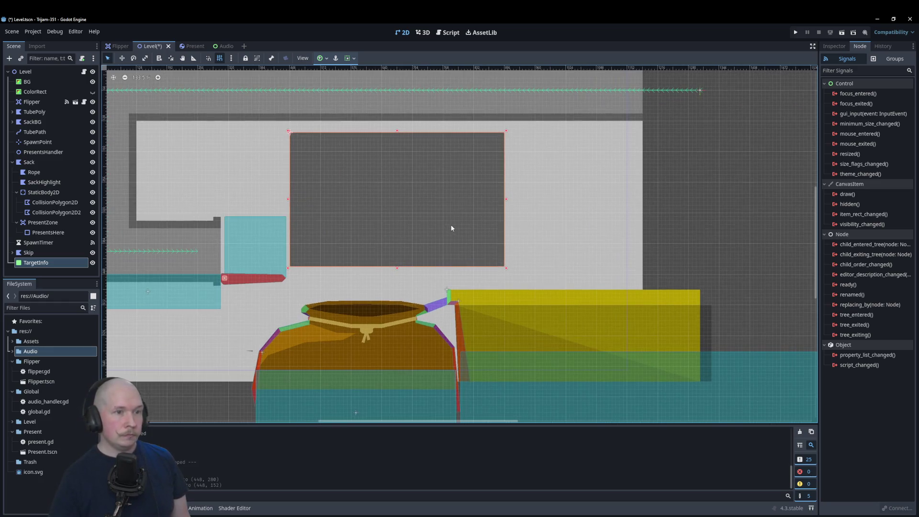
pyautogui.click(834, 46)
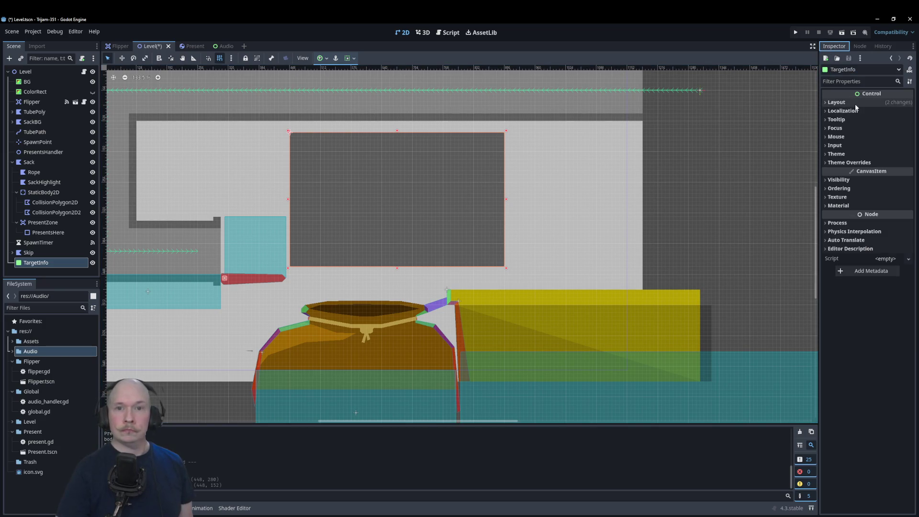
pyautogui.click(43, 266)
# Add a Label under TargetInfo with the text 'Bad presents have this color wrapper:'
pyautogui.rightClick(54, 268)
pyautogui.click(72, 268)
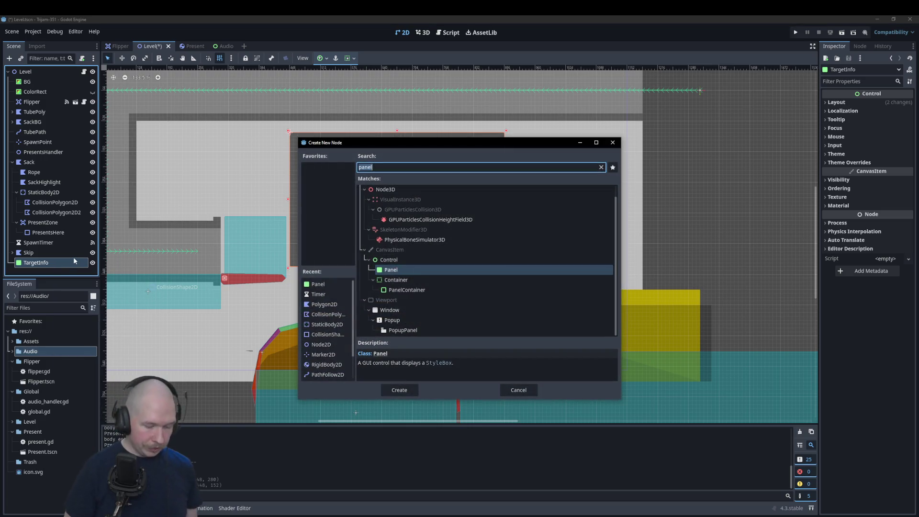
pyautogui.write('label')
pyautogui.press('Return')
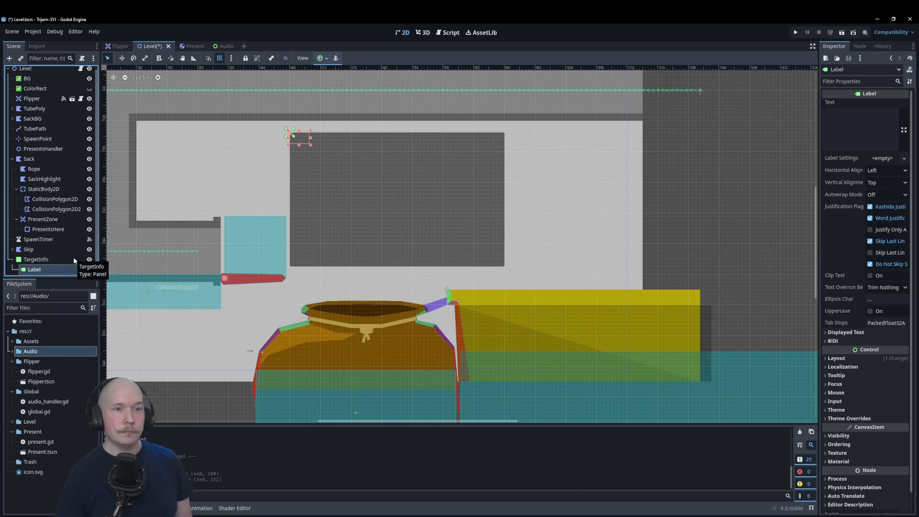
pyautogui.click(849, 137)
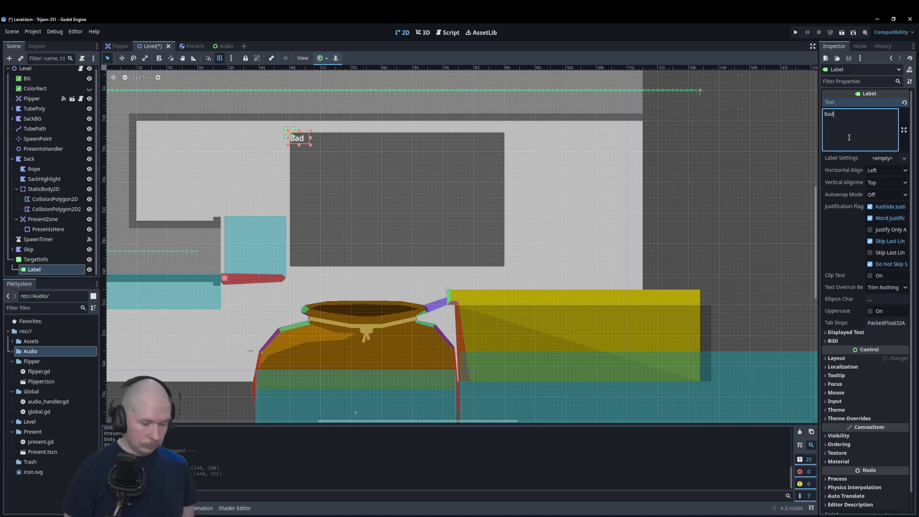
pyautogui.write('presents have th')
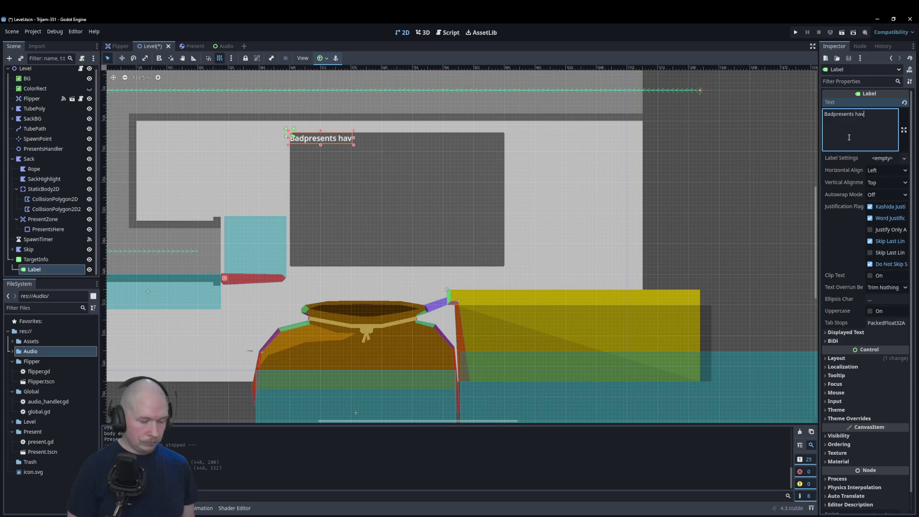
pyautogui.write('is col')
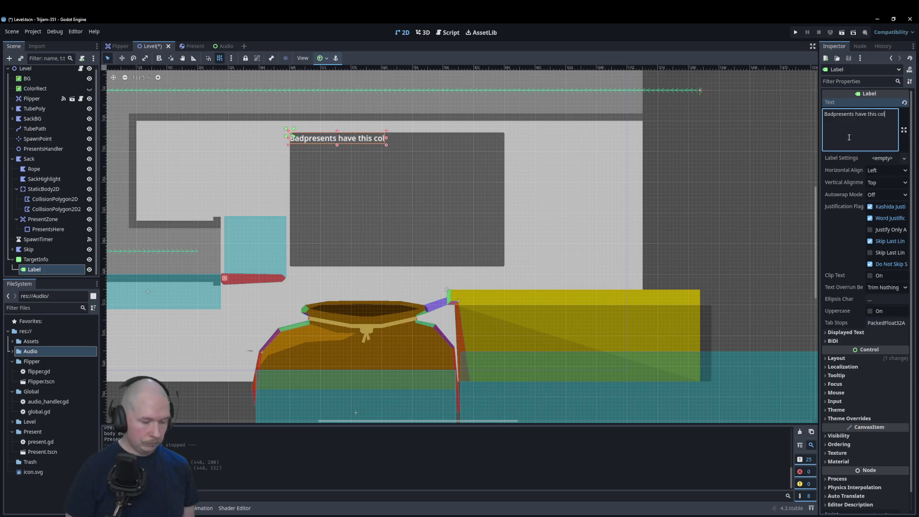
pyautogui.write('or wrapper:')
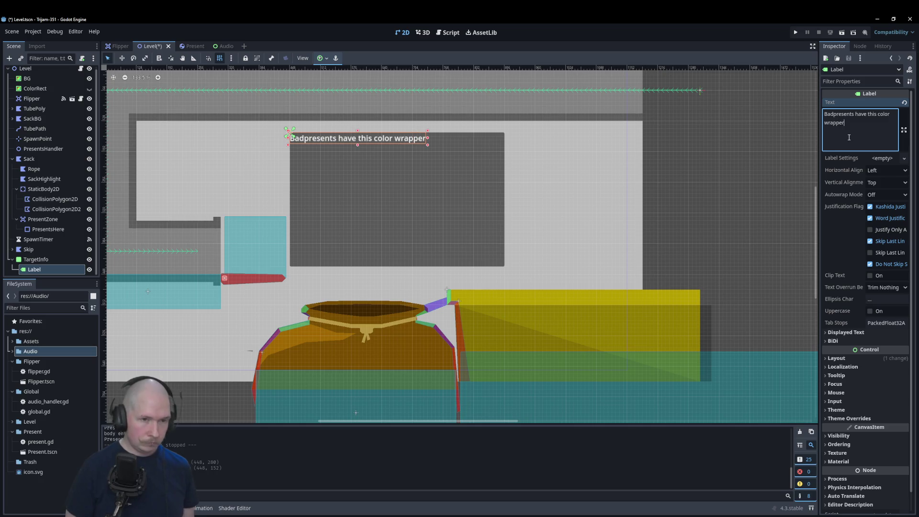
pyautogui.click(834, 115)
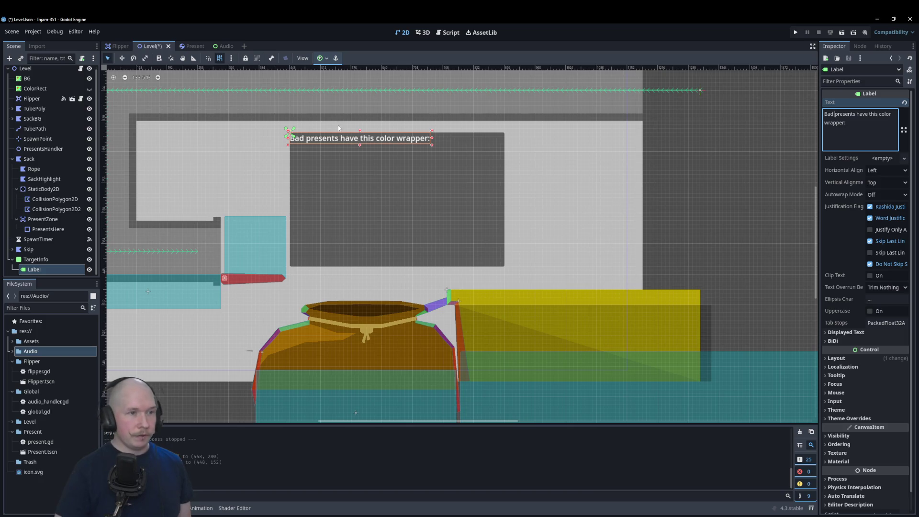
pyautogui.scroll(2, 337, 125)
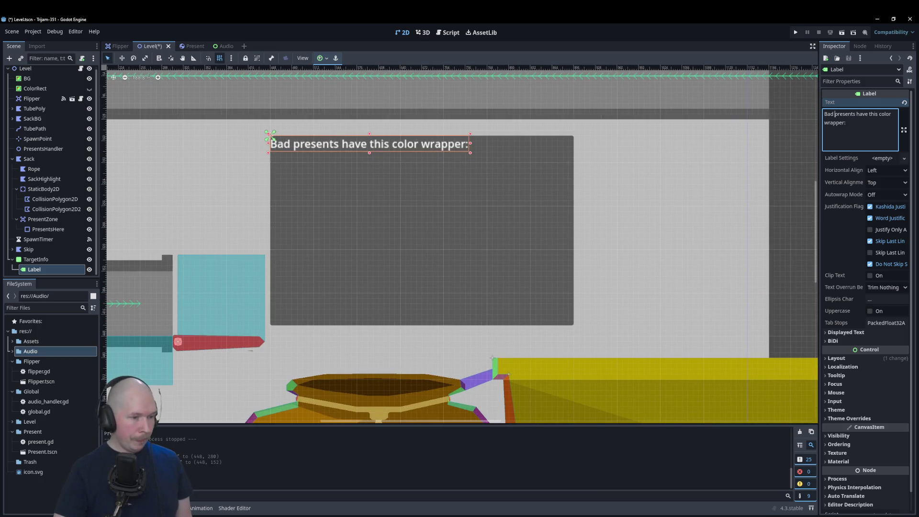
pyautogui.moveTo(209, 514)
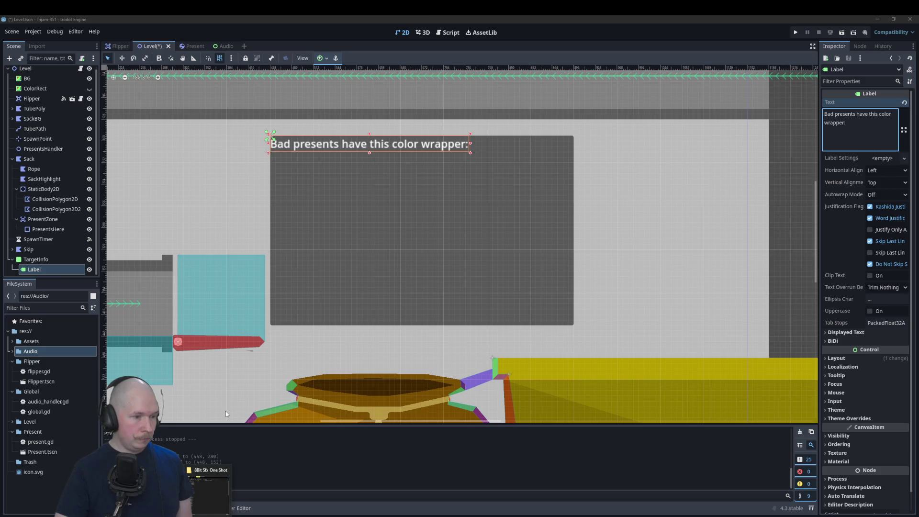
# Copy the drybrush-font folder from GAME ASSETS in File Explorer
pyautogui.click(209, 484)
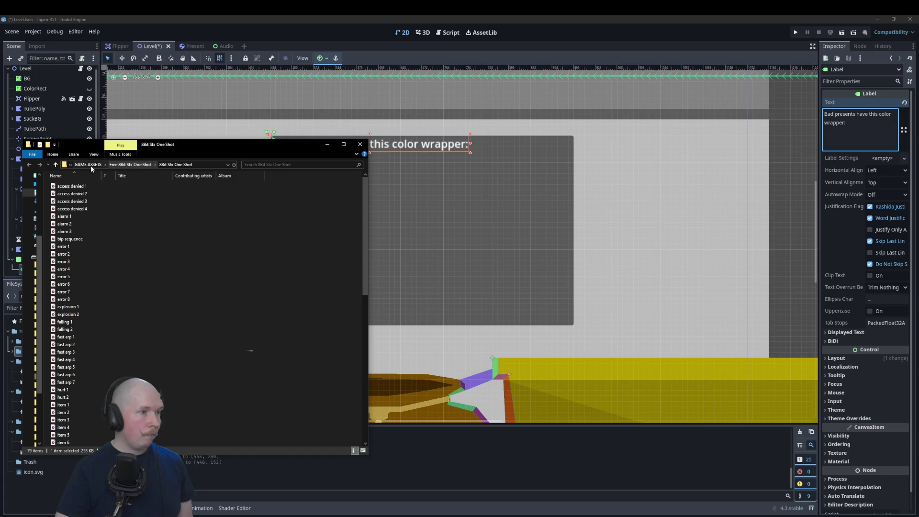
pyautogui.click(88, 165)
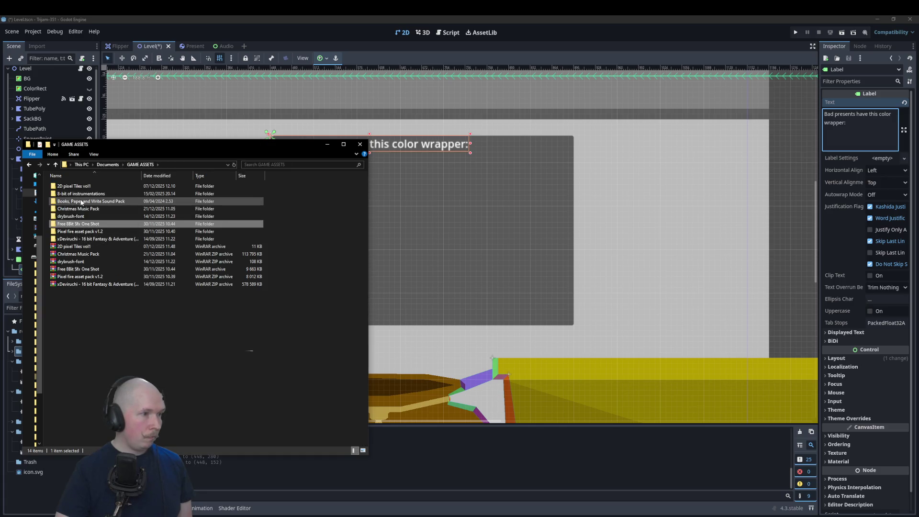
pyautogui.doubleClick(77, 216)
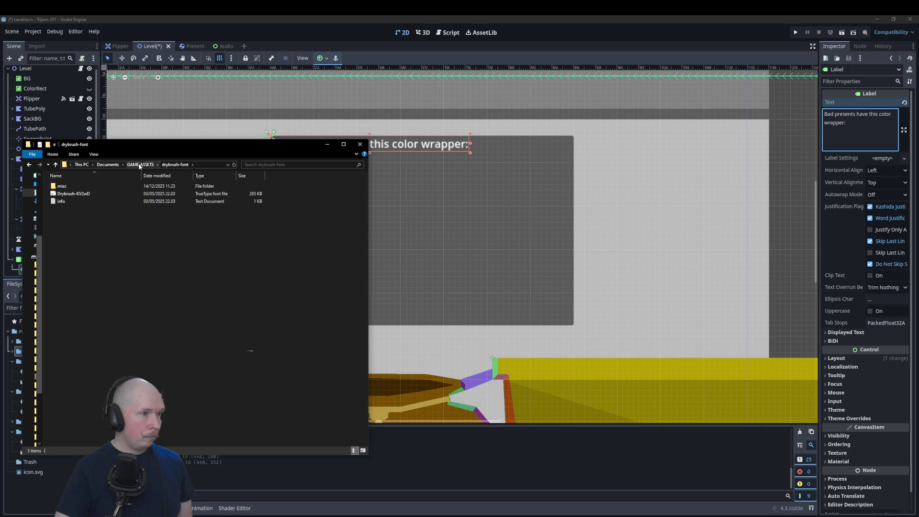
pyautogui.click(140, 166)
pyautogui.rightClick(77, 218)
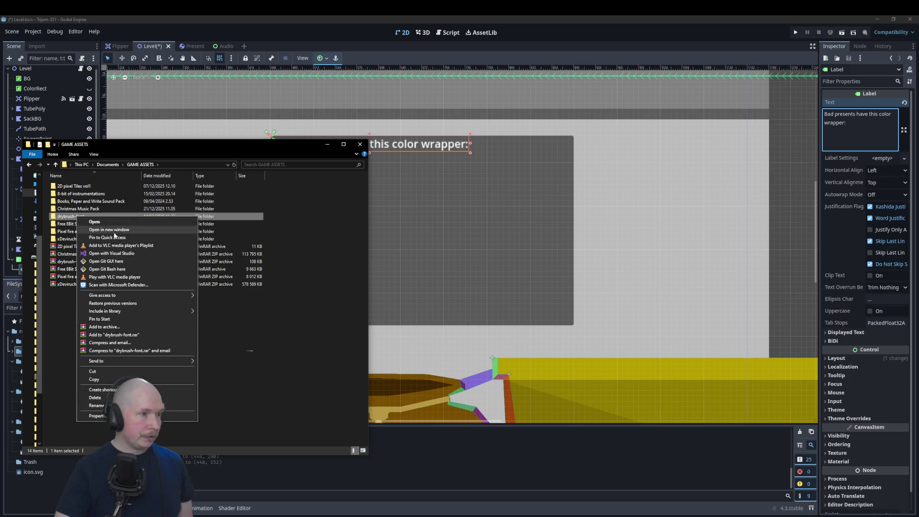
pyautogui.click(94, 380)
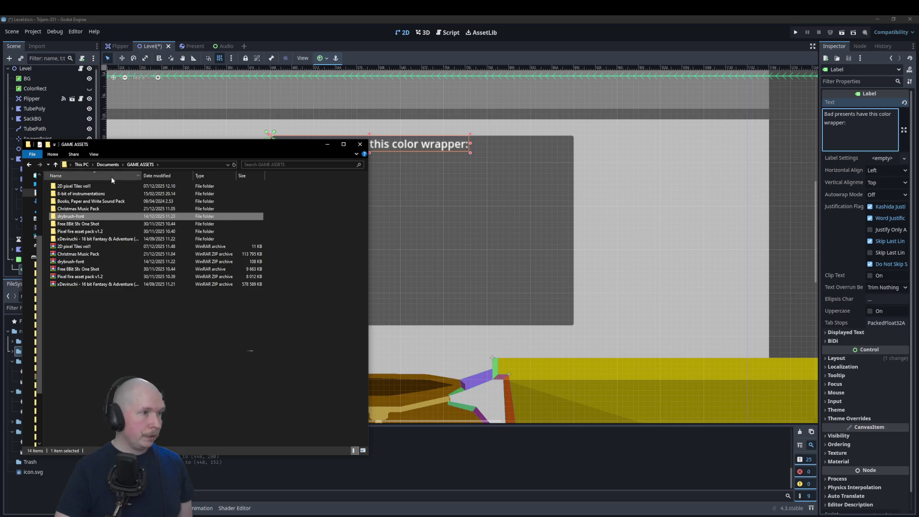
# Close the Explorer window and save the Level scene in Godot
pyautogui.moveTo(129, 145); pyautogui.dragTo(0, 127)
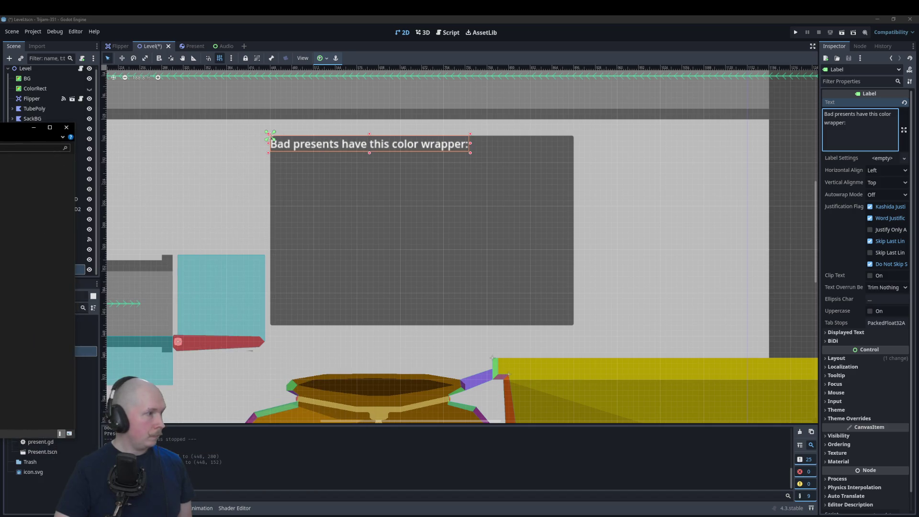
pyautogui.scroll(-3, 36, 287)
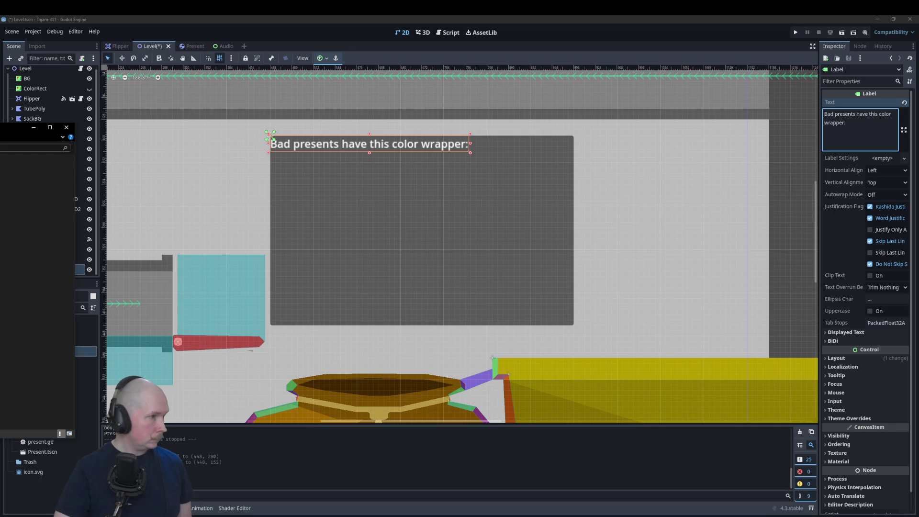
pyautogui.hotkey('alt', 'F4')
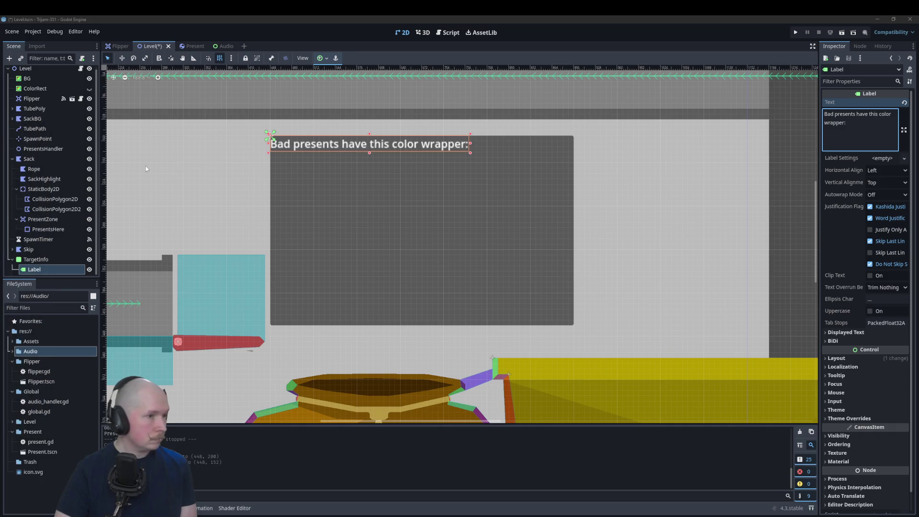
pyautogui.hotkey('ctrl', 's')
# Select the heading label and apply the drybrush font as its theme font override
pyautogui.click(243, 197)
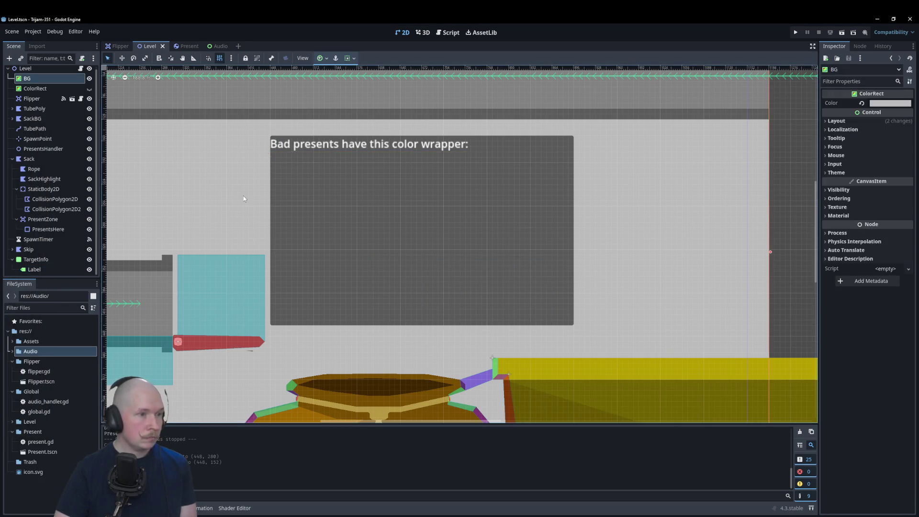
pyautogui.click(516, 199)
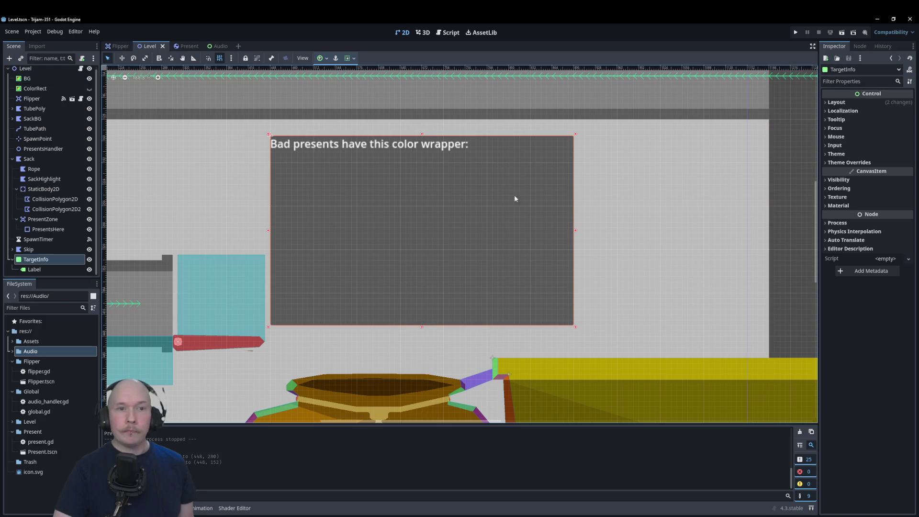
pyautogui.click(398, 147)
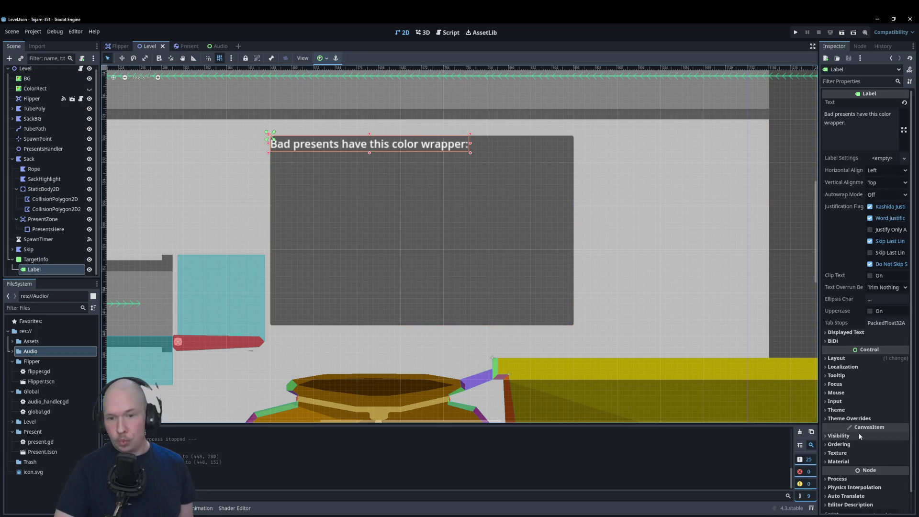
pyautogui.click(859, 419)
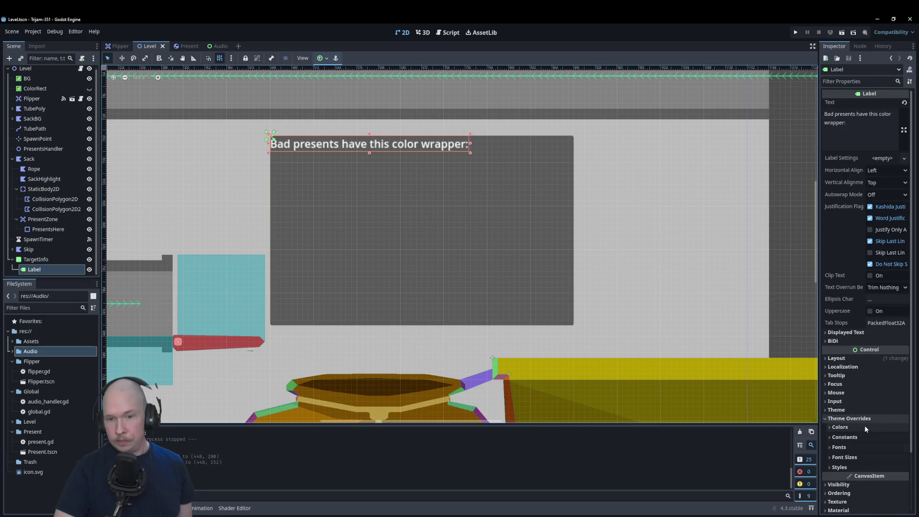
pyautogui.click(901, 449)
pyautogui.click(904, 457)
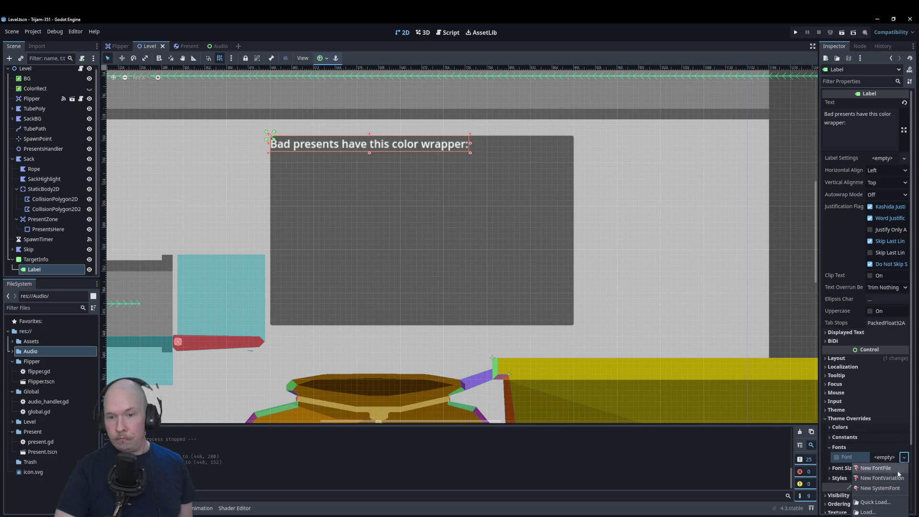
pyautogui.click(883, 501)
pyautogui.click(419, 343)
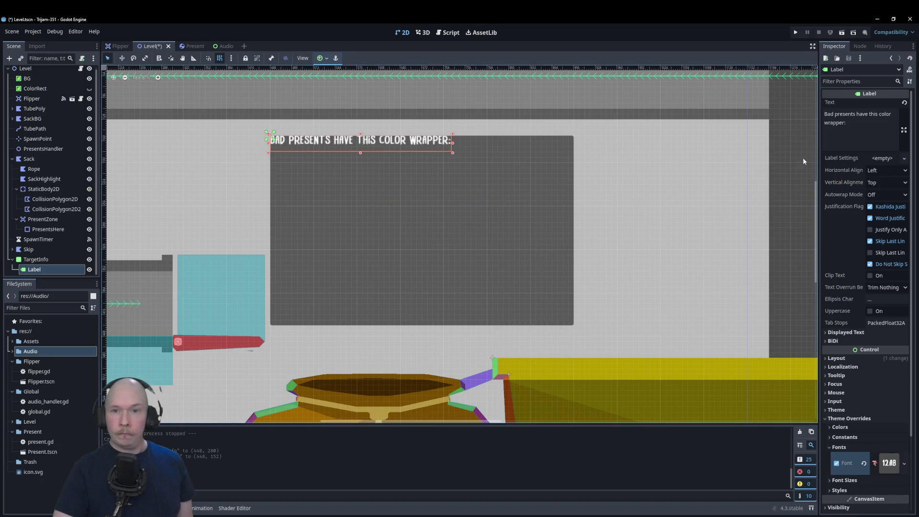
# Centre the heading text horizontally and vertically and enable a 25 px font size override
pyautogui.click(873, 170)
pyautogui.click(878, 192)
pyautogui.click(886, 182)
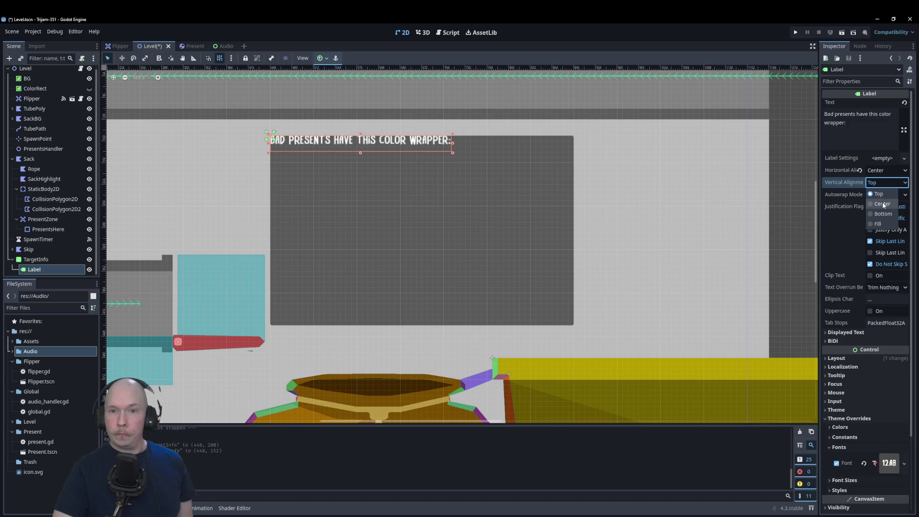
pyautogui.click(879, 205)
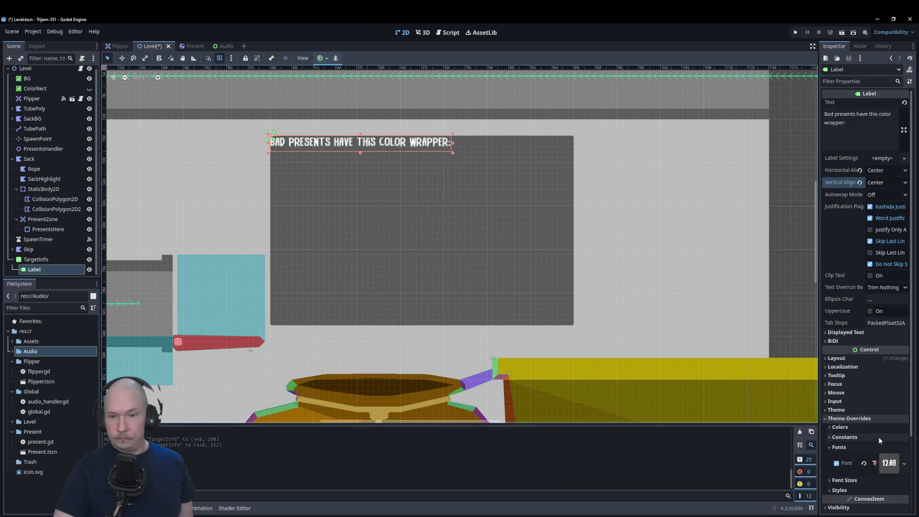
pyautogui.click(853, 436)
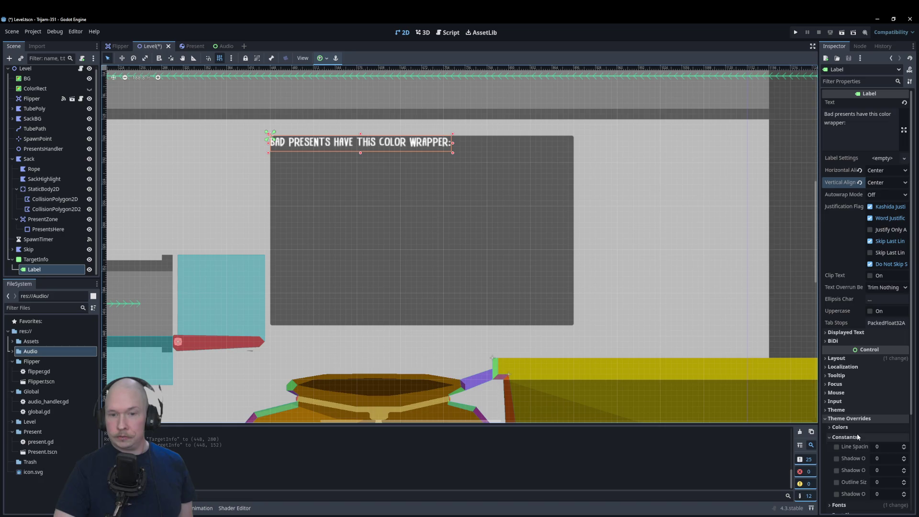
pyautogui.click(855, 436)
pyautogui.click(861, 459)
pyautogui.scroll(7, 905, 466)
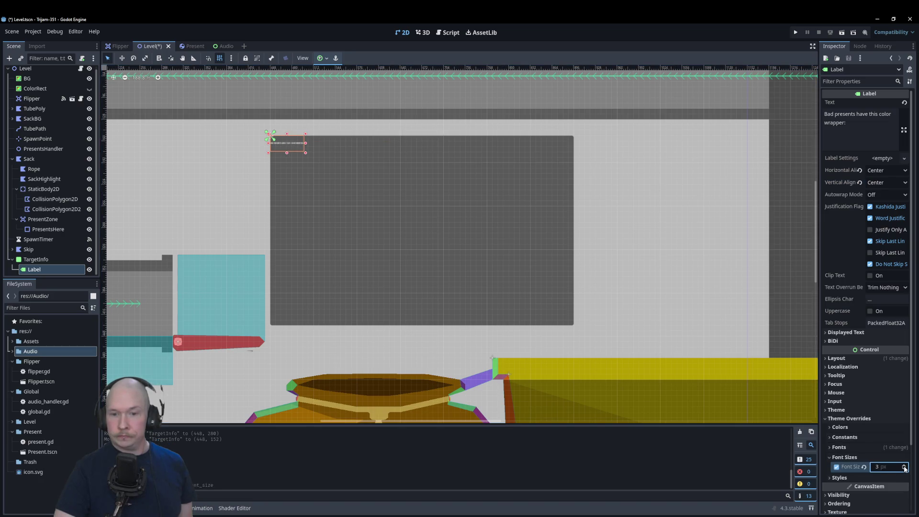
pyautogui.scroll(11, 904, 467)
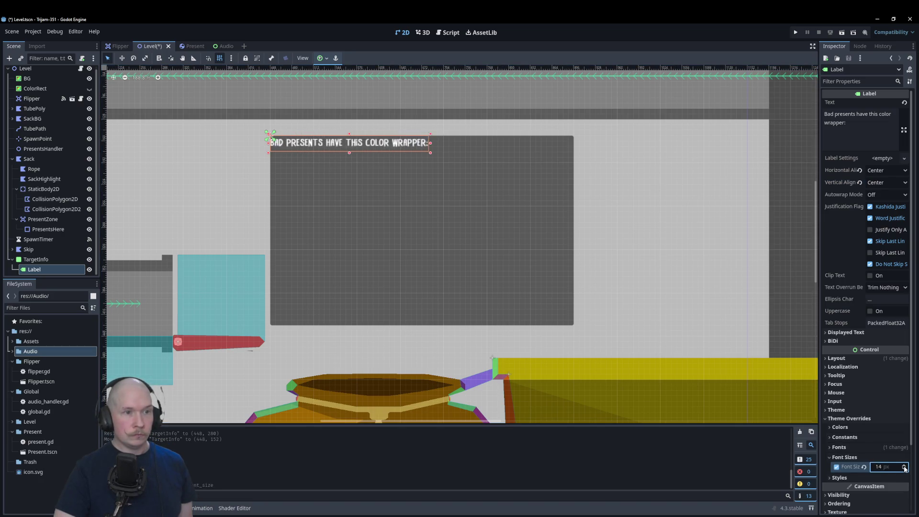
pyautogui.scroll(8, 905, 468)
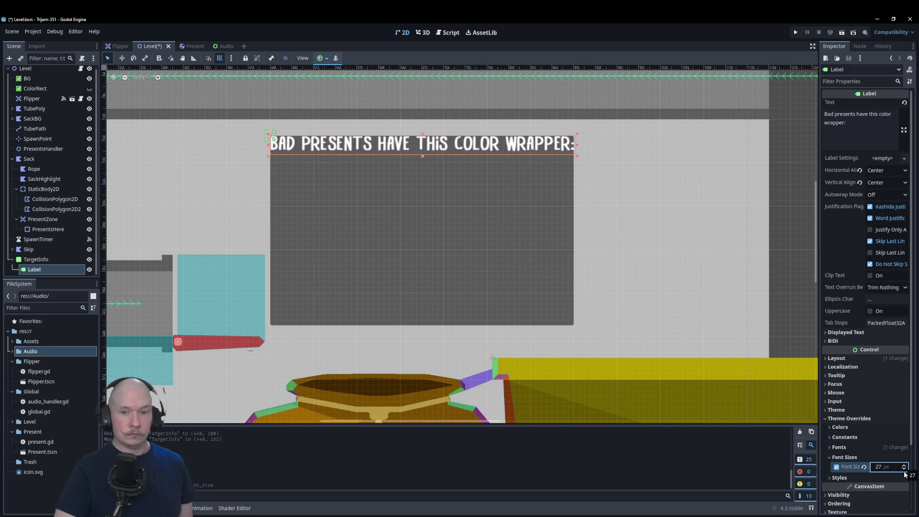
pyautogui.scroll(-2, 904, 468)
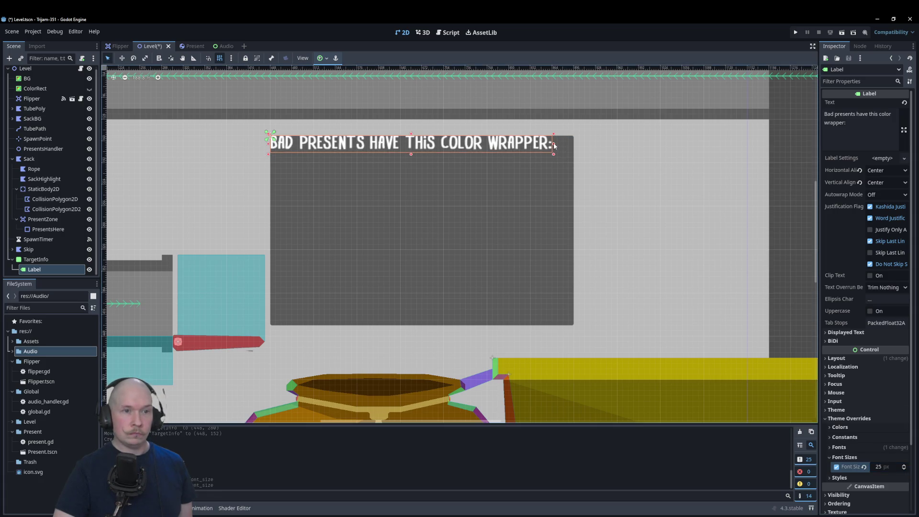
# Stretch the heading label across the panel's top, then begin adding a child to TargetInfo
pyautogui.moveTo(554, 146); pyautogui.dragTo(575, 145)
pyautogui.moveTo(422, 154); pyautogui.dragTo(422, 186)
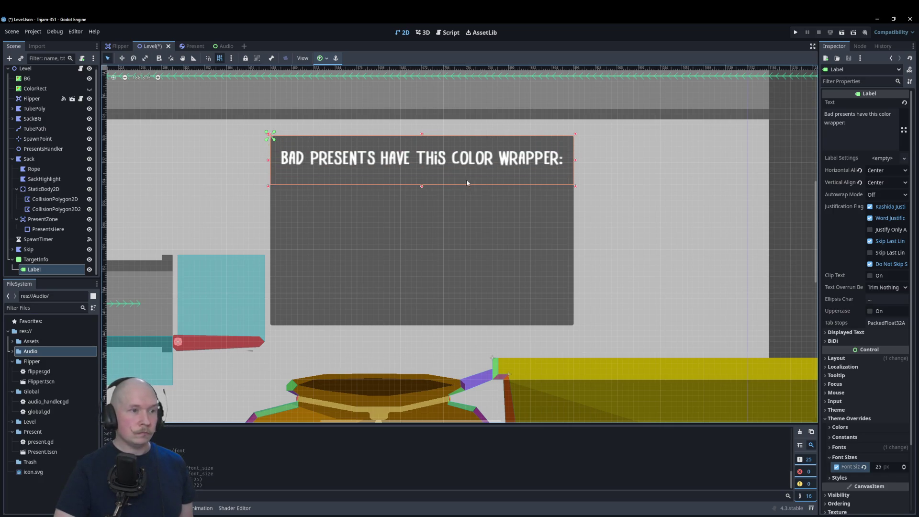
pyautogui.rightClick(36, 260)
pyautogui.click(56, 265)
# Add a Panel under TargetInfo and enlarge it below the heading
pyautogui.write('labe')
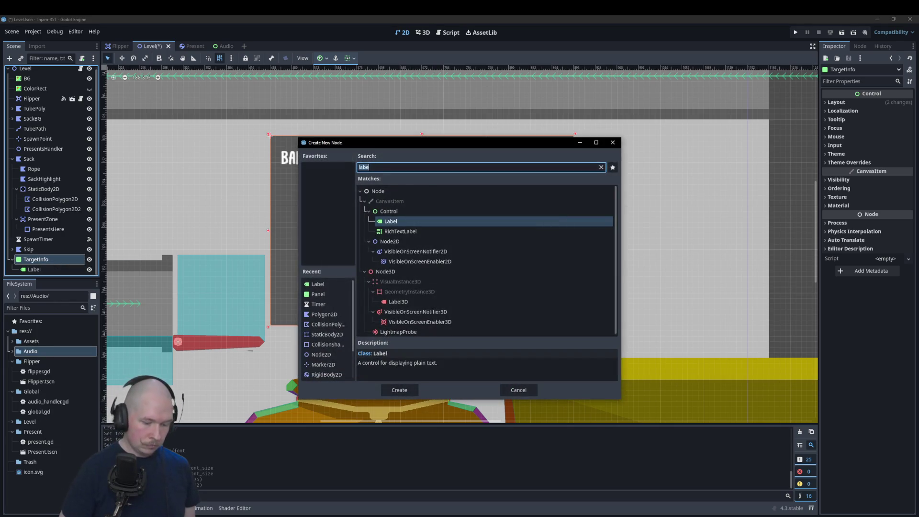
pyautogui.write('pan')
pyautogui.press('Return')
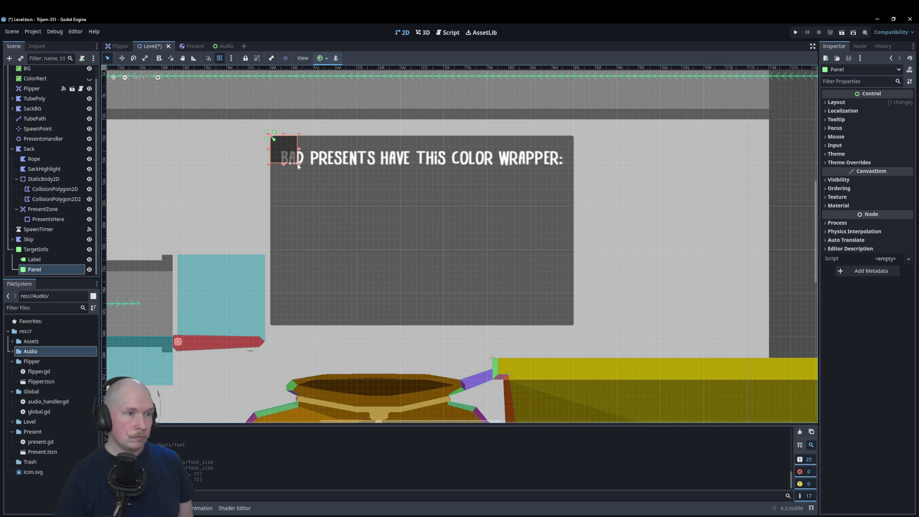
pyautogui.moveTo(300, 167)
pyautogui.mouseDown()
pyautogui.moveTo(314, 206)
pyautogui.moveTo(431, 241)
pyautogui.moveTo(422, 258)
pyautogui.mouseUp()
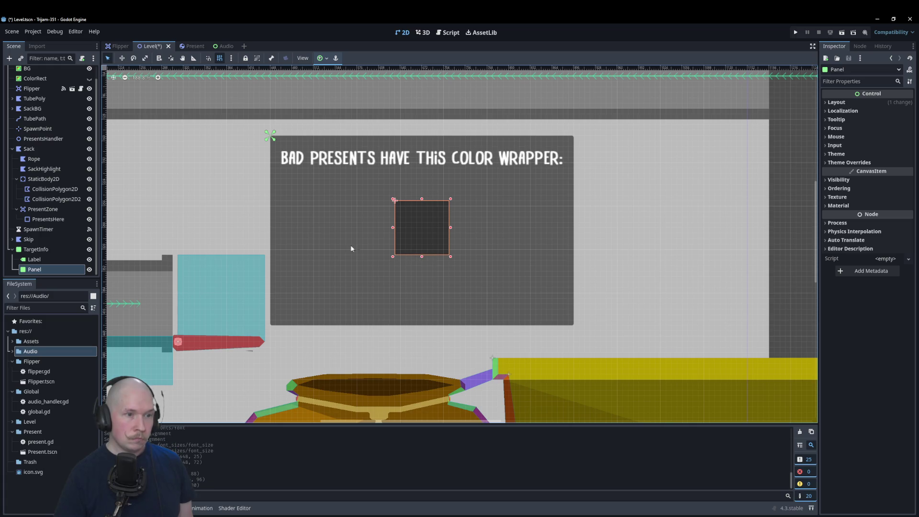
# Add a white ColorRect inside the Panel, size it to fill, and rename it TargetRect
pyautogui.rightClick(33, 268)
pyautogui.click(52, 273)
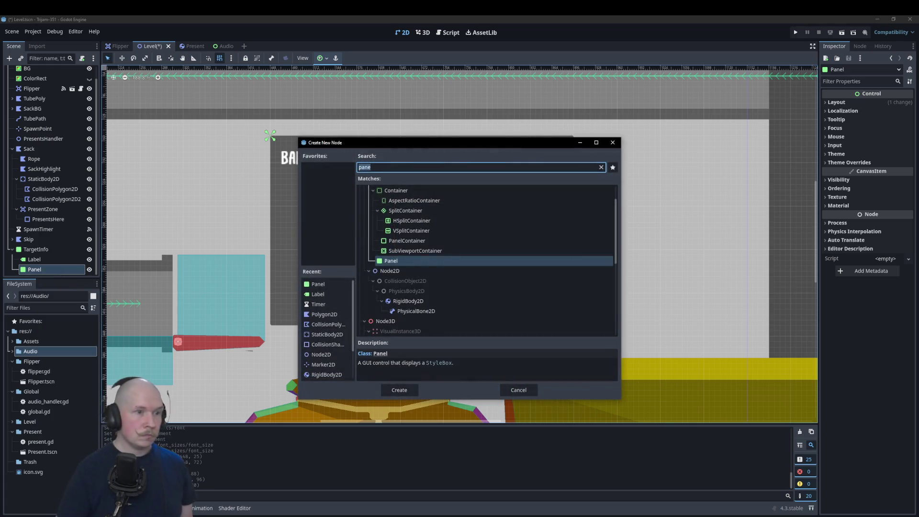
pyautogui.write('colo')
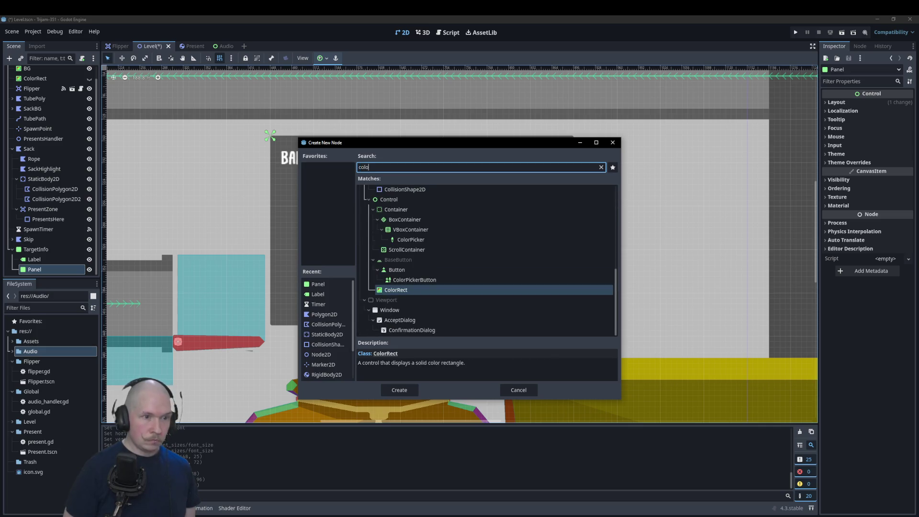
pyautogui.press('Return')
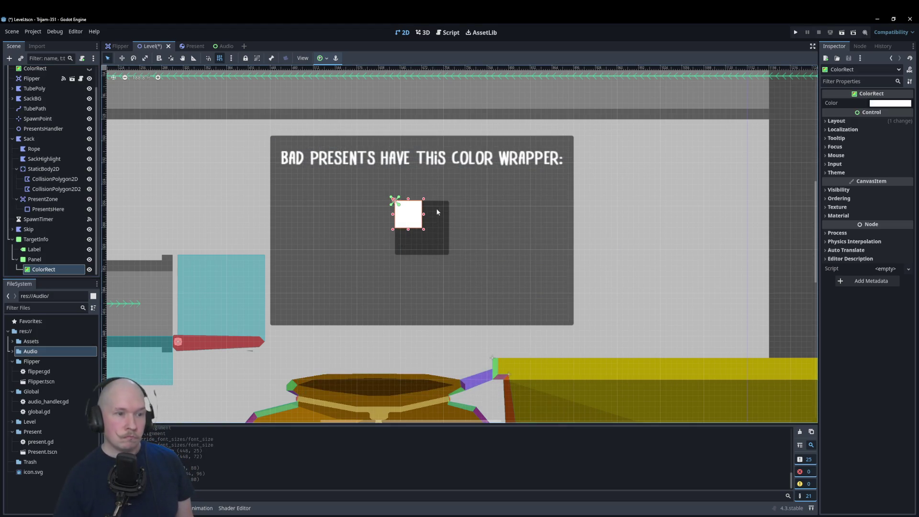
pyautogui.moveTo(424, 231); pyautogui.dragTo(445, 251)
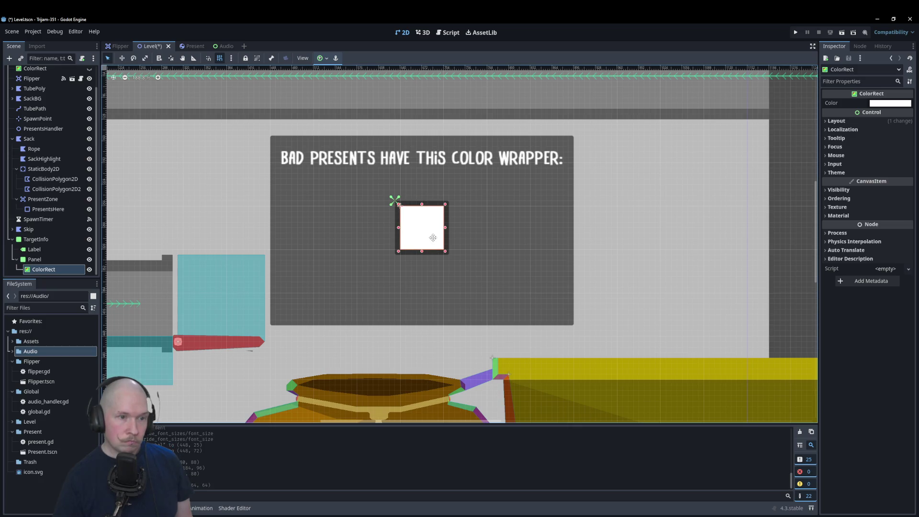
pyautogui.click(59, 269)
pyautogui.press('F2')
pyautogui.press('Home')
pyautogui.press('Delete')
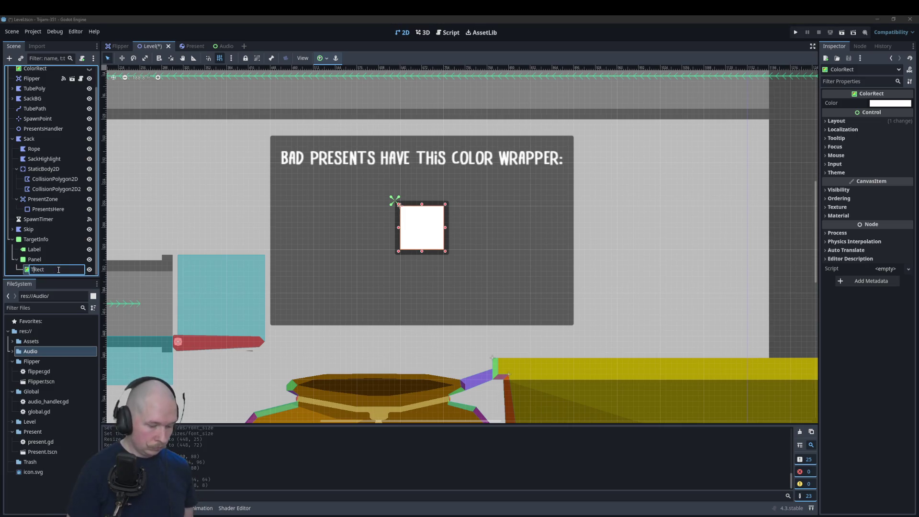
pyautogui.write('Target')
pyautogui.press('Return')
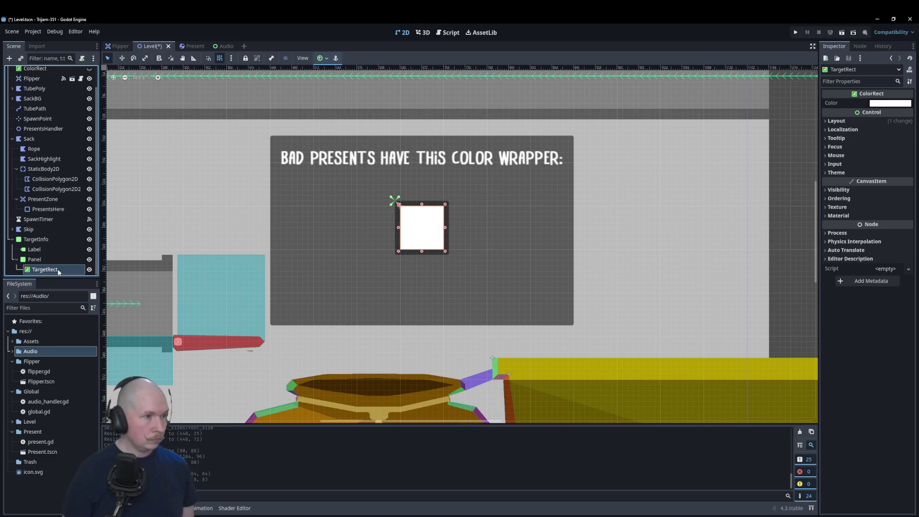
pyautogui.click(446, 33)
pyautogui.scroll(2, 317, 232)
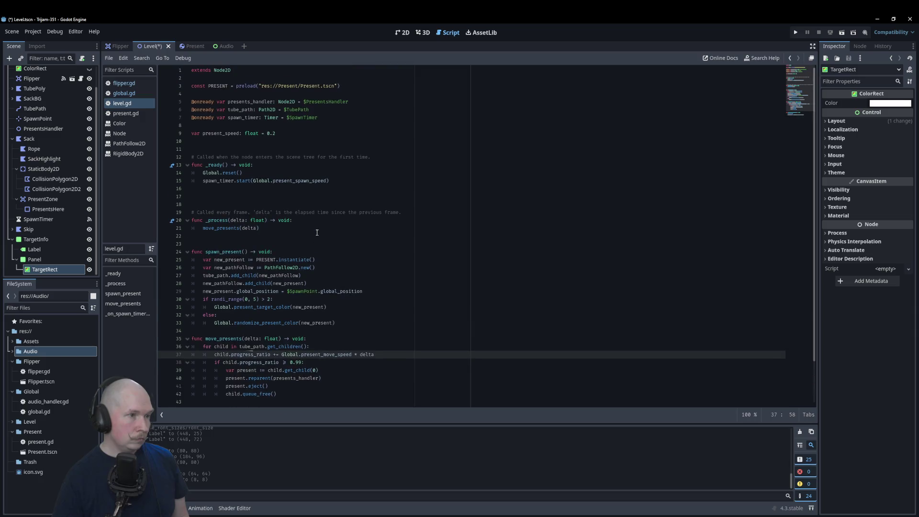
pyautogui.moveTo(53, 271); pyautogui.dragTo(288, 133)
pyautogui.click(344, 236)
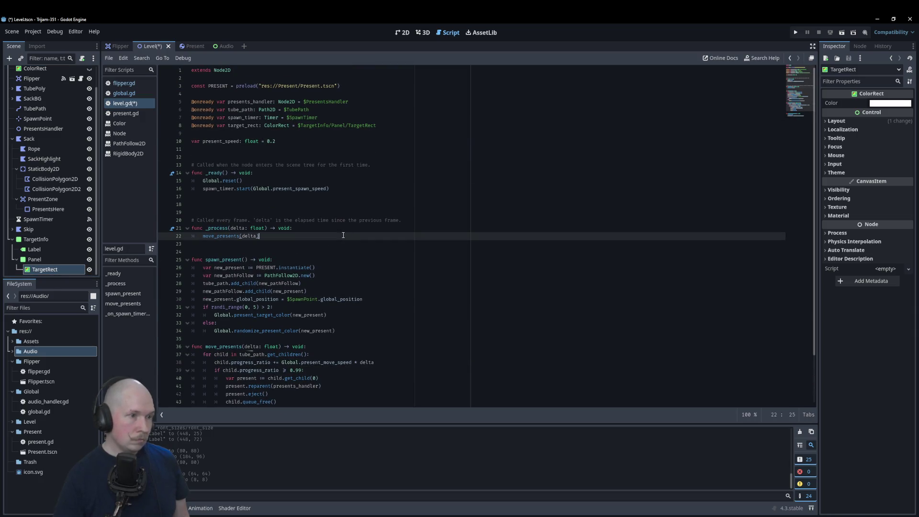
pyautogui.press('Return')
pyautogui.write('target')
pyautogui.press('Return')
pyautogui.write('.c')
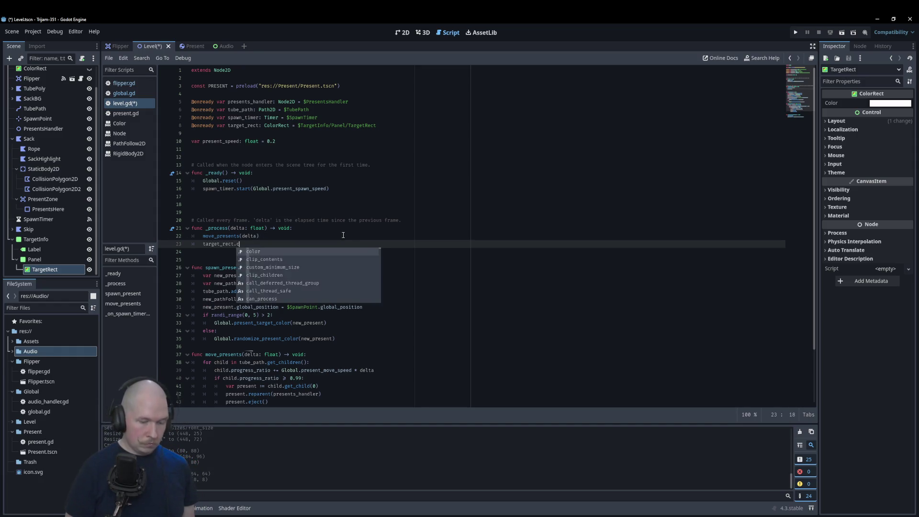
pyautogui.write('olor = Global')
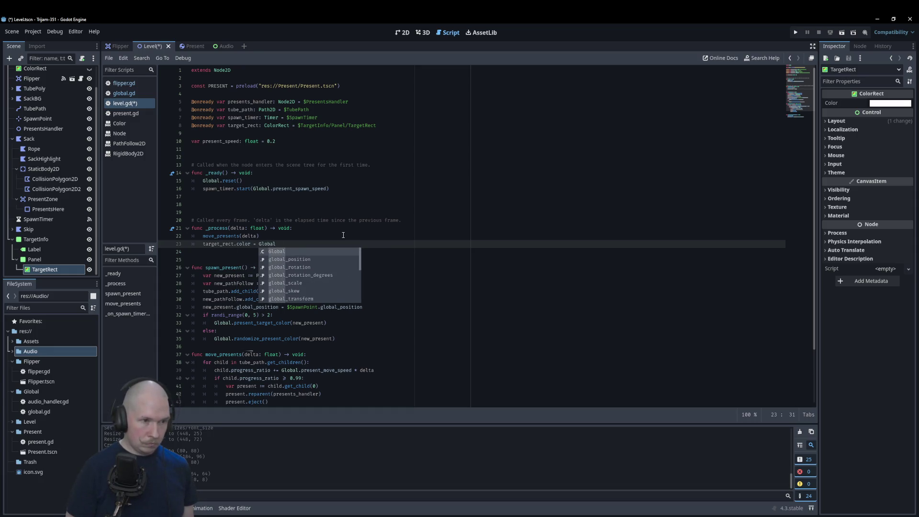
pyautogui.write('.targ')
pyautogui.press('Return')
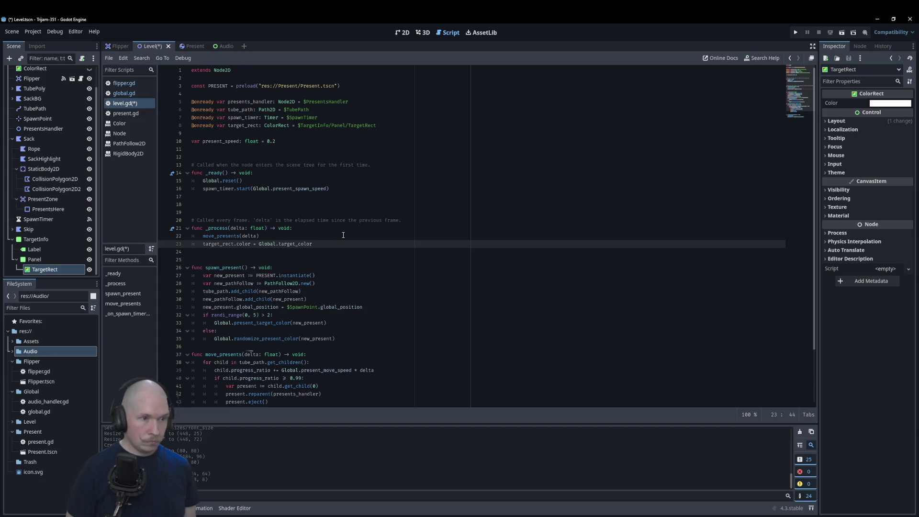
# Save and test-run the game to see the brown swatch, then close it
pyautogui.press('F5')
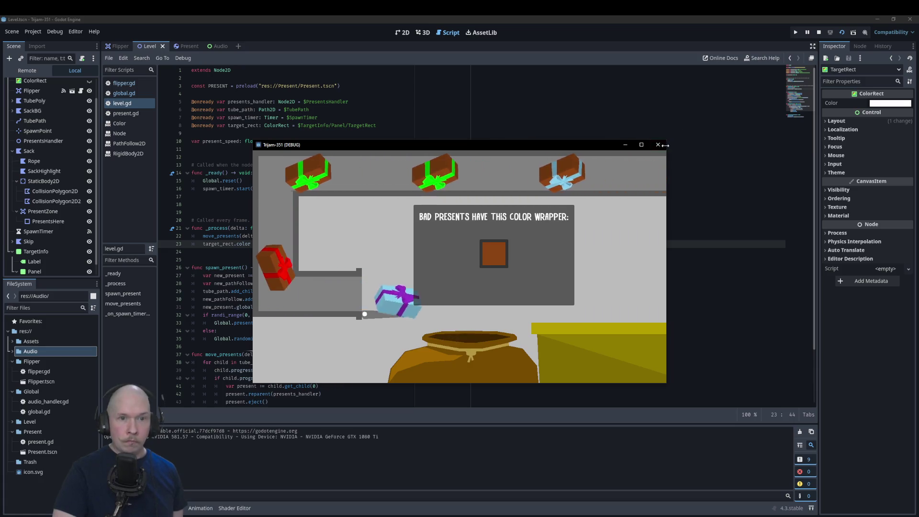
pyautogui.press('F8')
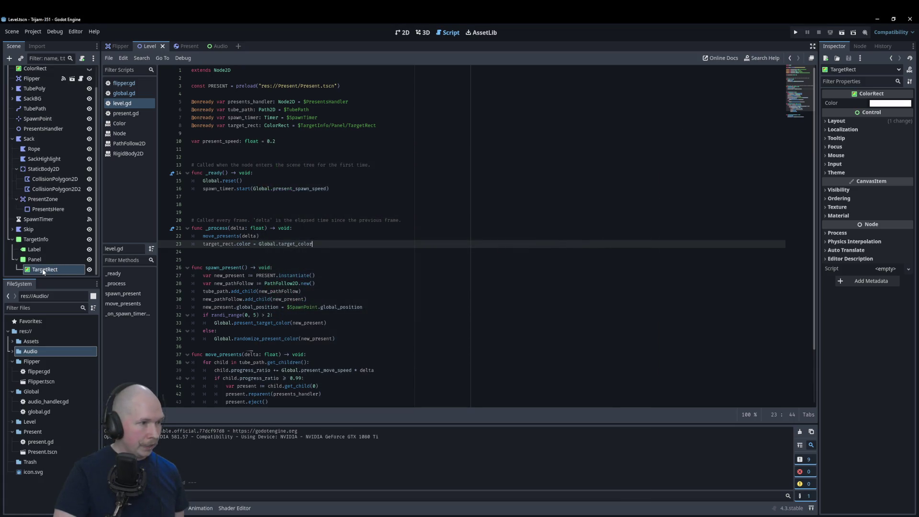
pyautogui.click(402, 32)
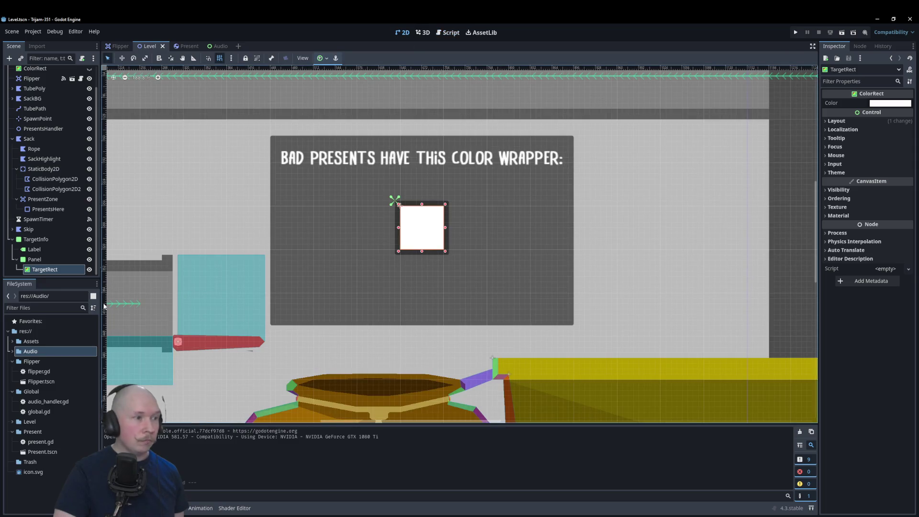
# Add a Label child under TargetInfo reading 'Throw them in the bin'
pyautogui.click(45, 242)
pyautogui.rightClick(45, 243)
pyautogui.click(62, 252)
pyautogui.write('colo')
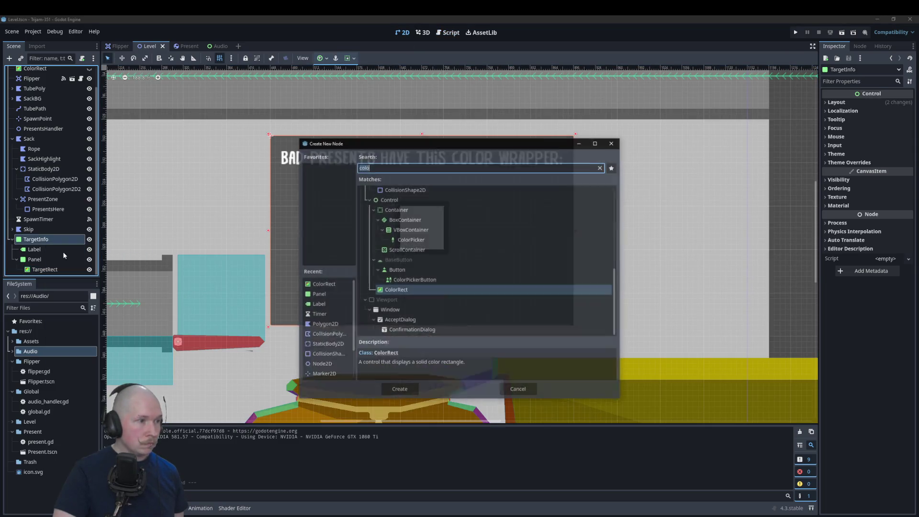
pyautogui.press('BackSpace')
pyautogui.press('BackSpace')
pyautogui.press('BackSpace')
pyautogui.write('label')
pyautogui.press('Return')
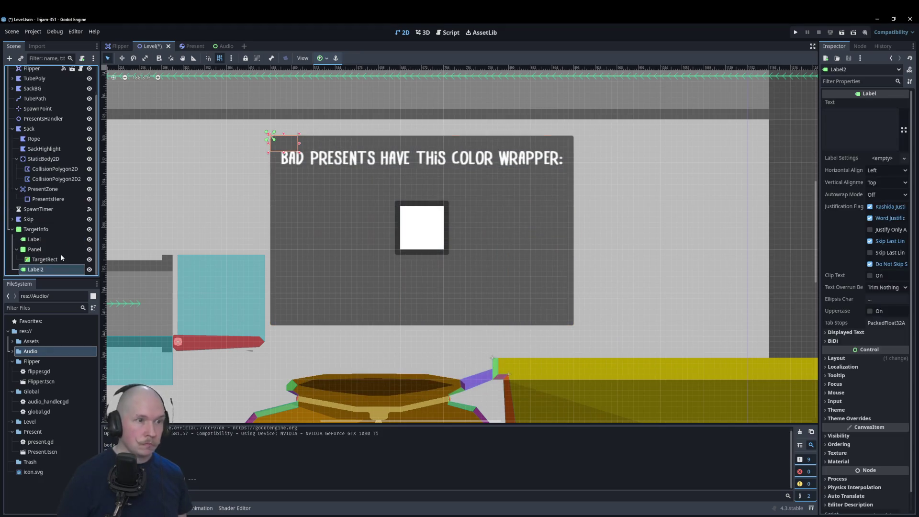
pyautogui.click(904, 130)
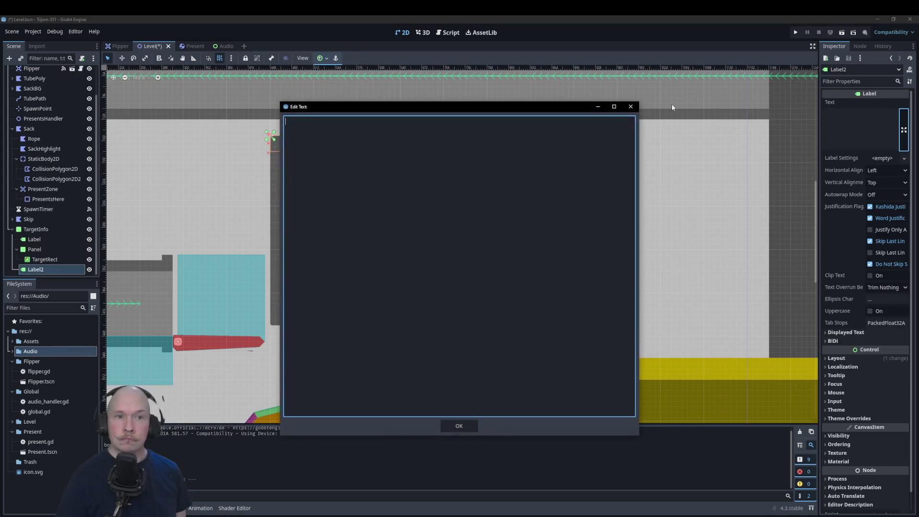
pyautogui.click(844, 110)
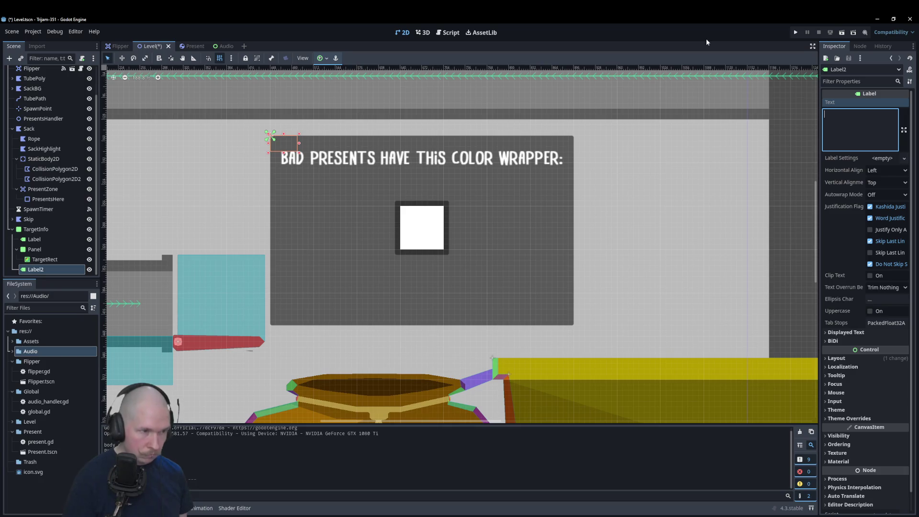
pyautogui.write('Throw them in the ')
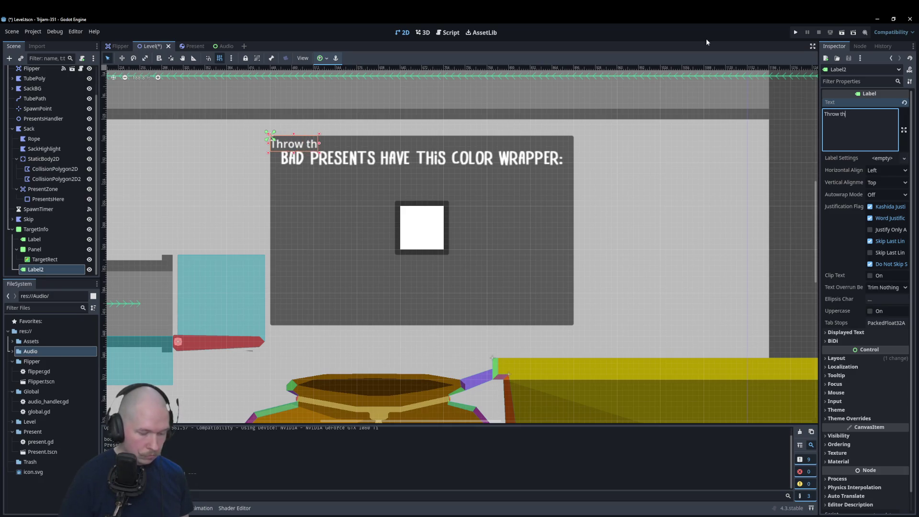
pyautogui.write('bin')
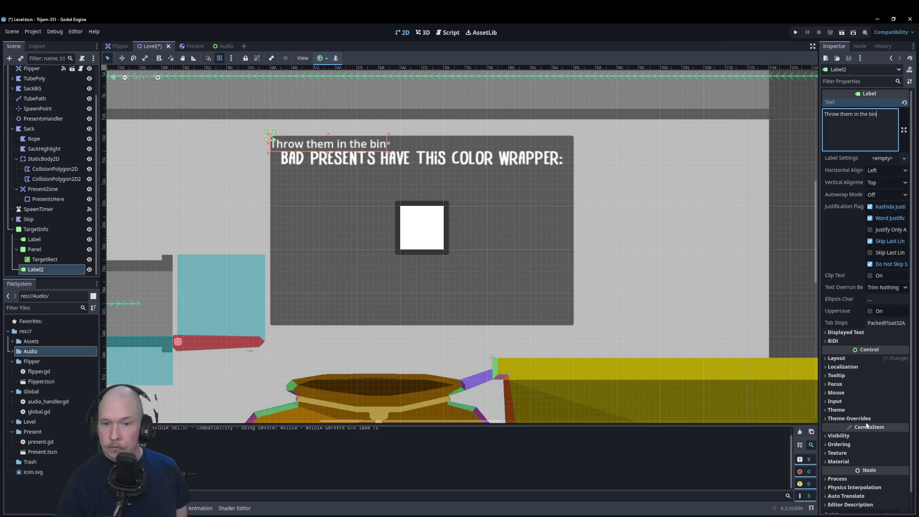
# Assign the Drybrush font to the new label through its theme font overrides
pyautogui.click(849, 419)
pyautogui.click(839, 447)
pyautogui.click(845, 468)
pyautogui.click(884, 458)
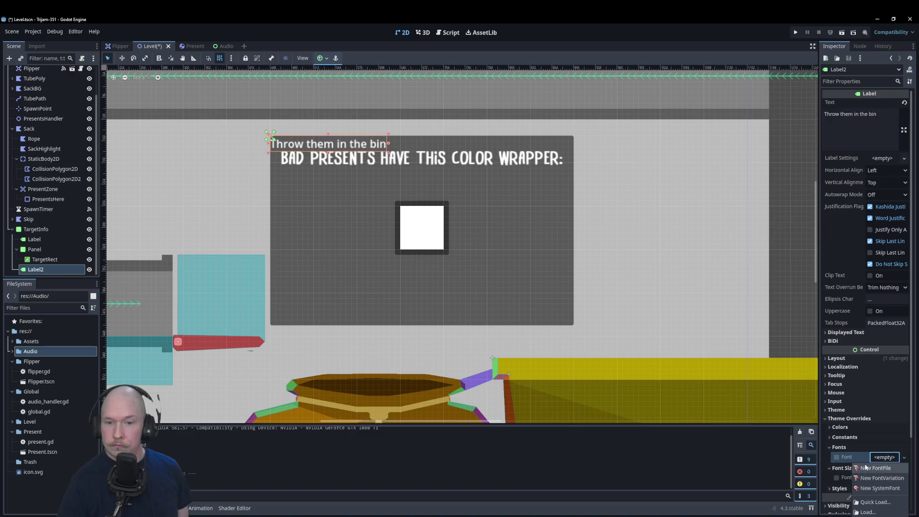
pyautogui.click(876, 501)
pyautogui.doubleClick(413, 238)
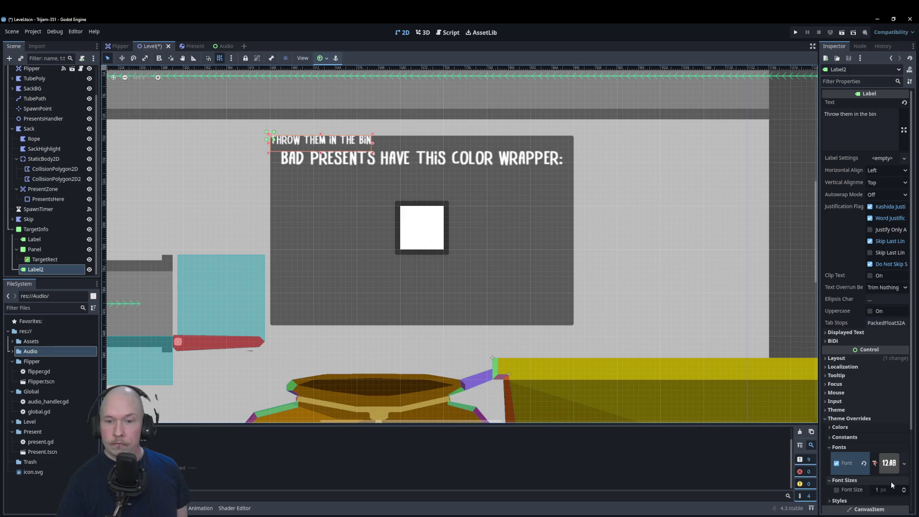
# Move the bin label below the white square and give it a 25 px font size
pyautogui.moveTo(355, 144); pyautogui.dragTo(440, 297)
pyautogui.click(386, 156)
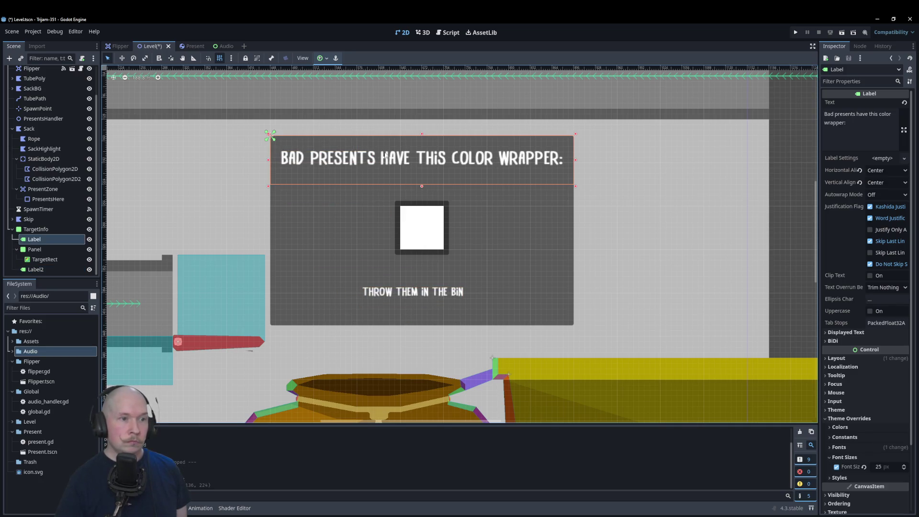
pyautogui.click(439, 297)
pyautogui.click(889, 490)
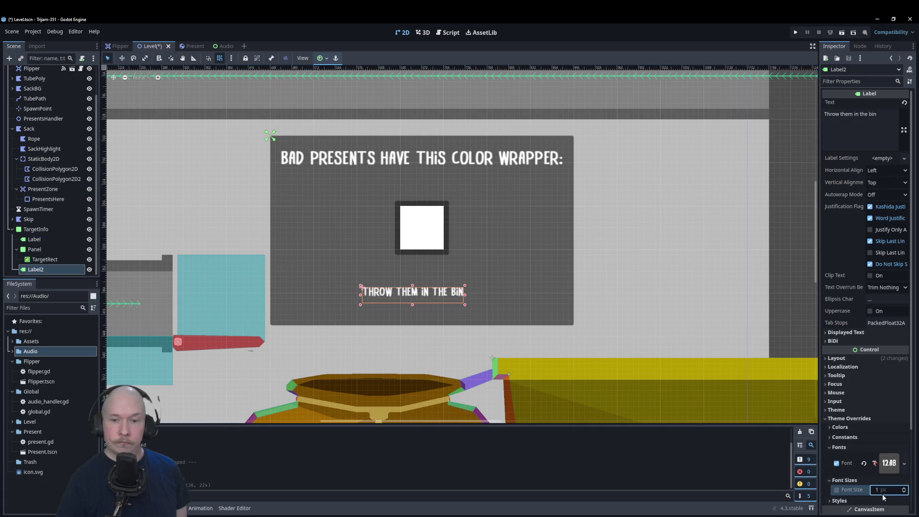
pyautogui.write('25')
pyautogui.press('Return')
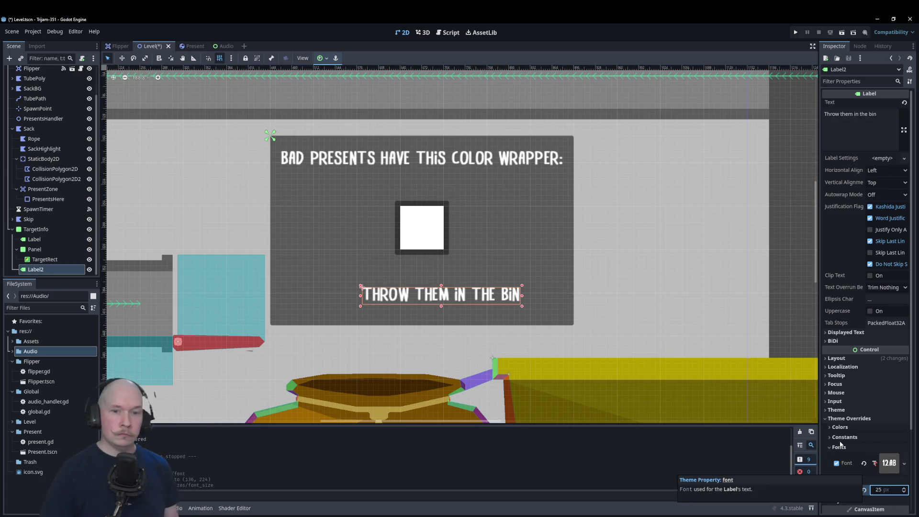
# Centre the label text horizontally and vertically, then reposition and heighten its box
pyautogui.click(886, 170)
pyautogui.click(882, 191)
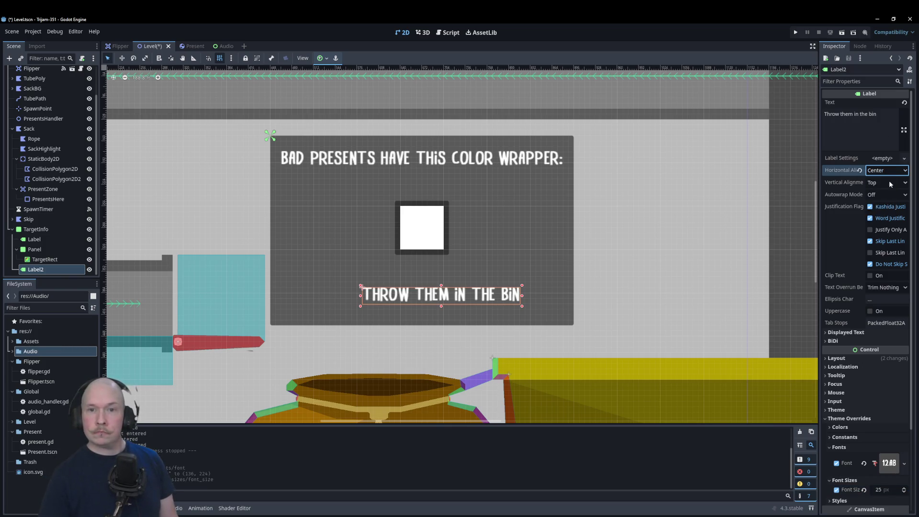
pyautogui.click(889, 183)
pyautogui.click(882, 203)
pyautogui.moveTo(517, 305)
pyautogui.mouseDown()
pyautogui.moveTo(430, 290)
pyautogui.moveTo(565, 281)
pyautogui.mouseUp()
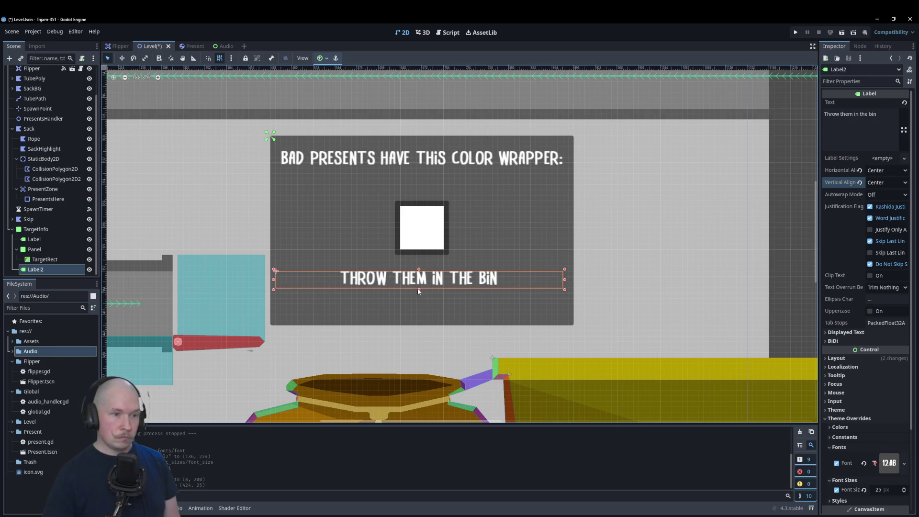
pyautogui.moveTo(419, 289); pyautogui.dragTo(419, 310)
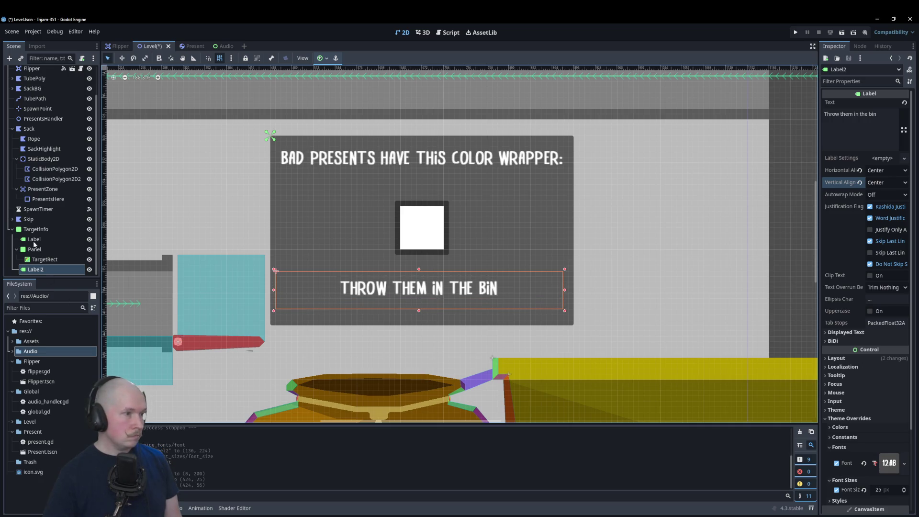
# Drag the TargetInfo node higher up in the Scene tree
pyautogui.click(34, 228)
pyautogui.scroll(2, 35, 234)
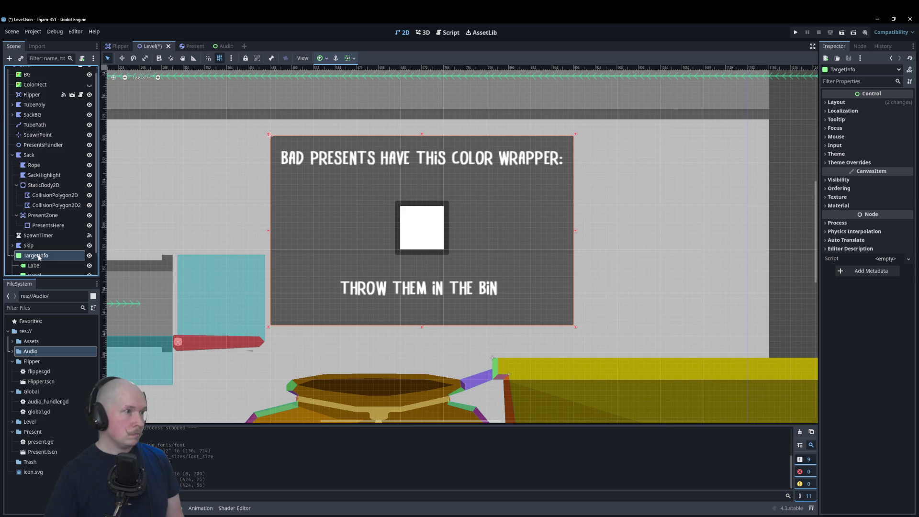
pyautogui.moveTo(38, 258)
pyautogui.mouseDown()
pyautogui.moveTo(51, 203)
pyautogui.moveTo(51, 99)
pyautogui.mouseUp()
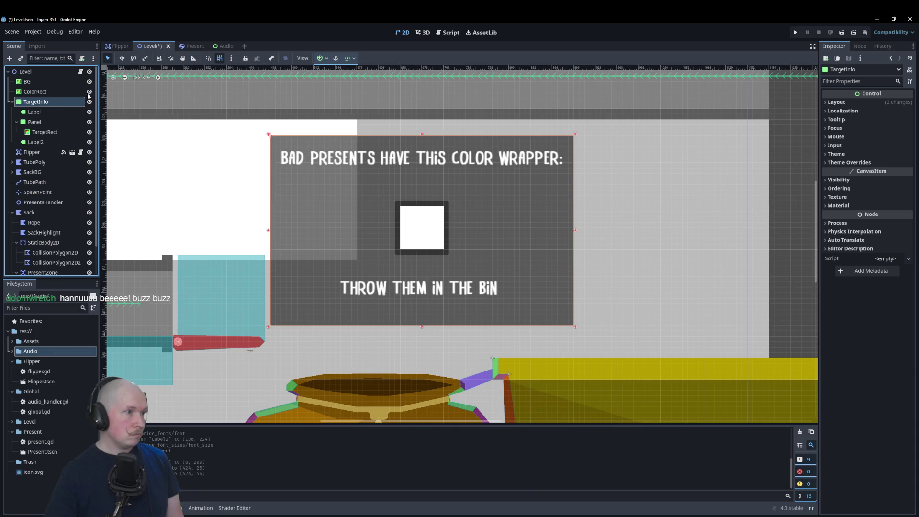
# Delete the stray ColorRect node from the Level scene
pyautogui.click(34, 91)
pyautogui.rightClick(35, 92)
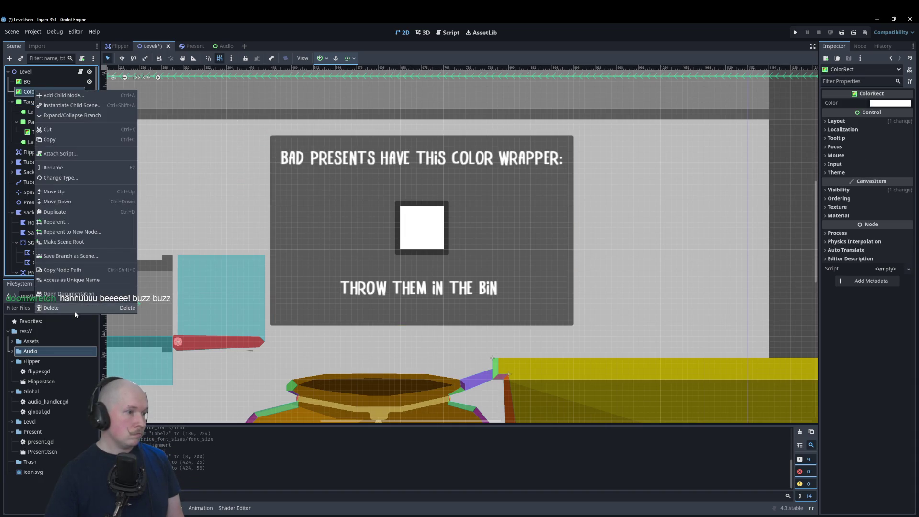
pyautogui.click(89, 308)
pyautogui.click(442, 284)
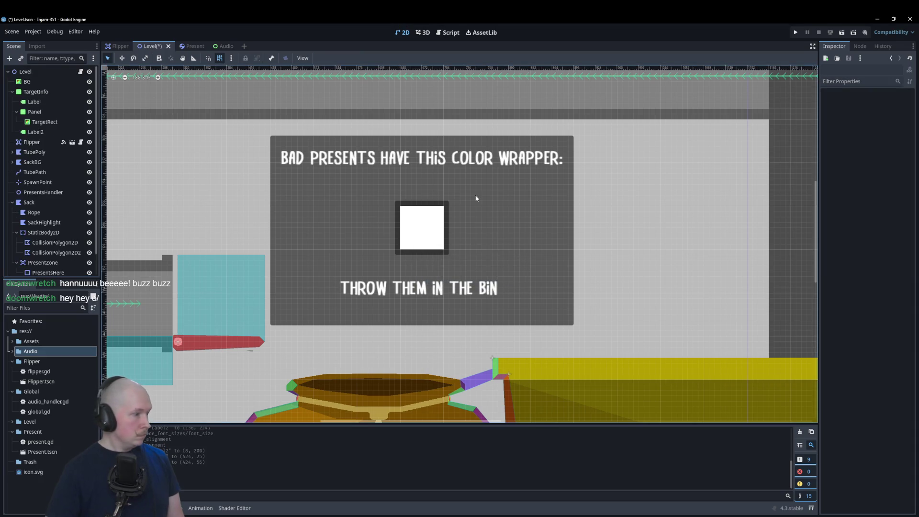
# Select the bin instruction label and begin editing its Text property
pyautogui.scroll(-2, 435, 249)
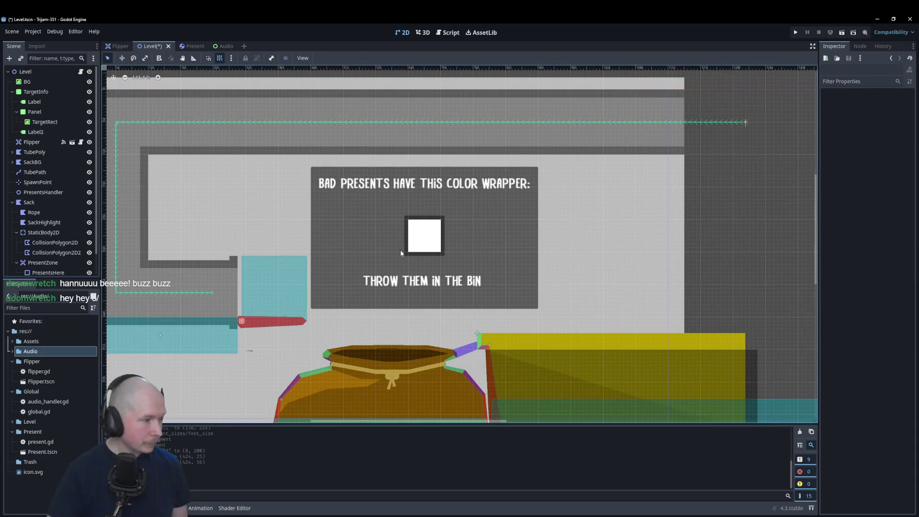
pyautogui.scroll(-3, 357, 227)
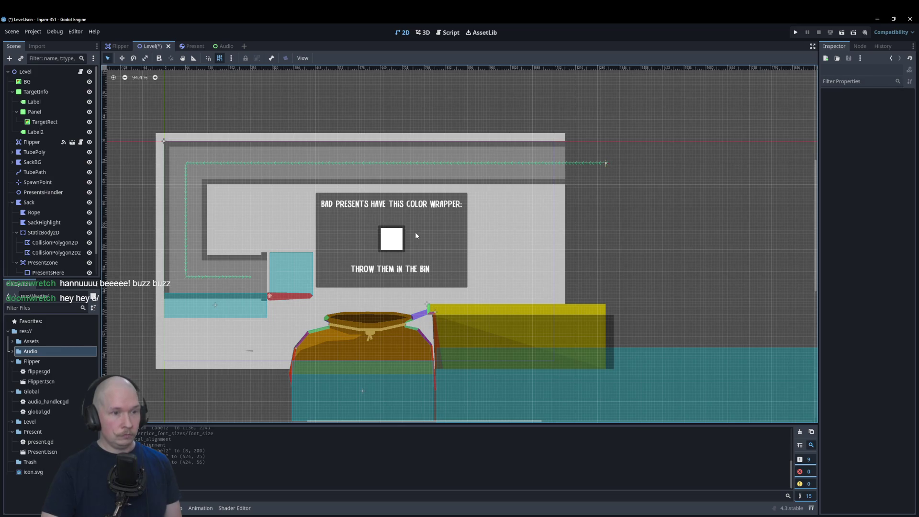
pyautogui.scroll(4, 422, 273)
pyautogui.scroll(1, 423, 276)
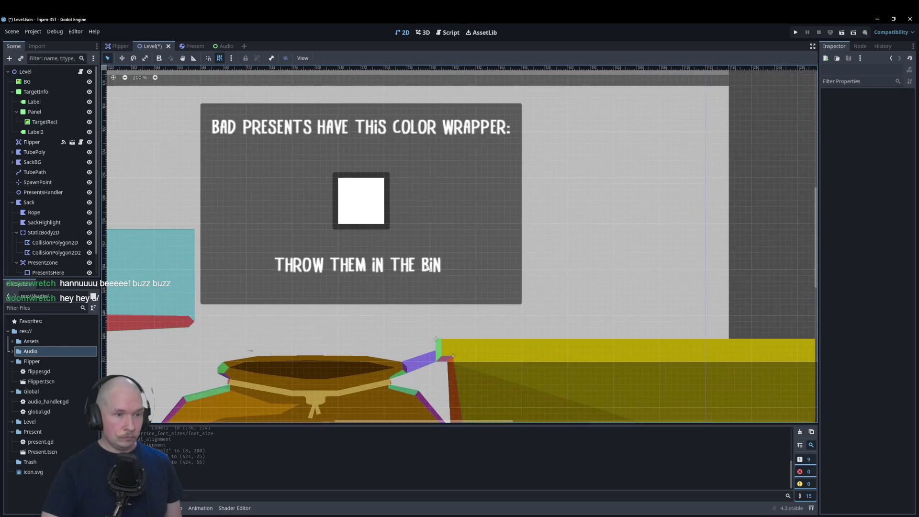
pyautogui.click(429, 266)
pyautogui.click(884, 113)
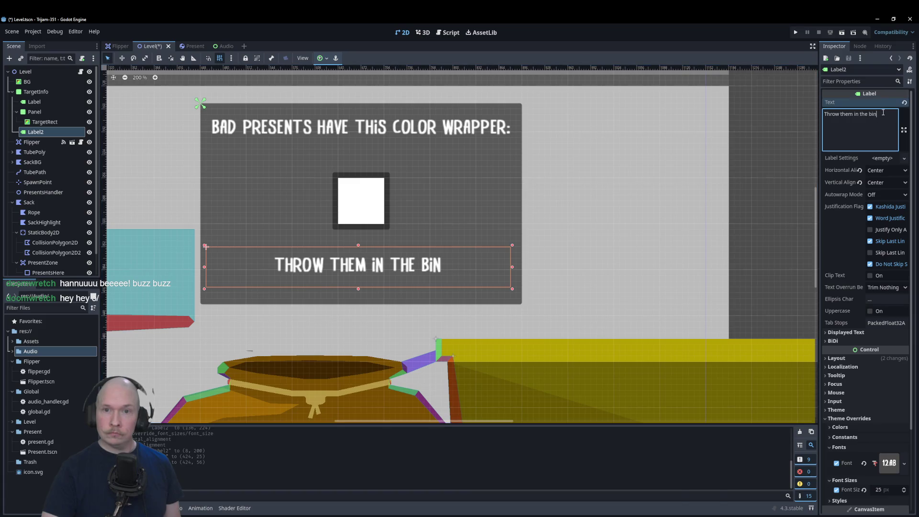
# Append ' ->' to the bin label, test-run the game by dragging a present, then go to YouTube
pyautogui.write(' ->')
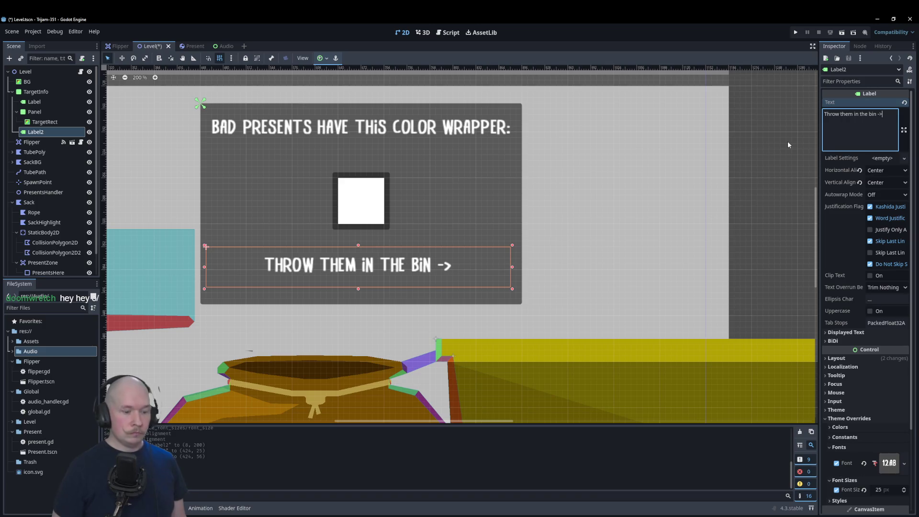
pyautogui.press('F5')
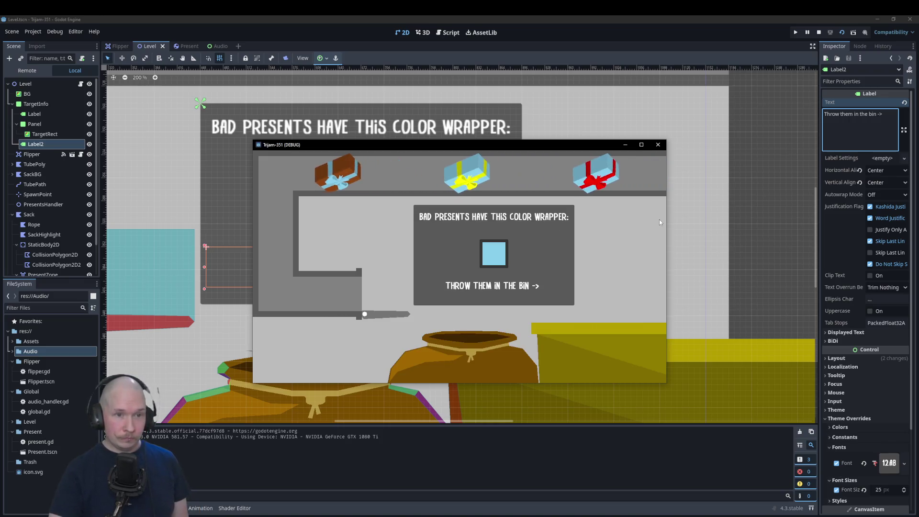
pyautogui.moveTo(338, 297)
pyautogui.mouseDown()
pyautogui.moveTo(547, 253)
pyautogui.moveTo(442, 252)
pyautogui.mouseUp()
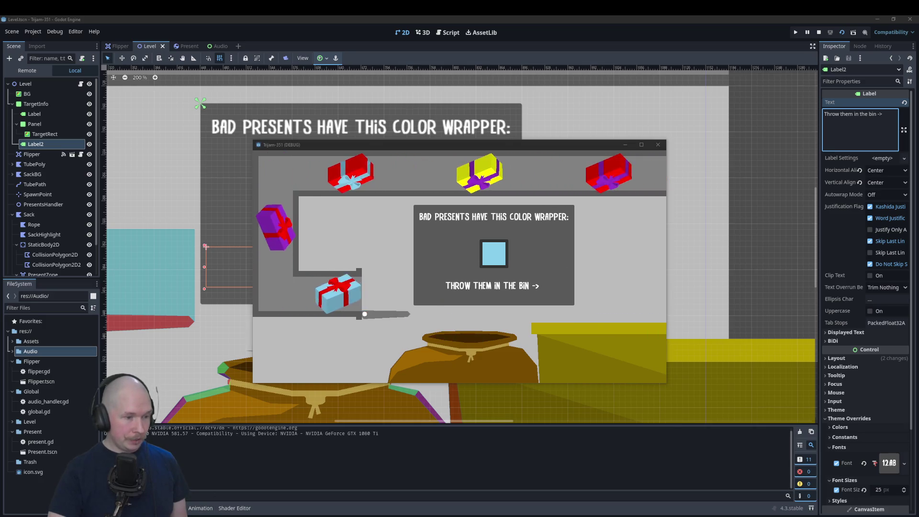
pyautogui.click(257, 493)
pyautogui.click(299, 23)
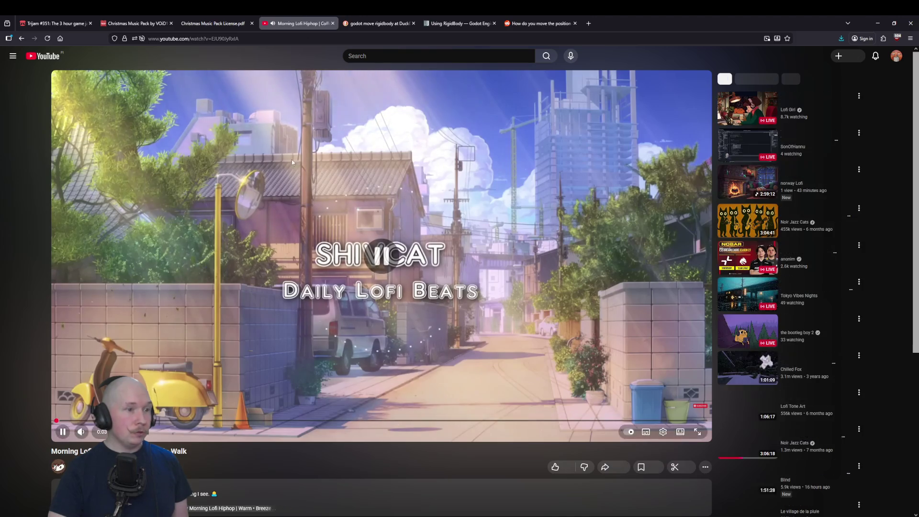
# Go back to the Trijam Mixtape video on YouTube and return to Godot
pyautogui.click(20, 39)
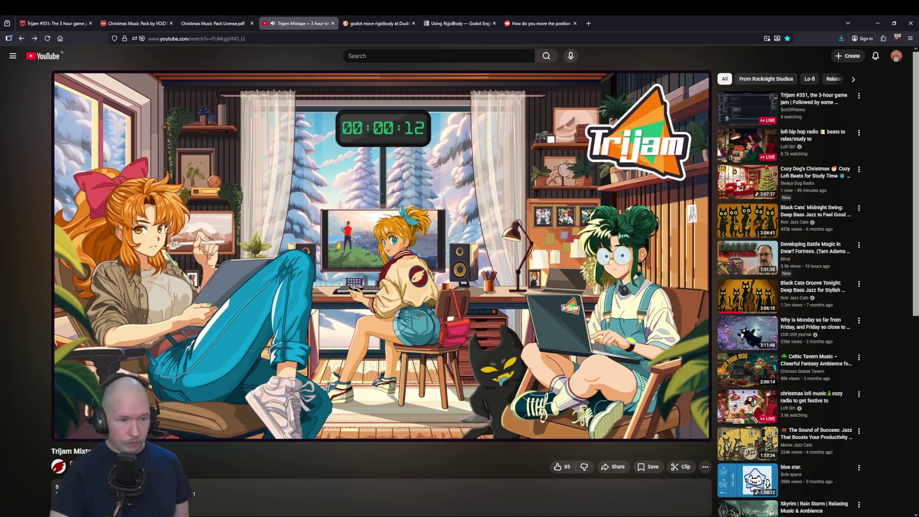
pyautogui.hotkey('alt', 'Tab')
pyautogui.scroll(-8, 656, 248)
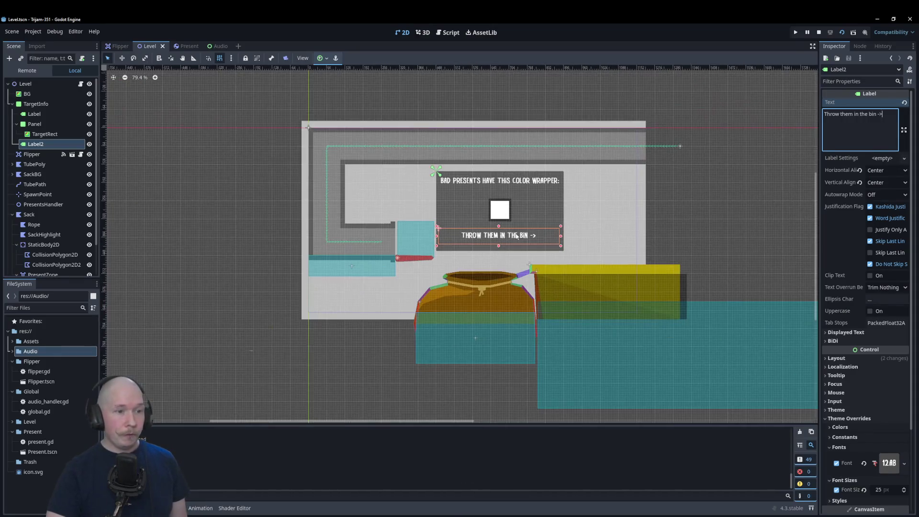
# Connect TrashTarget's body_entered signal to a new _on_trash_target_body_entered handler in level.gd
pyautogui.click(245, 210)
pyautogui.scroll(-1, 380, 200)
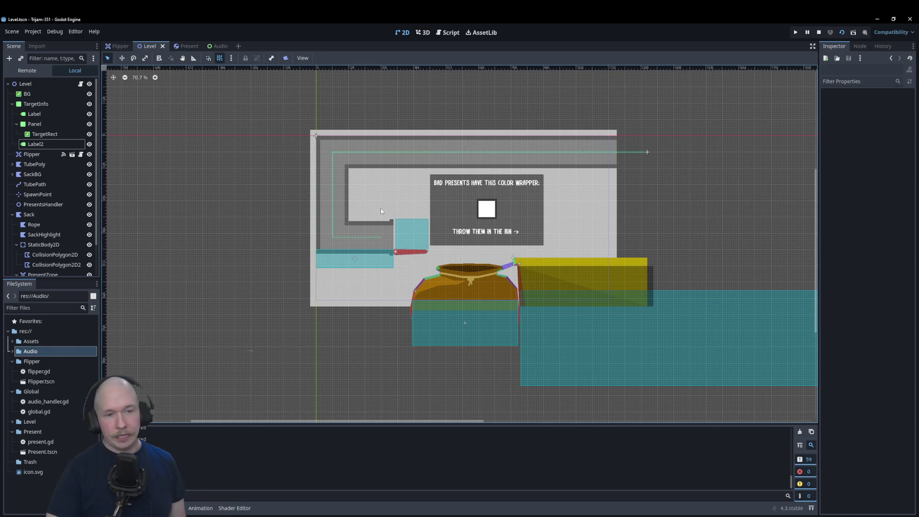
pyautogui.scroll(-4, 293, 221)
pyautogui.scroll(5, 468, 240)
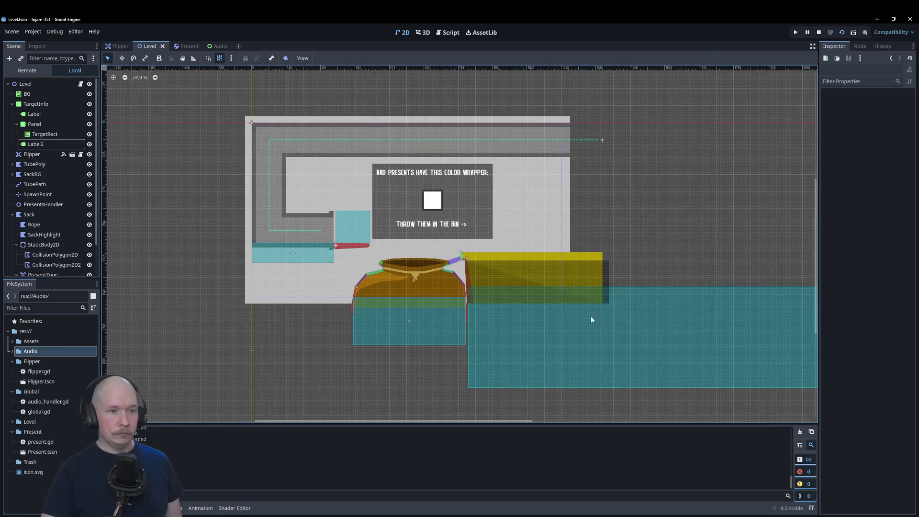
pyautogui.click(618, 319)
pyautogui.click(867, 46)
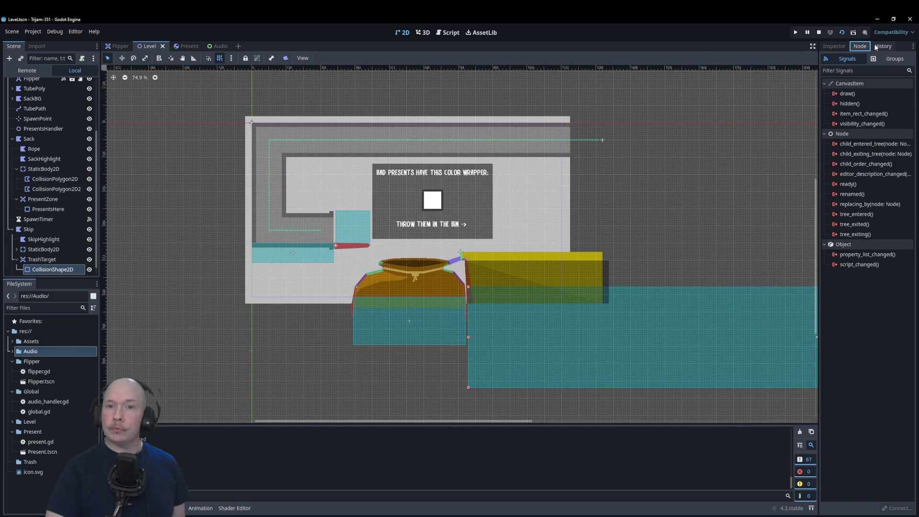
pyautogui.click(883, 46)
pyautogui.click(860, 46)
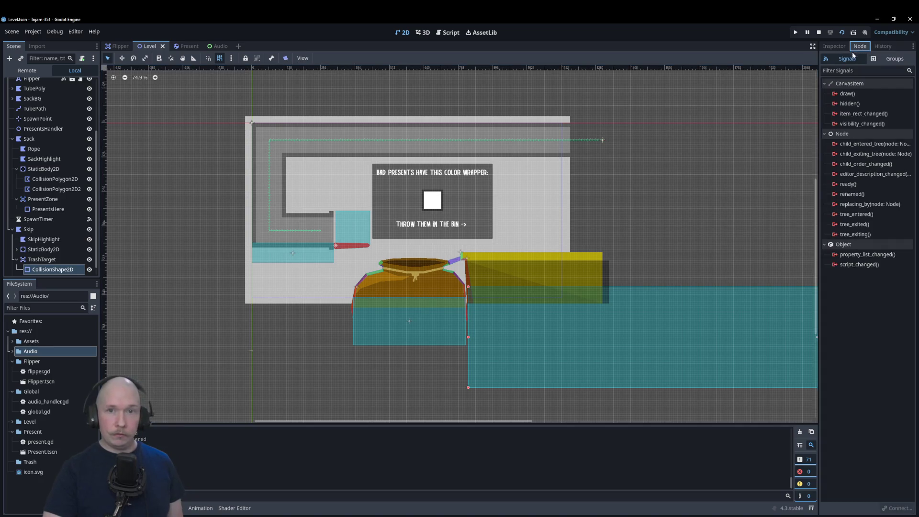
pyautogui.click(41, 258)
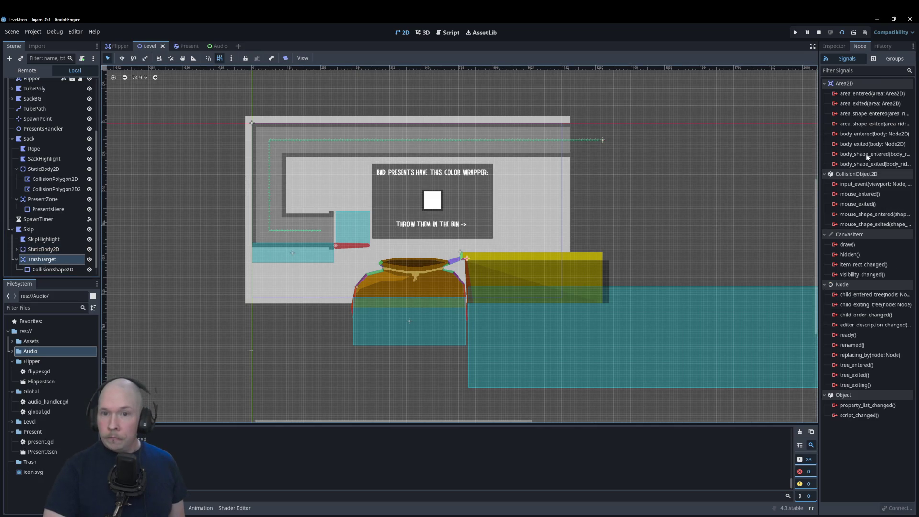
pyautogui.doubleClick(865, 134)
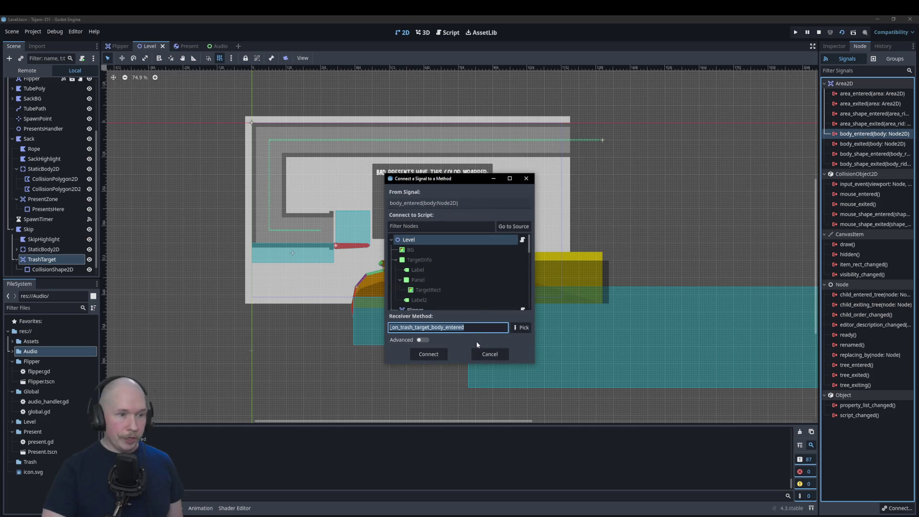
pyautogui.click(434, 356)
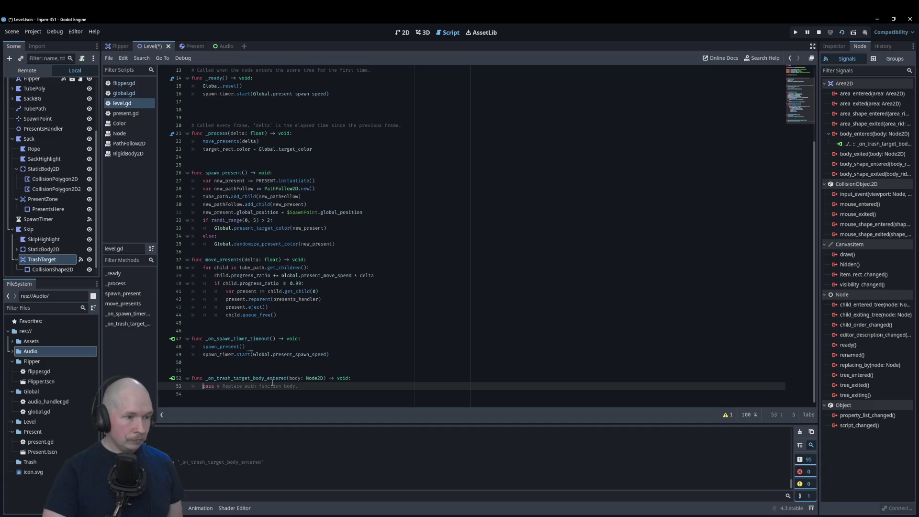
# Connect PresentZone's body_entered signal to _on_present_zone_body_entered in level.gd
pyautogui.click(48, 201)
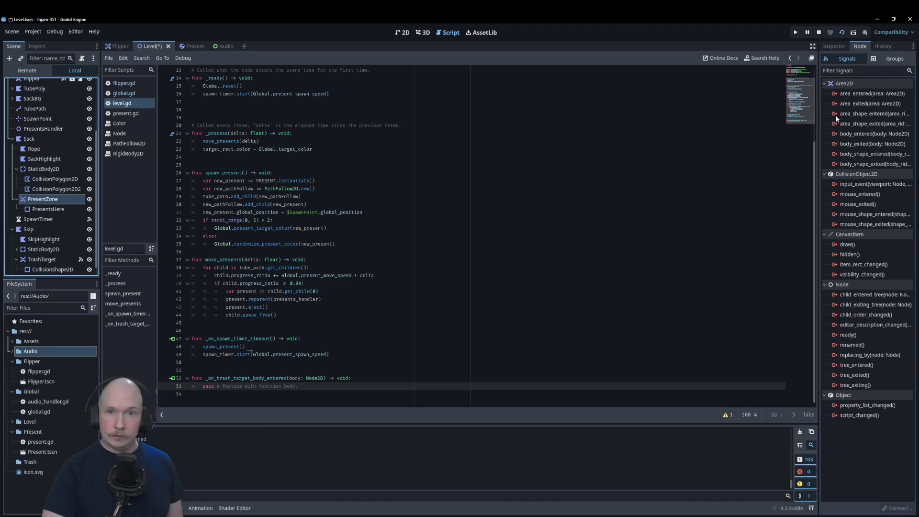
pyautogui.doubleClick(854, 134)
pyautogui.click(429, 354)
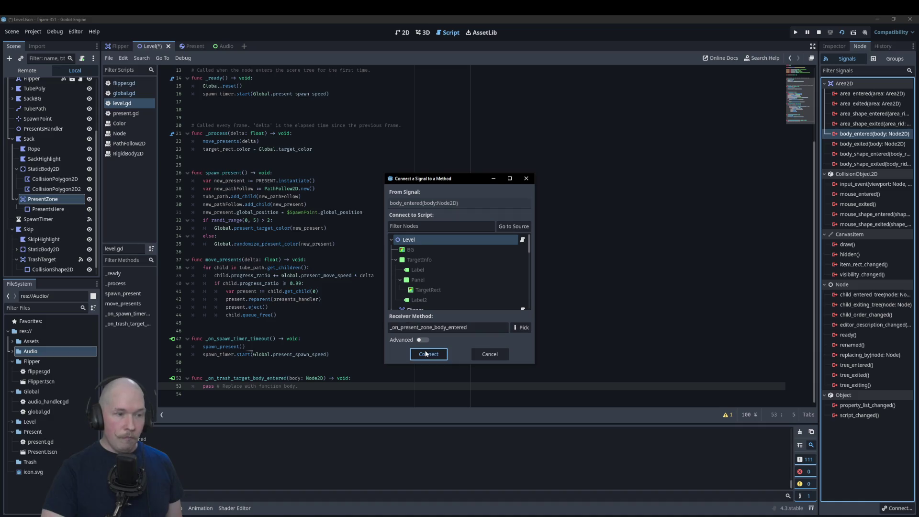
pyautogui.click(418, 339)
pyautogui.click(423, 346)
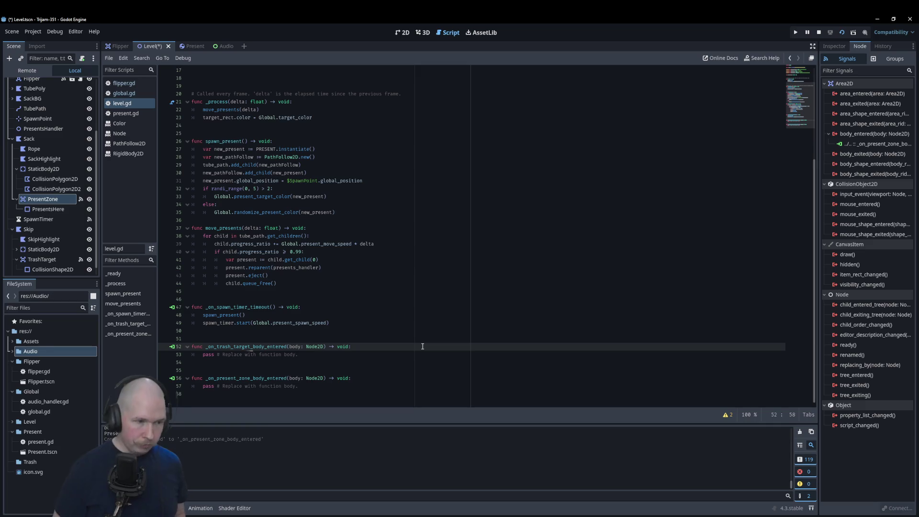
# Add 'if body.wrapper_color == Global.target_color:' calling Global.add_trash_score() inside the trash handler
pyautogui.press('Return')
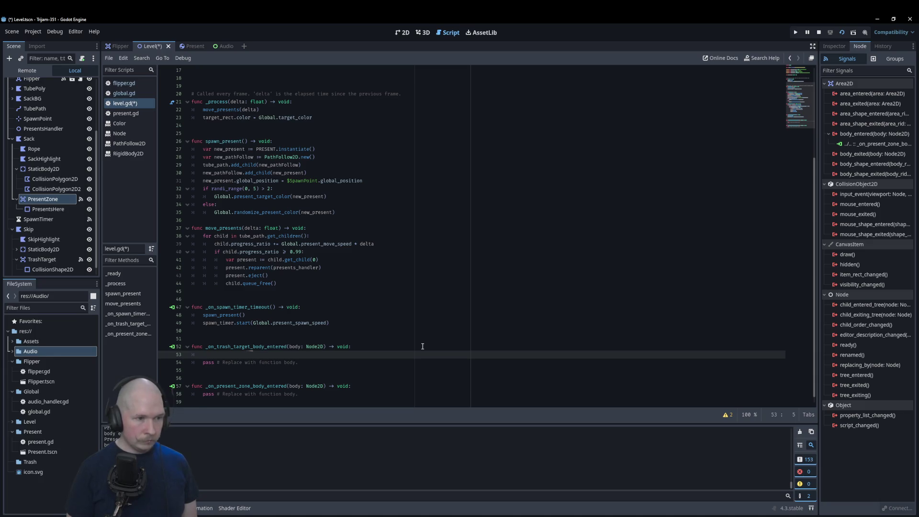
pyautogui.write('if ')
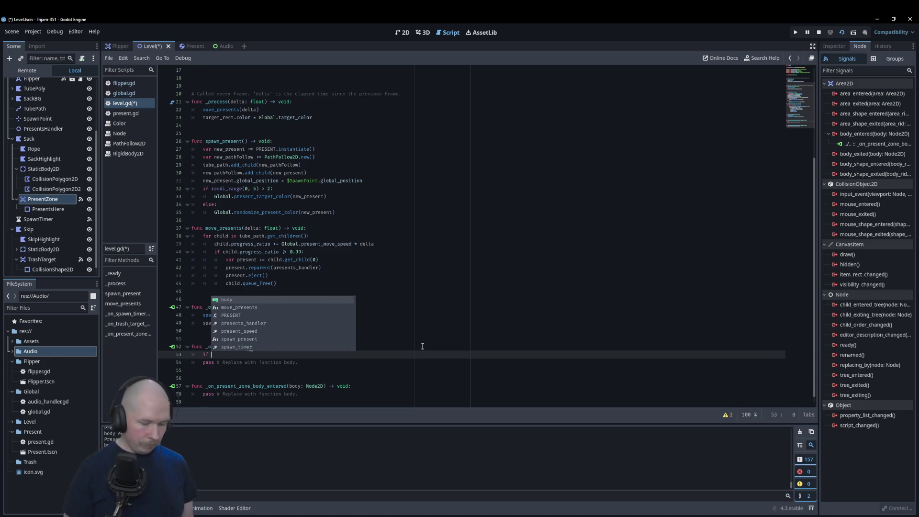
pyautogui.write('body.')
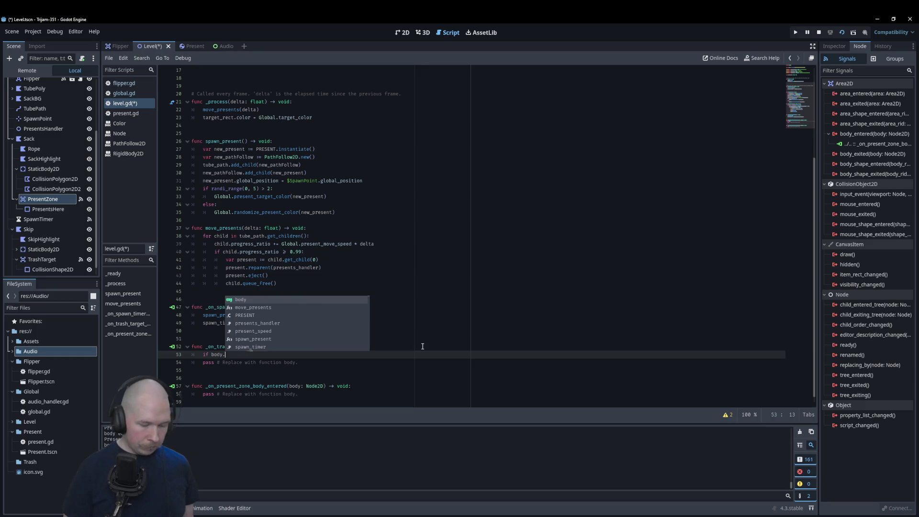
pyautogui.write('wrapper')
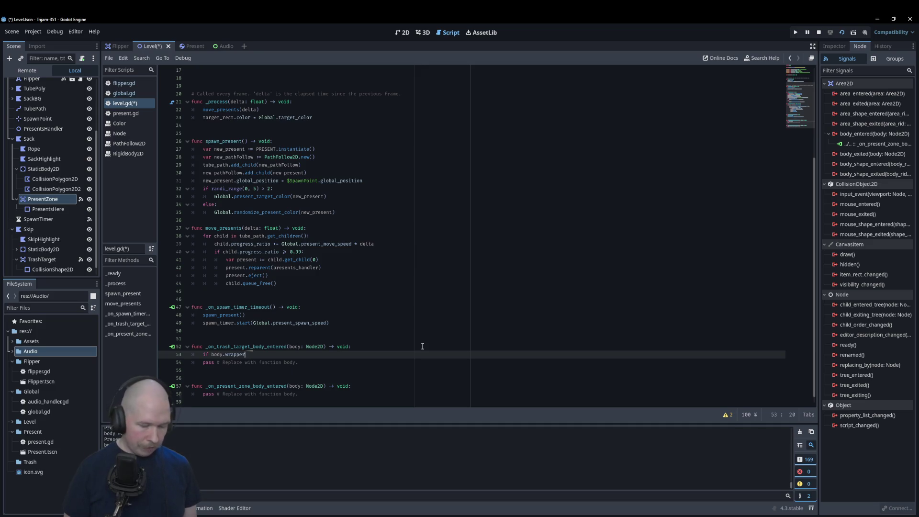
pyautogui.write('_volor == Global')
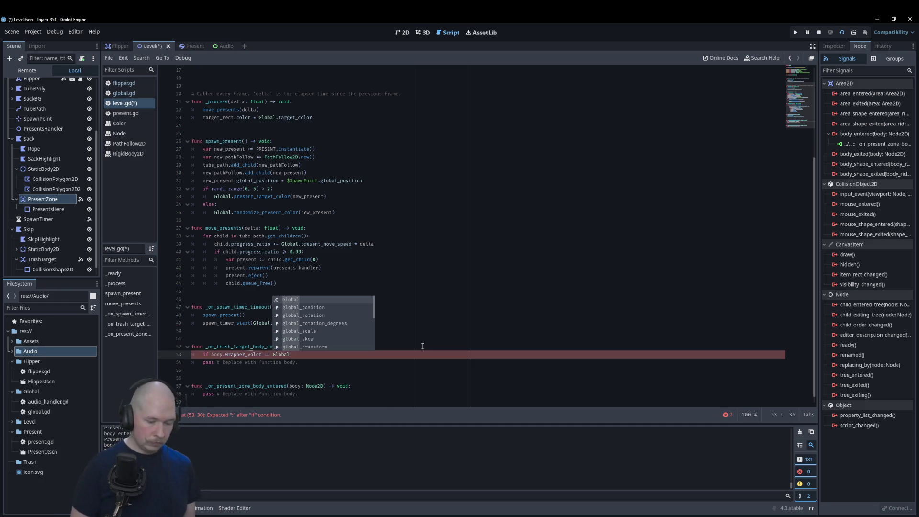
pyautogui.write('.target')
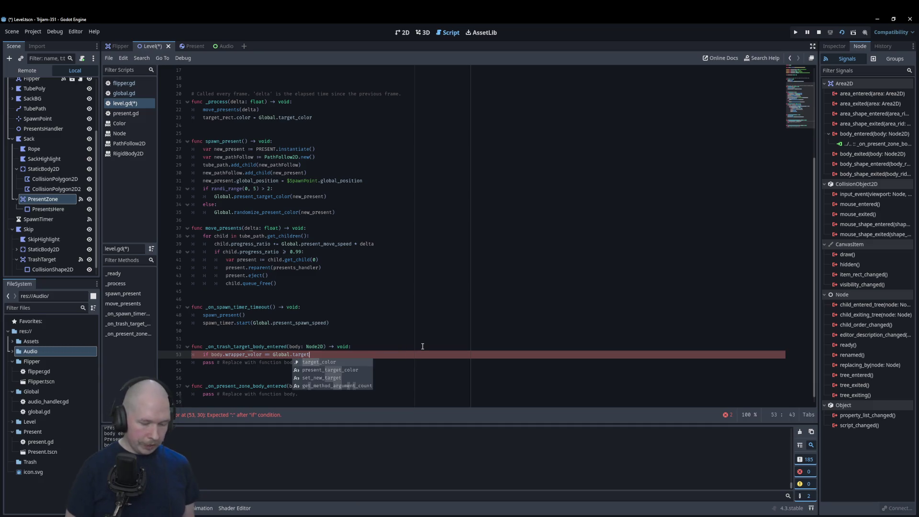
pyautogui.write('_color')
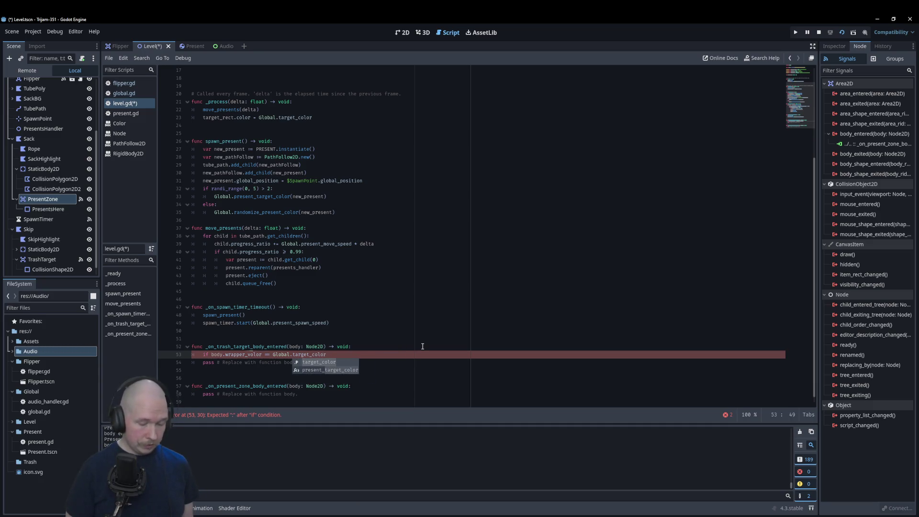
pyautogui.write(':')
pyautogui.press('Return')
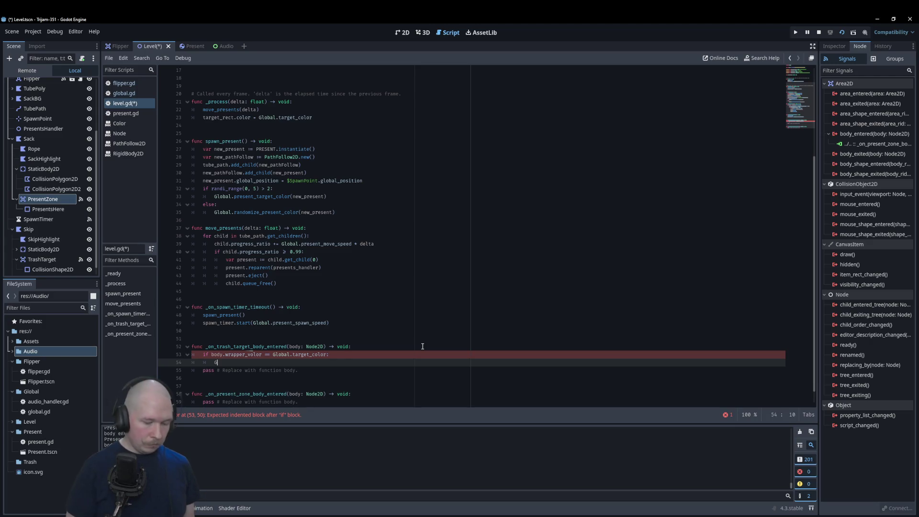
pyautogui.write('Global')
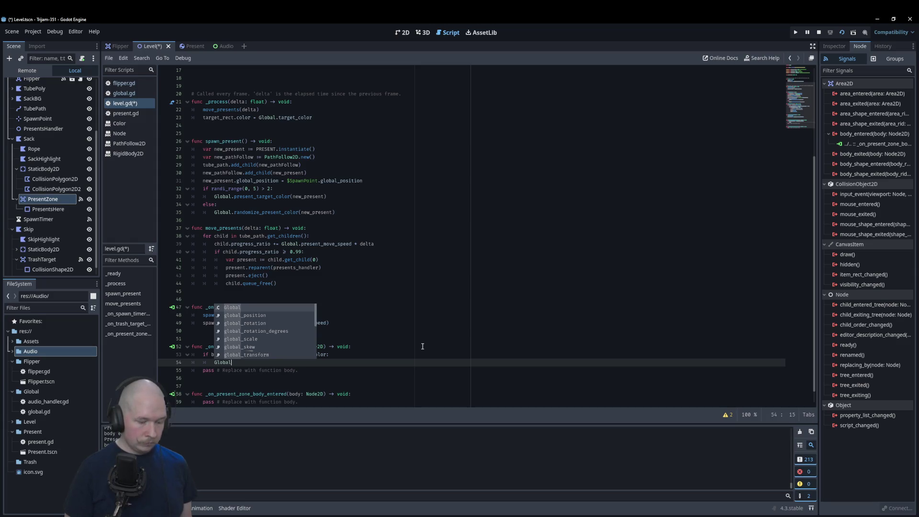
pyautogui.write('.')
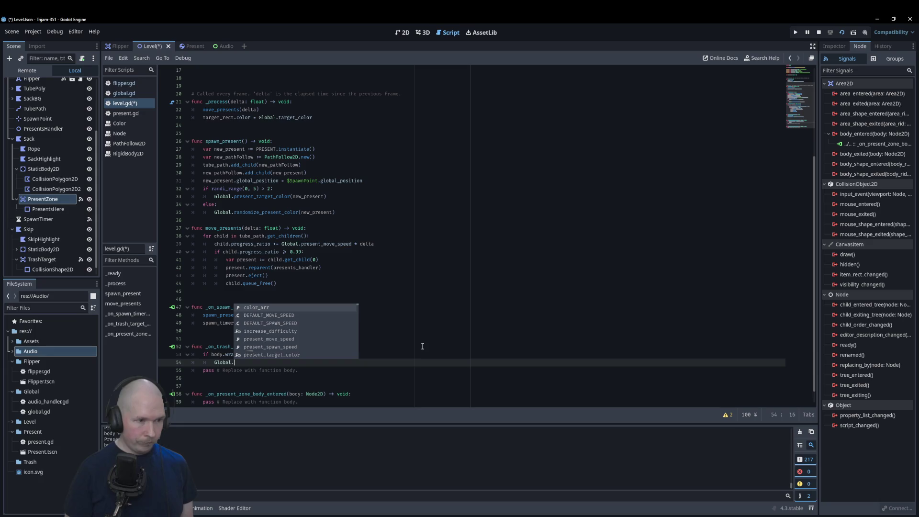
pyautogui.write('add_')
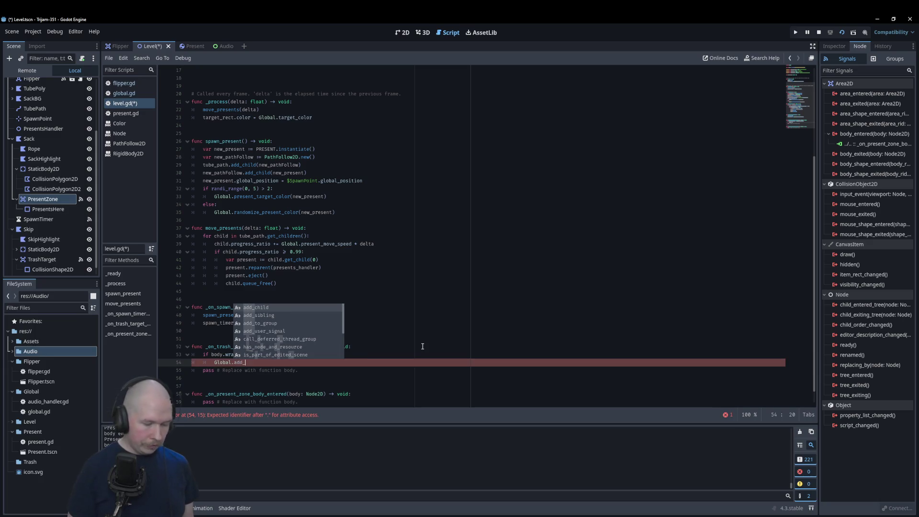
pyautogui.write('trash')
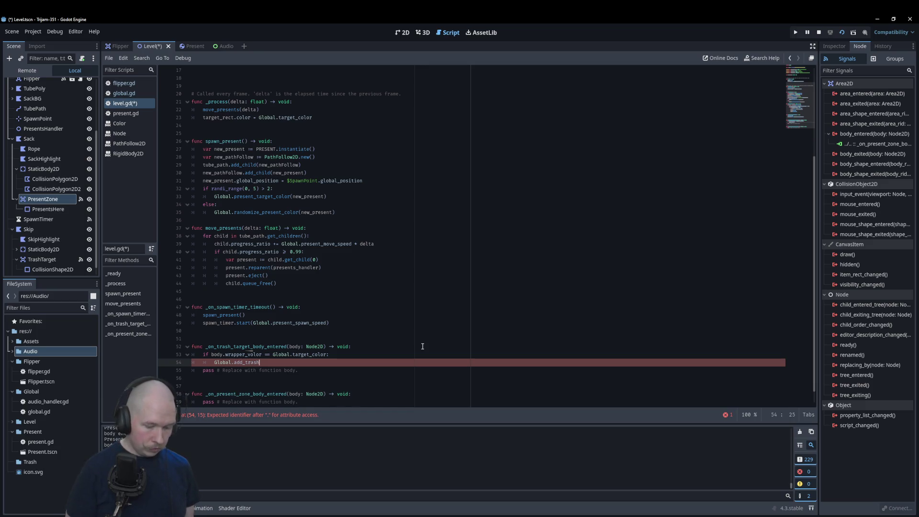
pyautogui.write('_score(')
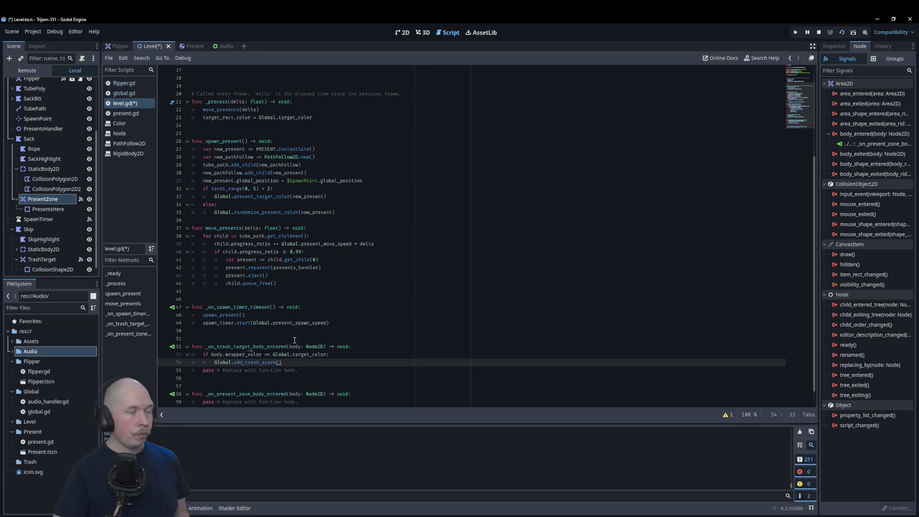
pyautogui.click(127, 94)
# Declare 'var correct_trash: int = 0' below target_color in global.gd
pyautogui.click(364, 365)
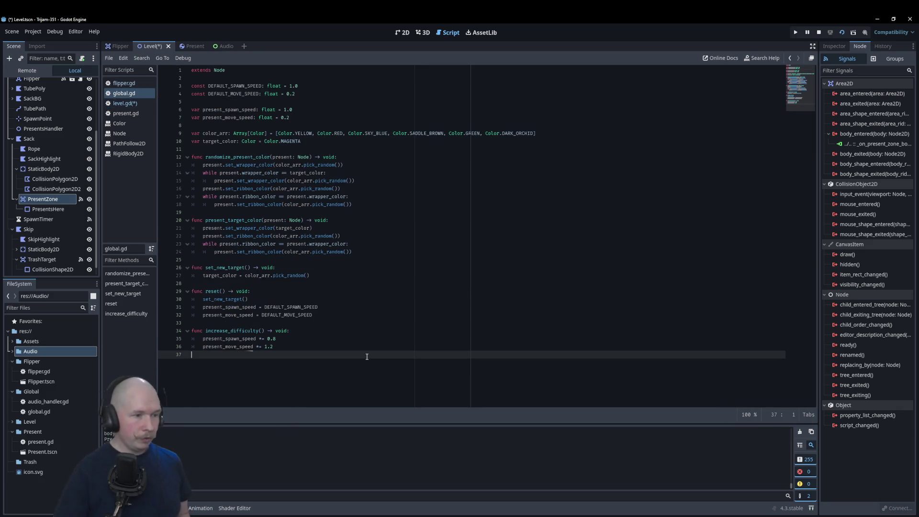
pyautogui.press('Return')
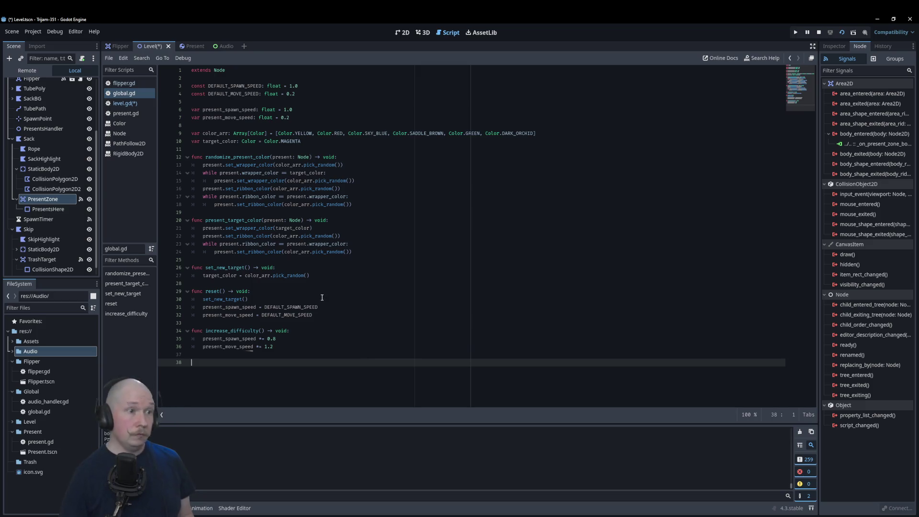
pyautogui.click(357, 140)
pyautogui.press('Return')
pyautogui.press('Return')
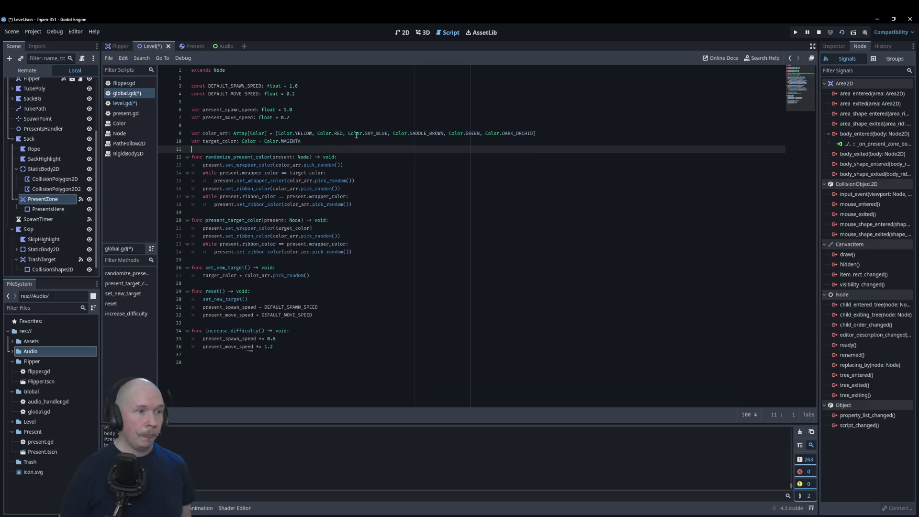
pyautogui.write('var correct_')
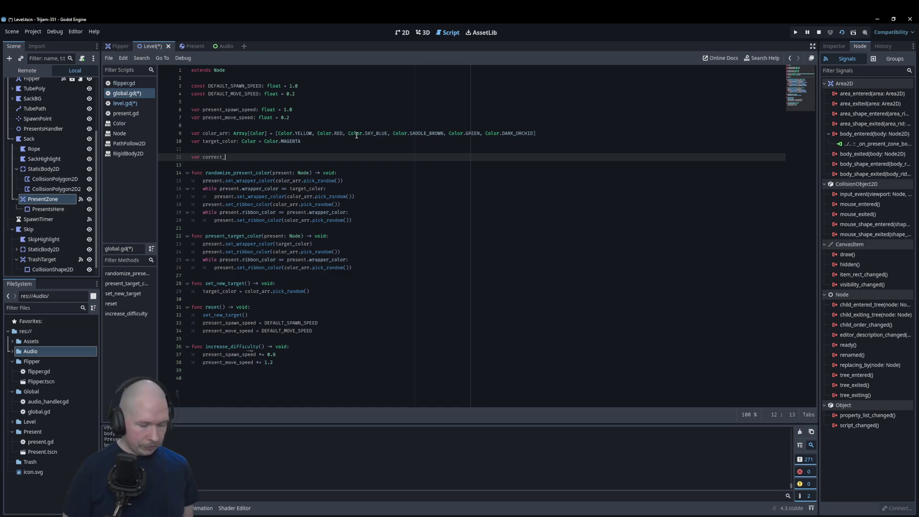
pyautogui.write('trash')
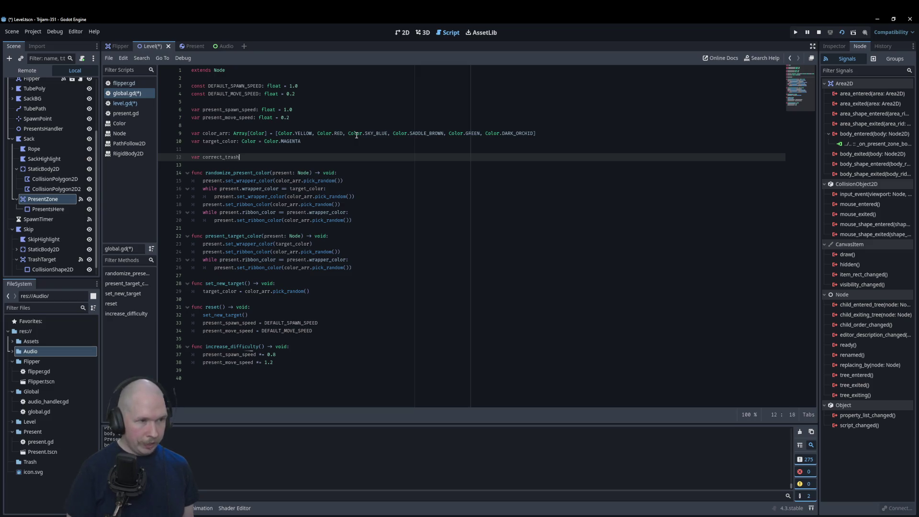
pyautogui.write(': ')
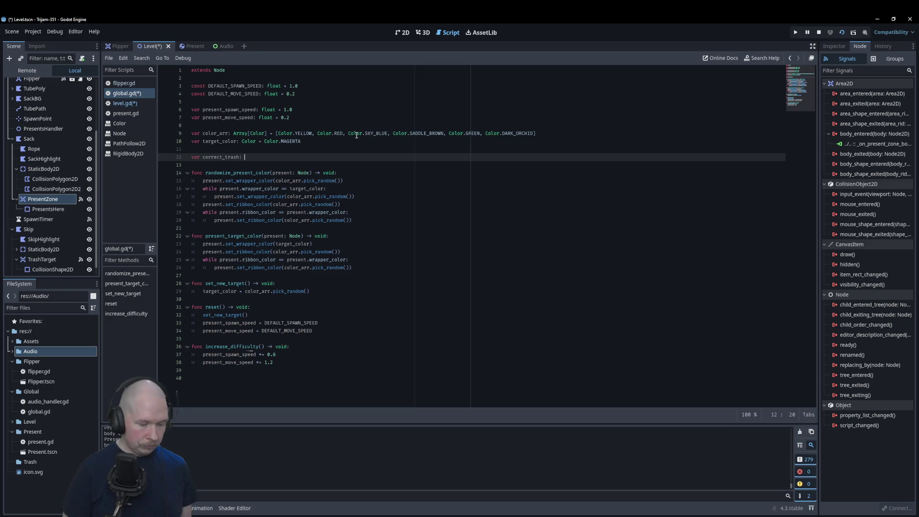
pyautogui.write('int ')
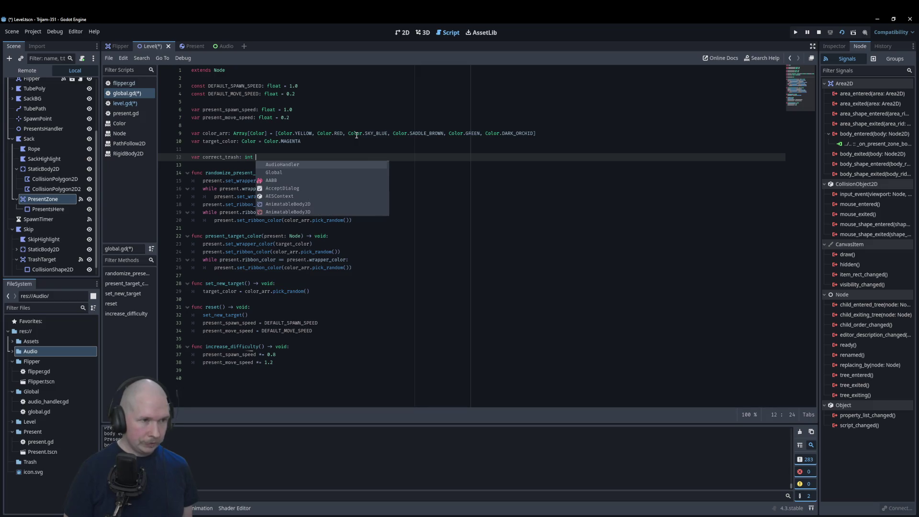
pyautogui.write('= 0')
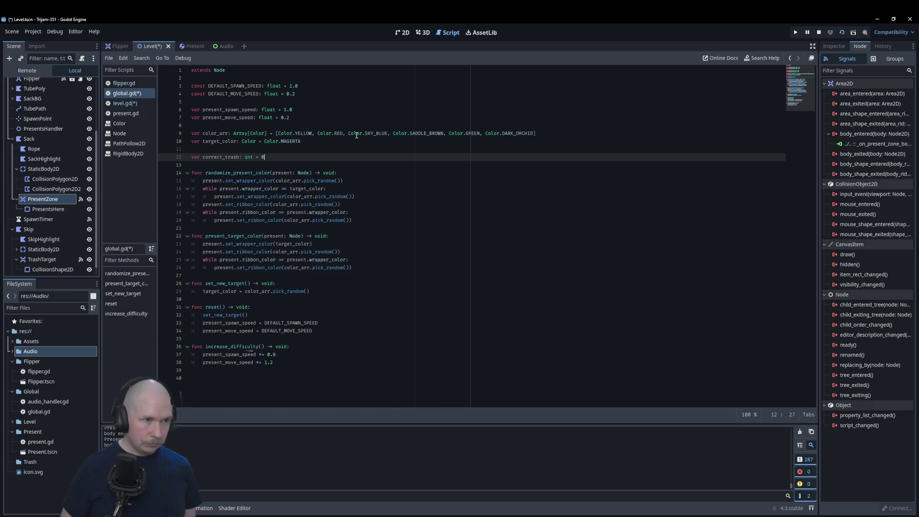
# Add 'var correct_present: int = 0' on the following line
pyautogui.press('Return')
pyautogui.write('var')
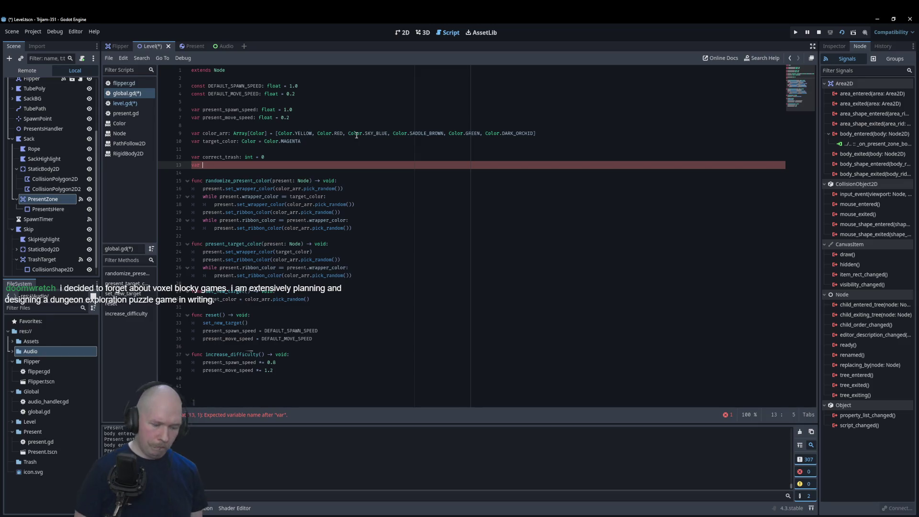
pyautogui.write('correct')
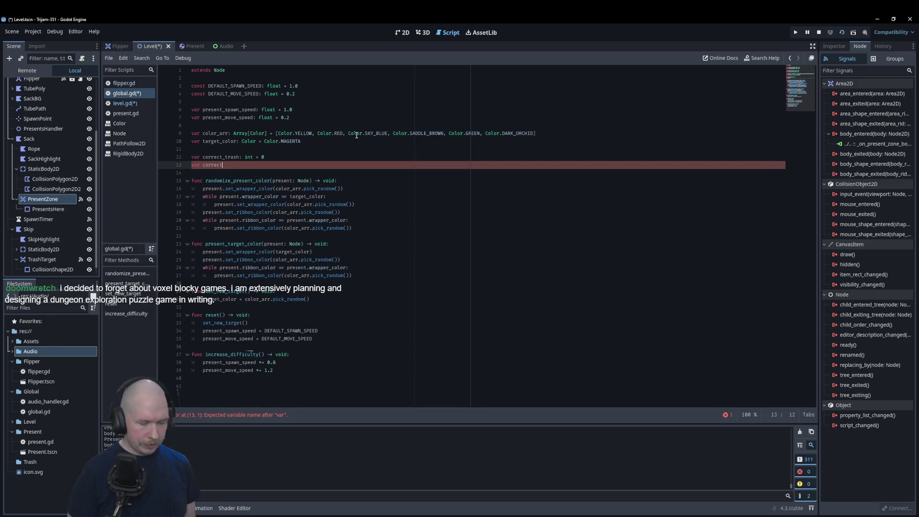
pyautogui.write('_presen')
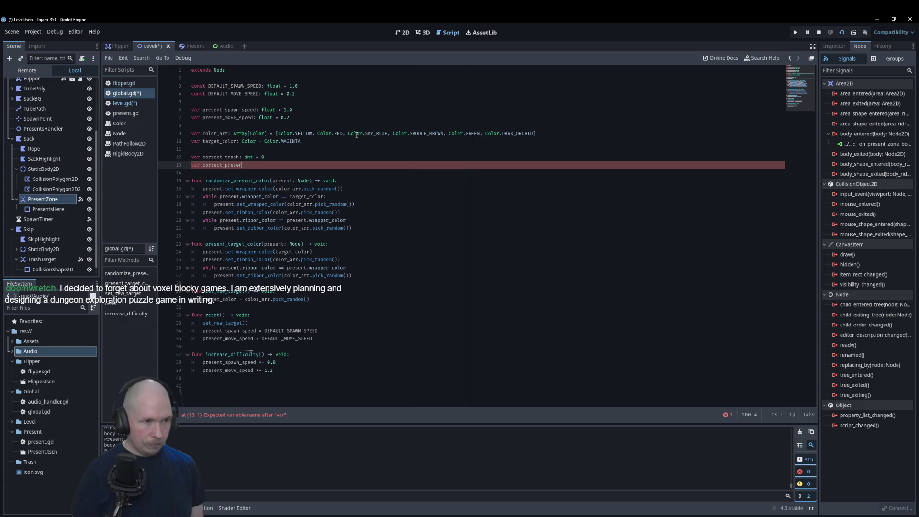
pyautogui.write('t: int 0 0')
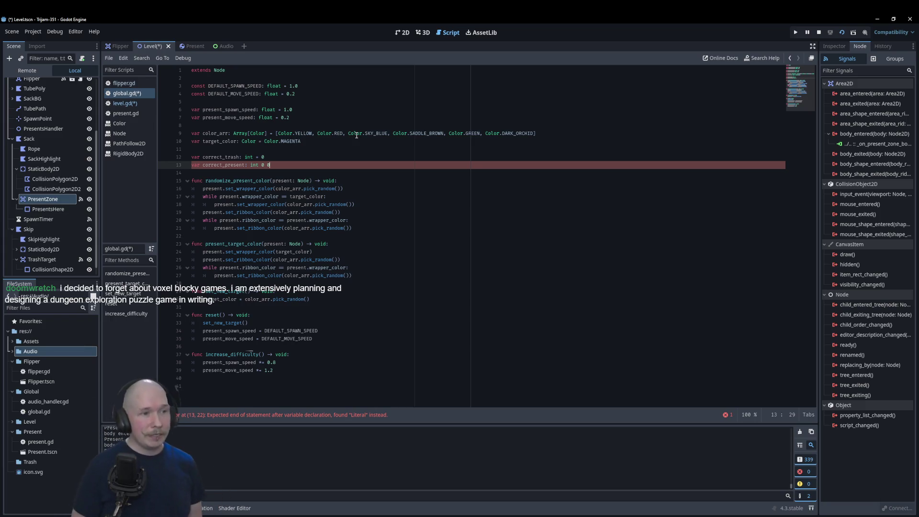
pyautogui.press('BackSpace')
pyautogui.write('=')
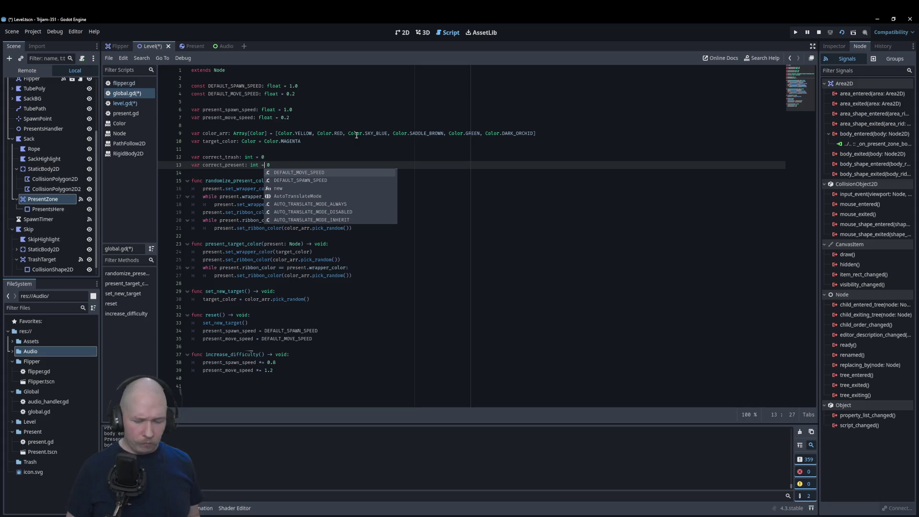
pyautogui.press('End')
pyautogui.press('Return')
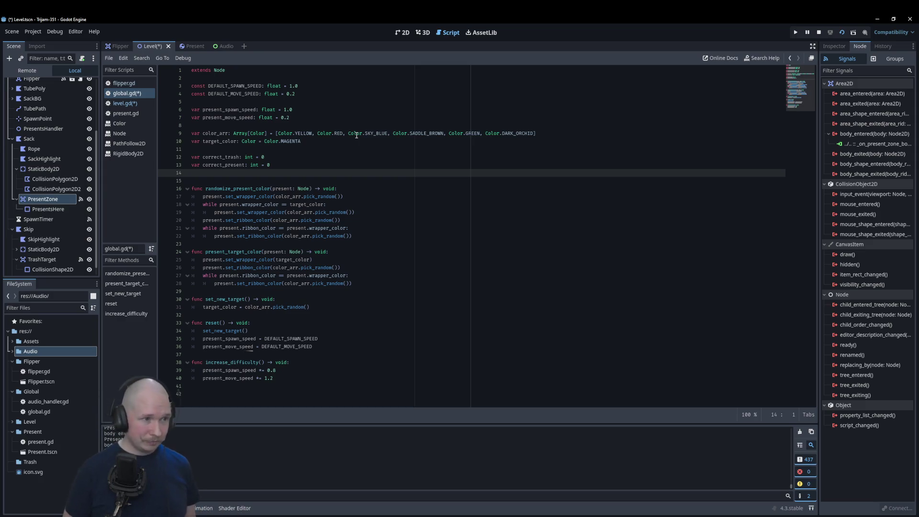
pyautogui.press('Up')
pyautogui.press('Return')
# Insert incorrect_trash after correct_trash and incorrect_presents after correct_present, both int counters
pyautogui.press('Up')
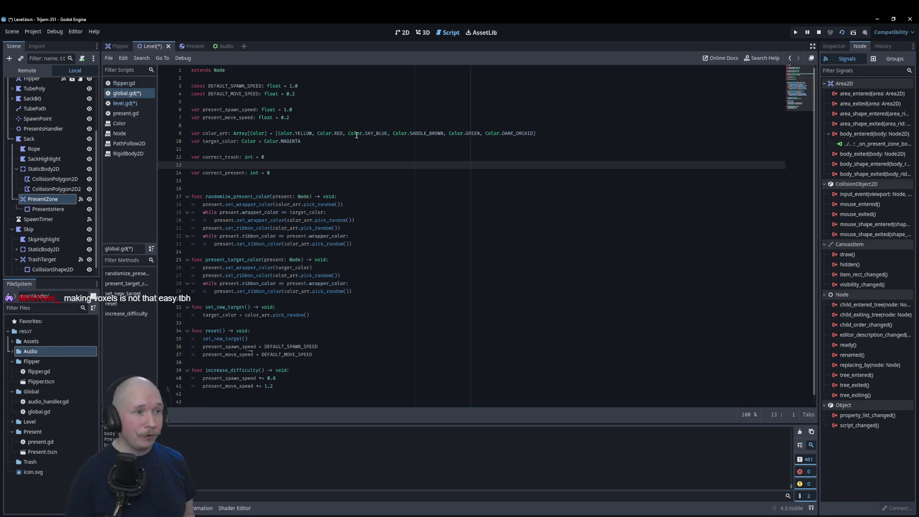
pyautogui.write('var ')
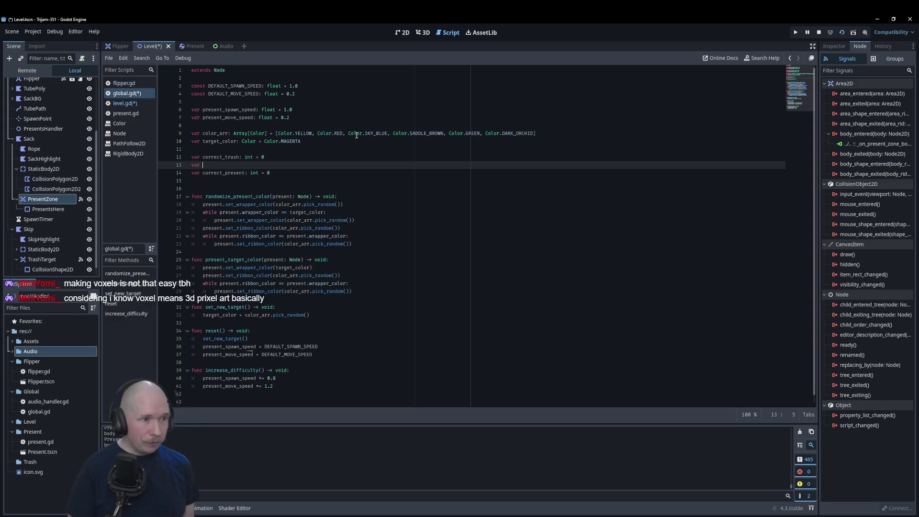
pyautogui.write('incorre')
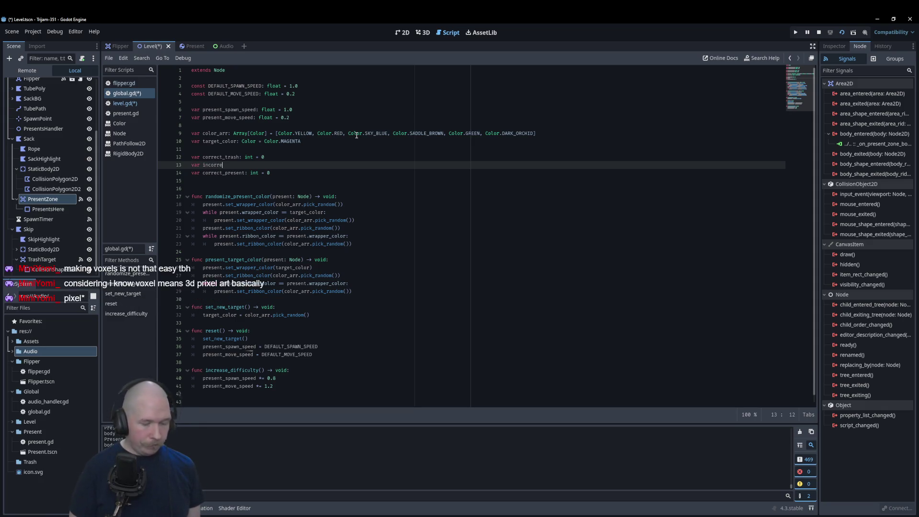
pyautogui.write('ct_trash: ')
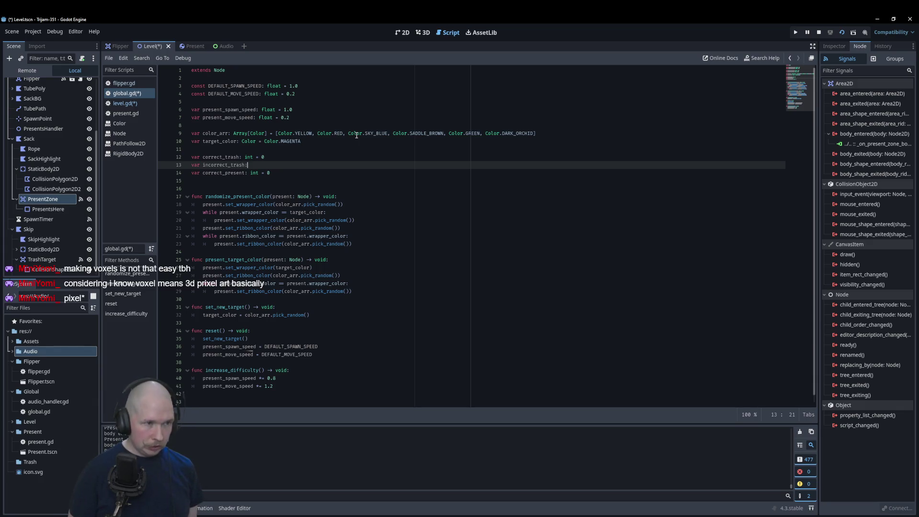
pyautogui.write('int = 0')
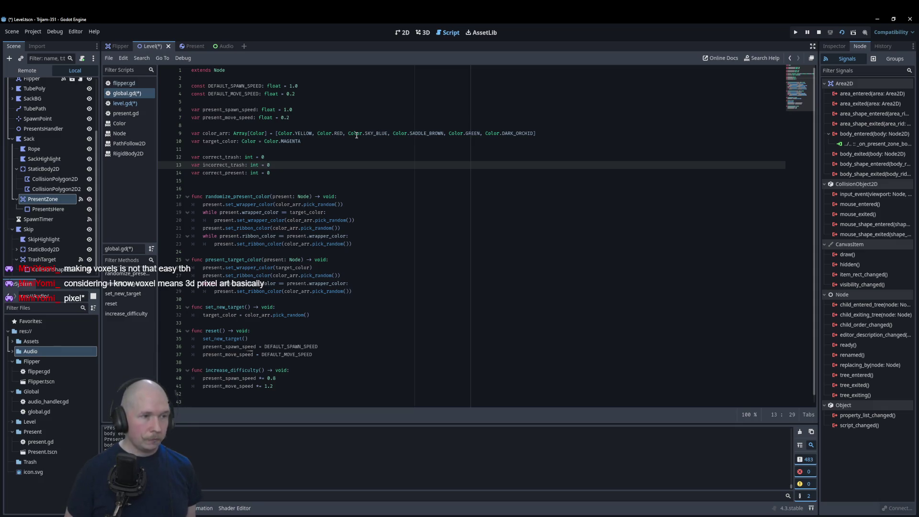
pyautogui.press('Down')
pyautogui.press('Return')
pyautogui.write('va')
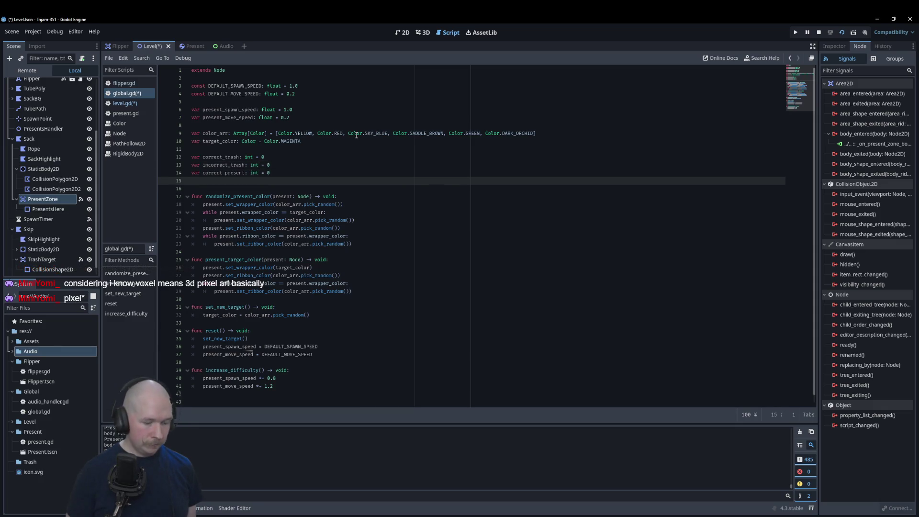
pyautogui.write('r incorr')
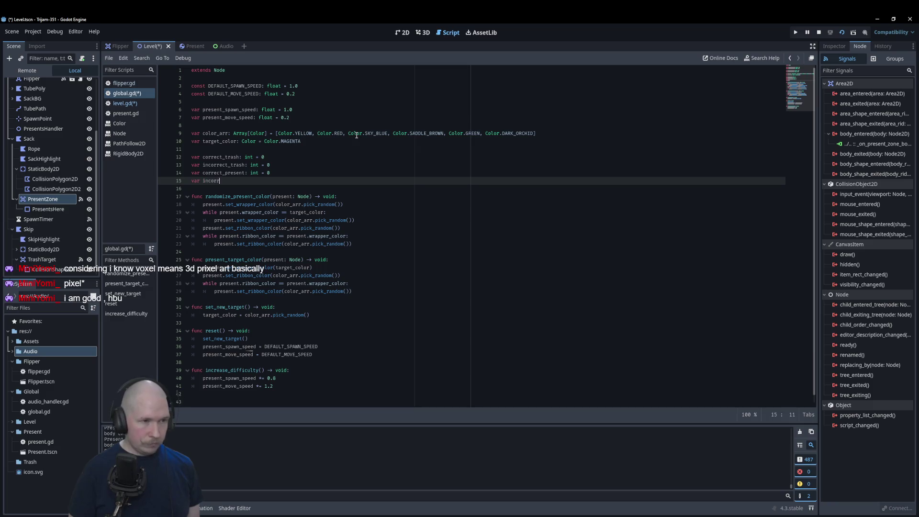
pyautogui.write('ect_p')
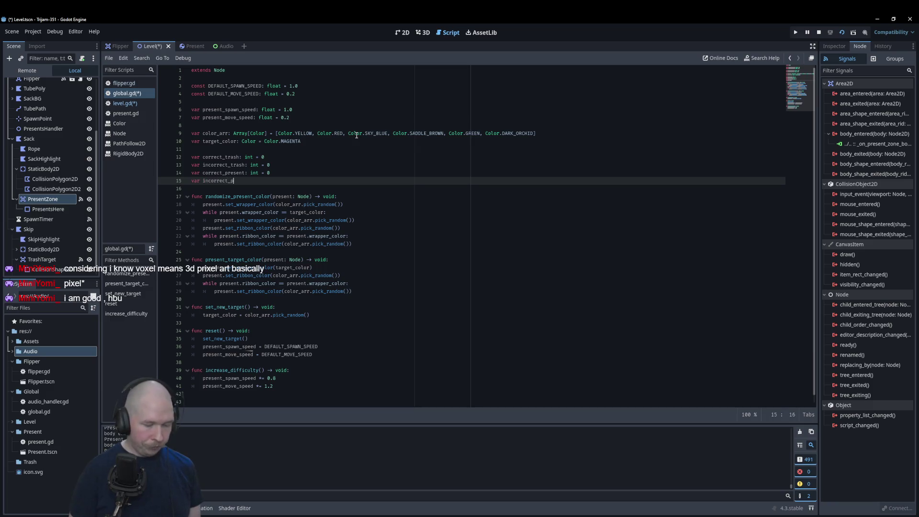
pyautogui.write('resents: int = 0')
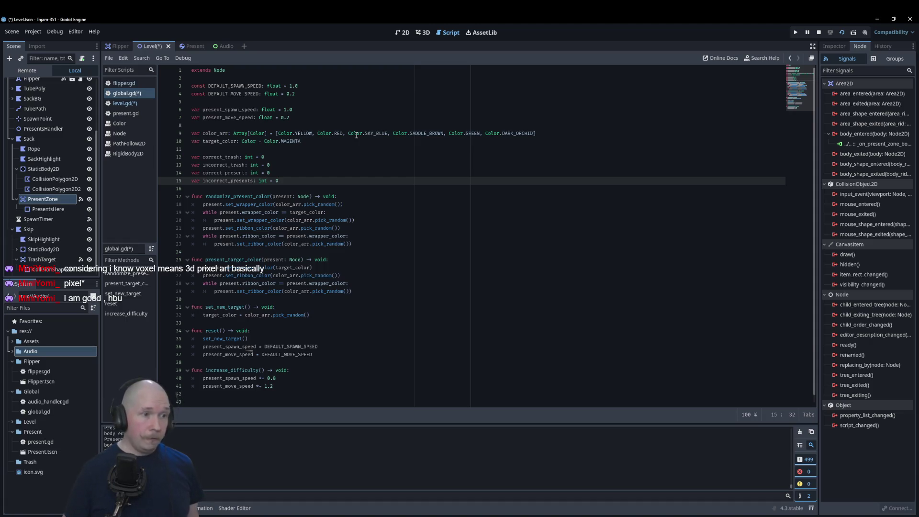